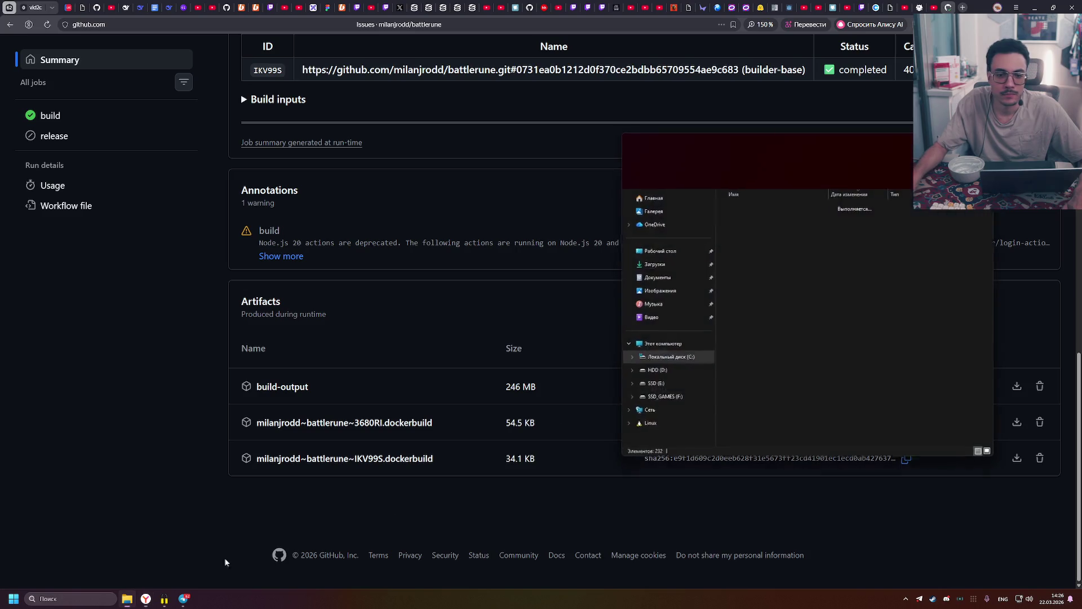
# Open build-output.zip and copy its windows-x86_64 folder onto the desktop
pyautogui.rightClick(752, 218)
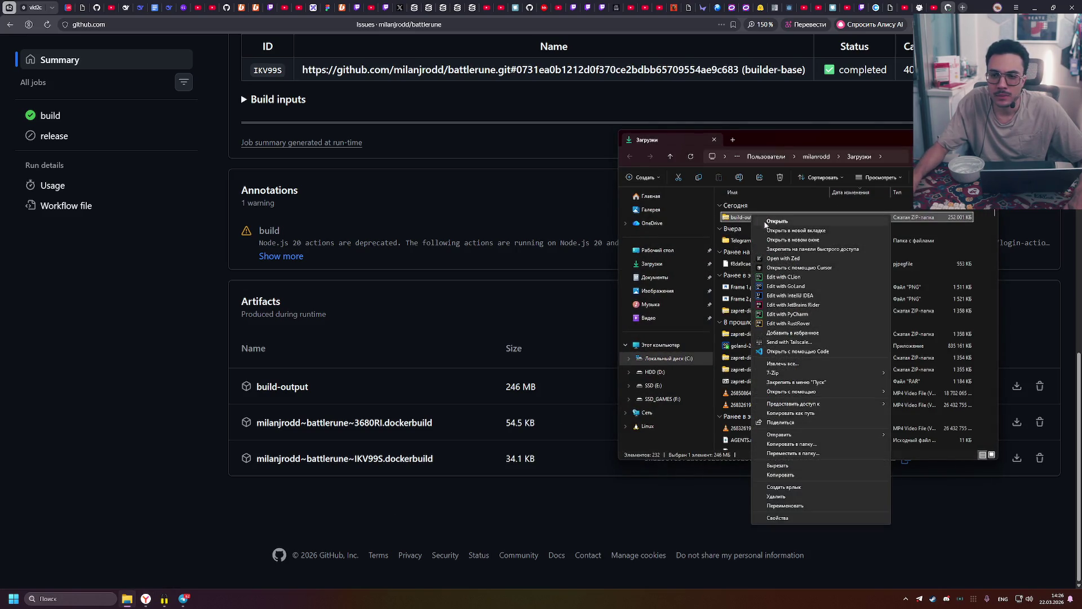
pyautogui.click(790, 221)
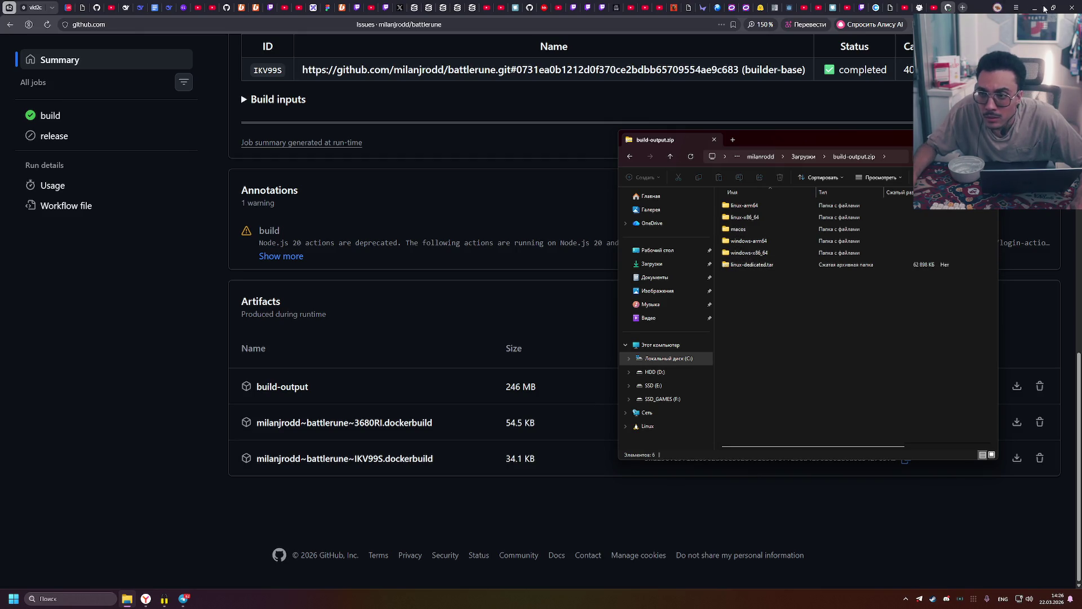
pyautogui.press('super+Down')
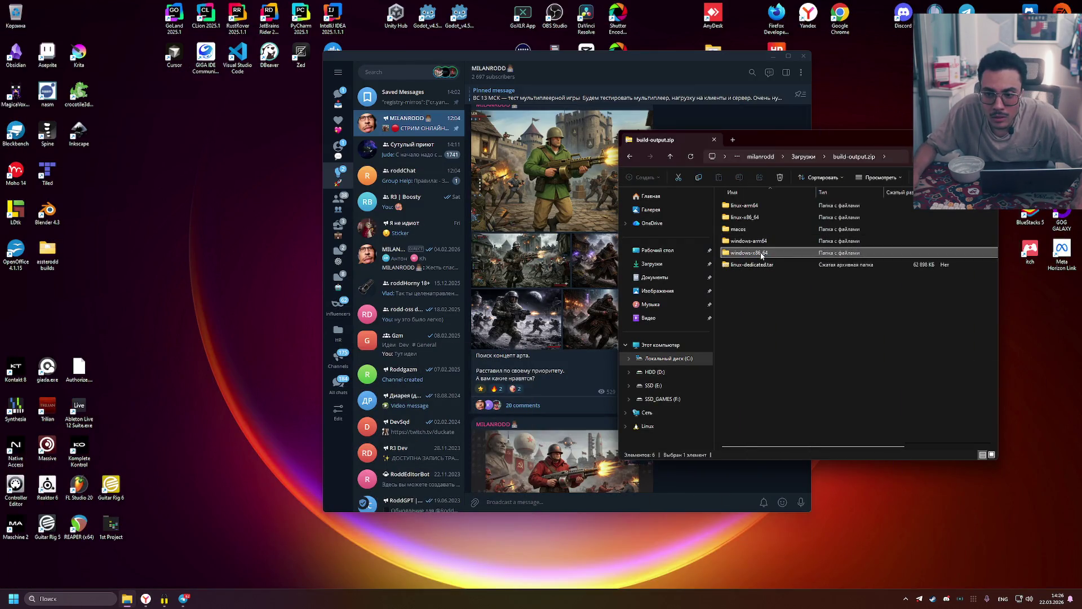
pyautogui.doubleClick(761, 253)
pyautogui.click(632, 159)
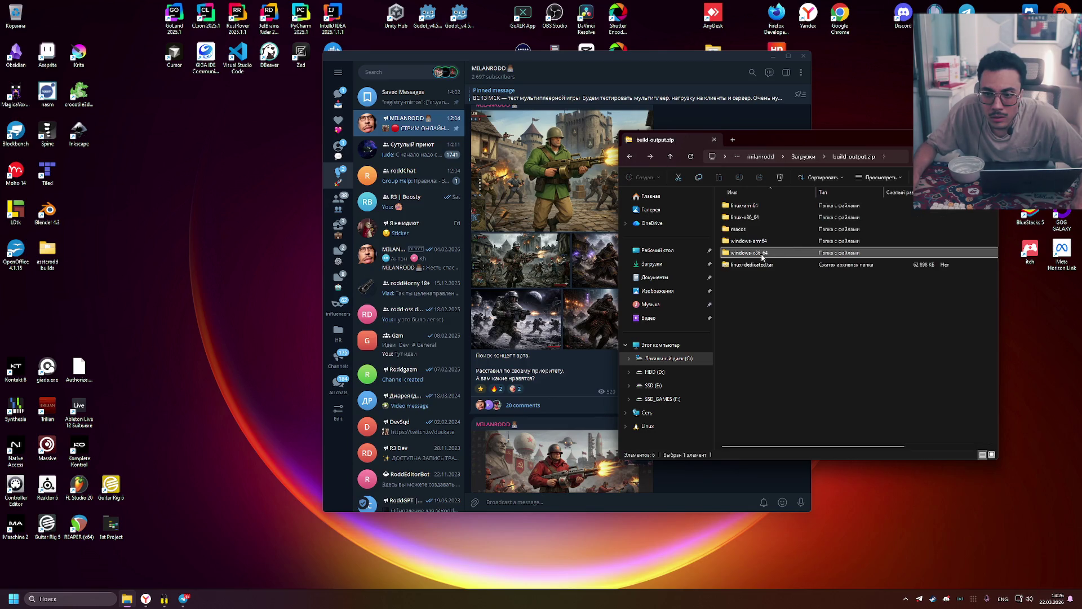
pyautogui.moveTo(757, 254)
pyautogui.mouseDown()
pyautogui.moveTo(243, 274)
pyautogui.moveTo(244, 285)
pyautogui.mouseUp()
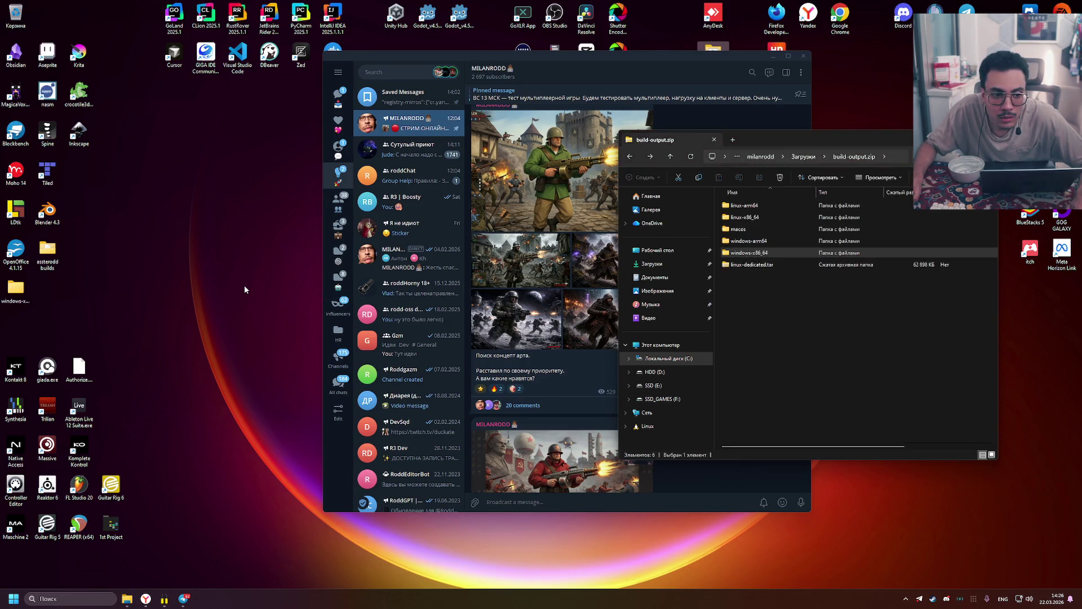
# Open the extracted windows-x86_64 folder and launch battlerune.exe past the unsigned-app warning
pyautogui.click(274, 314)
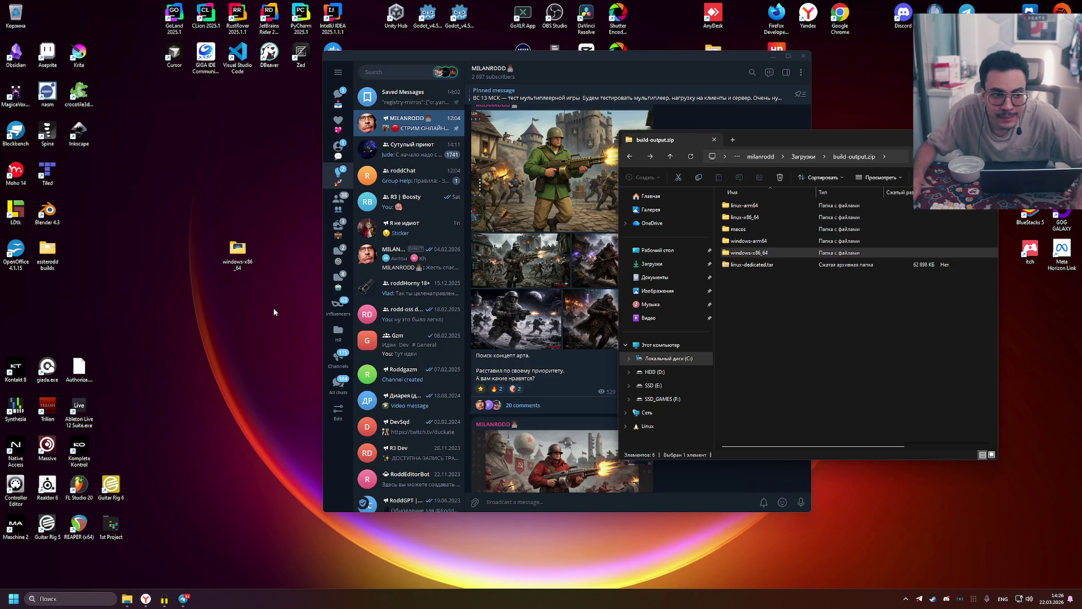
pyautogui.doubleClick(243, 263)
pyautogui.click(765, 219)
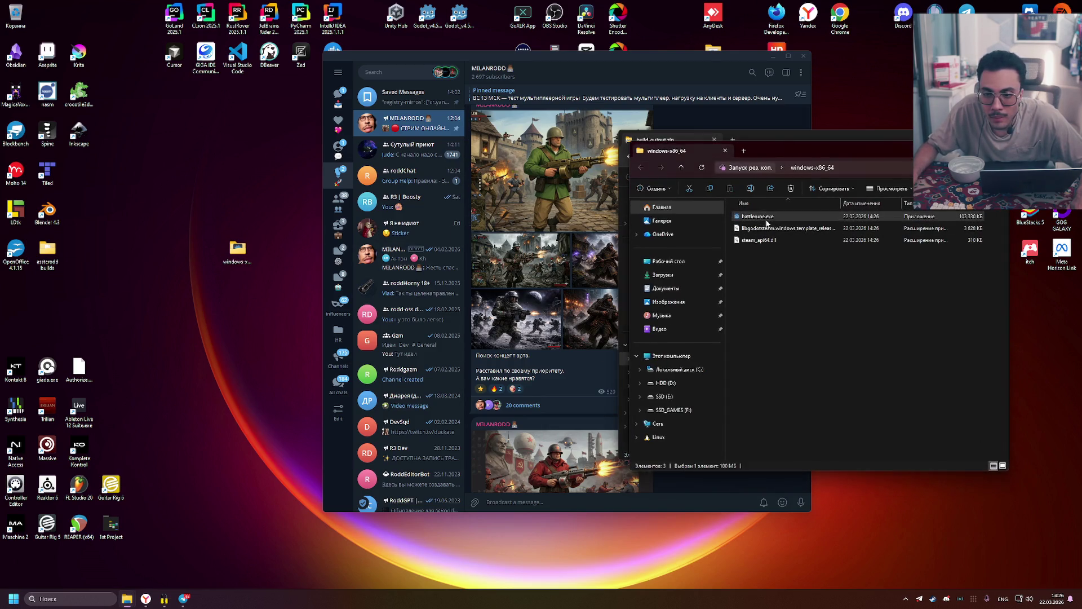
pyautogui.doubleClick(765, 218)
pyautogui.click(569, 305)
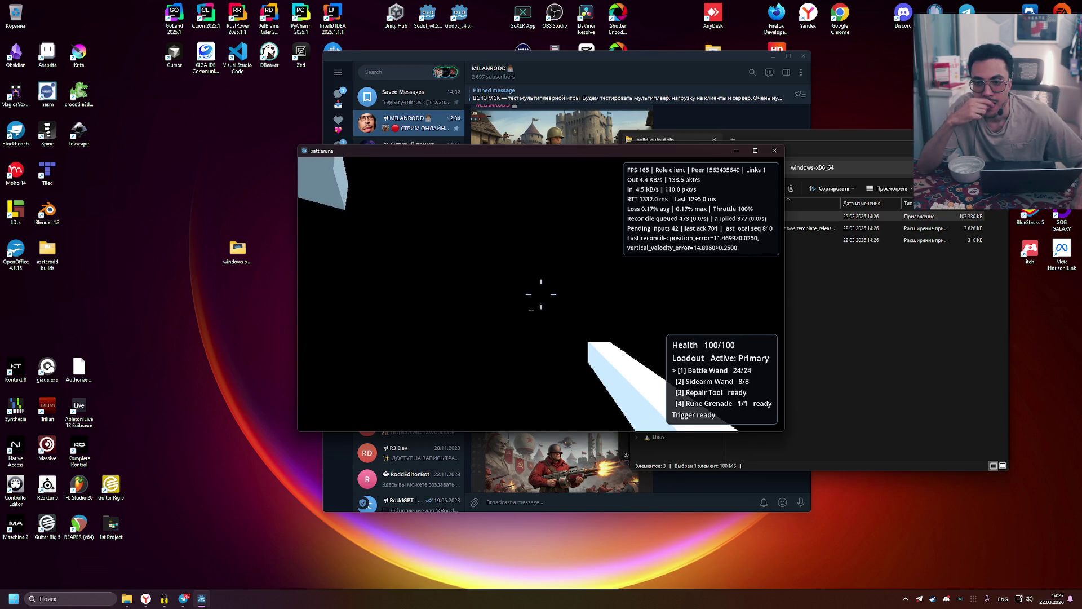
# Toggle the Red/Blue team scoreboard, bring up the Battle Menu, and close battlerune
pyautogui.press('Tab')
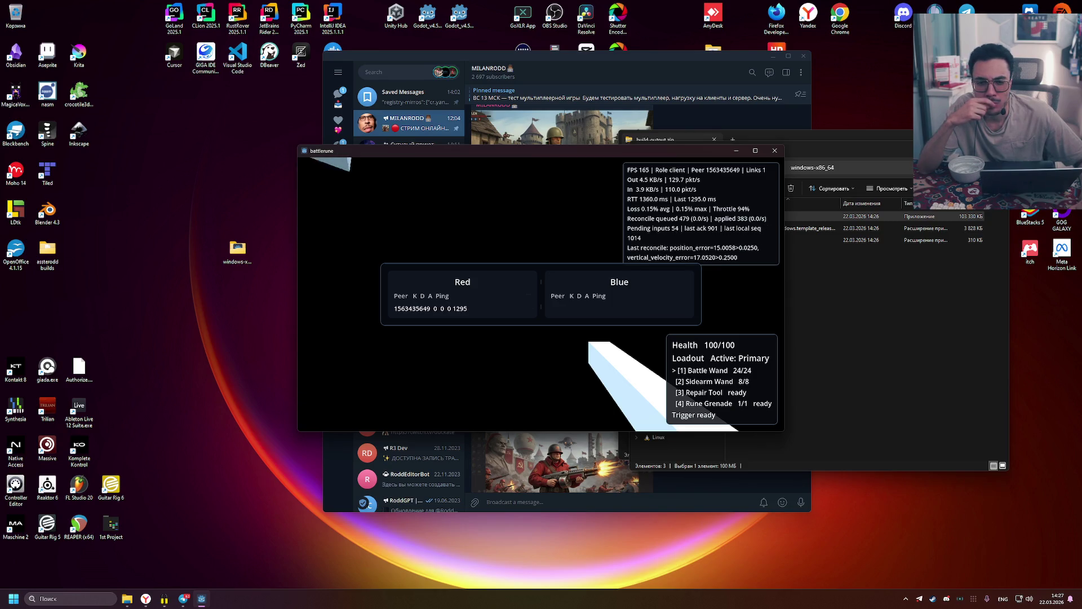
pyautogui.press('Tab')
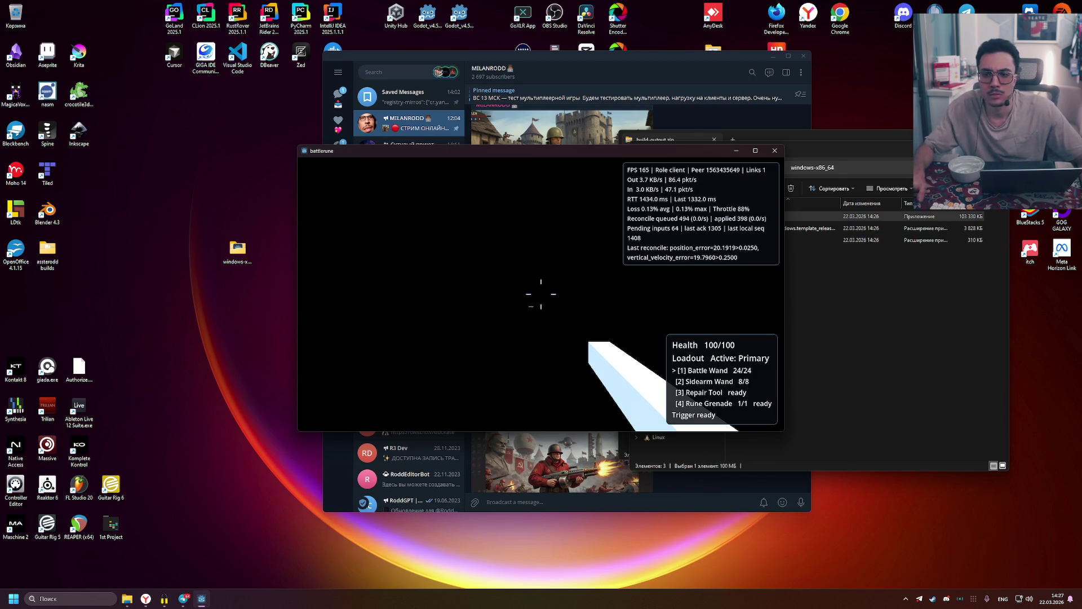
pyautogui.press('Escape')
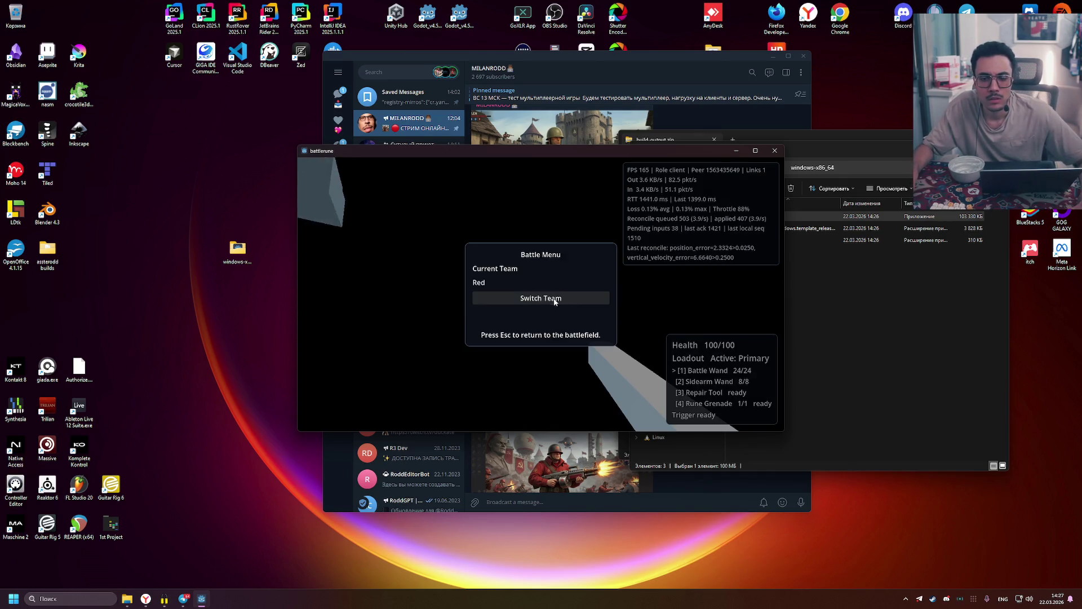
pyautogui.click(771, 154)
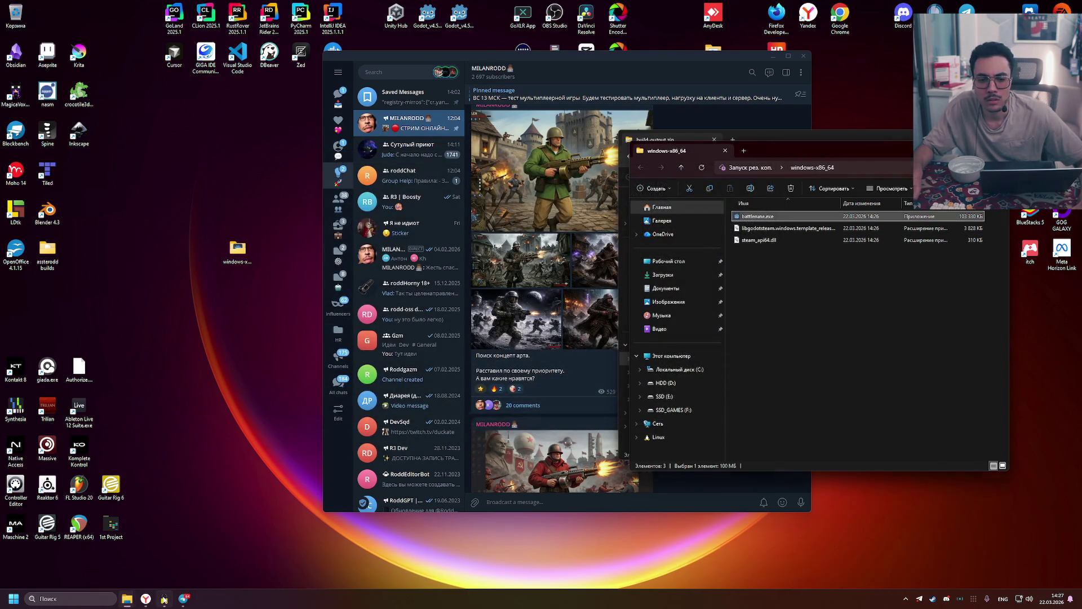
# Close the zapret console window and relaunch battlerune.exe past the security warning
pyautogui.click(164, 598)
pyautogui.click(450, 53)
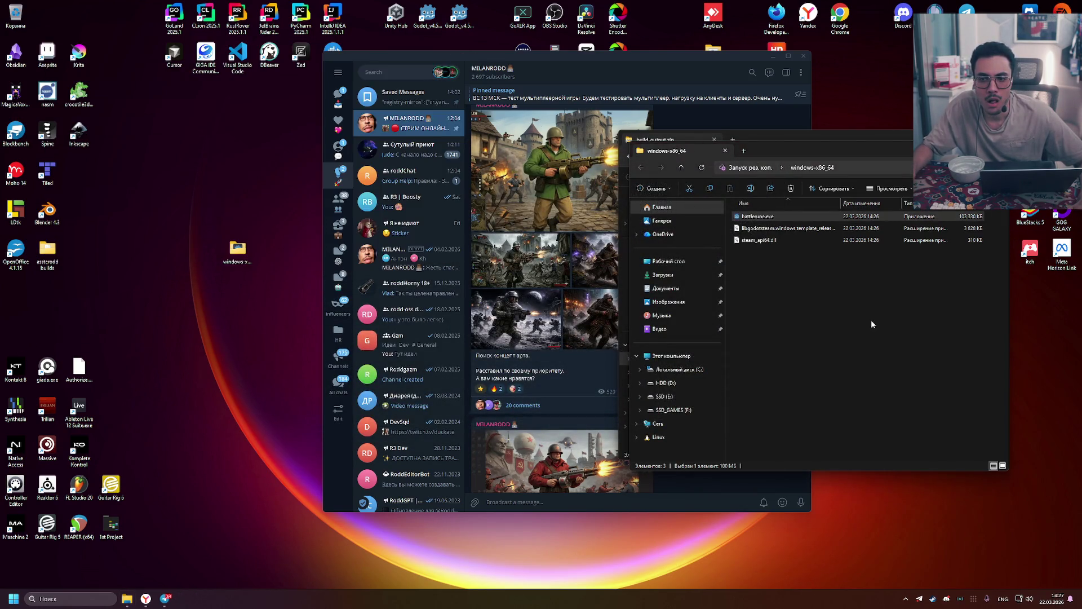
pyautogui.doubleClick(754, 217)
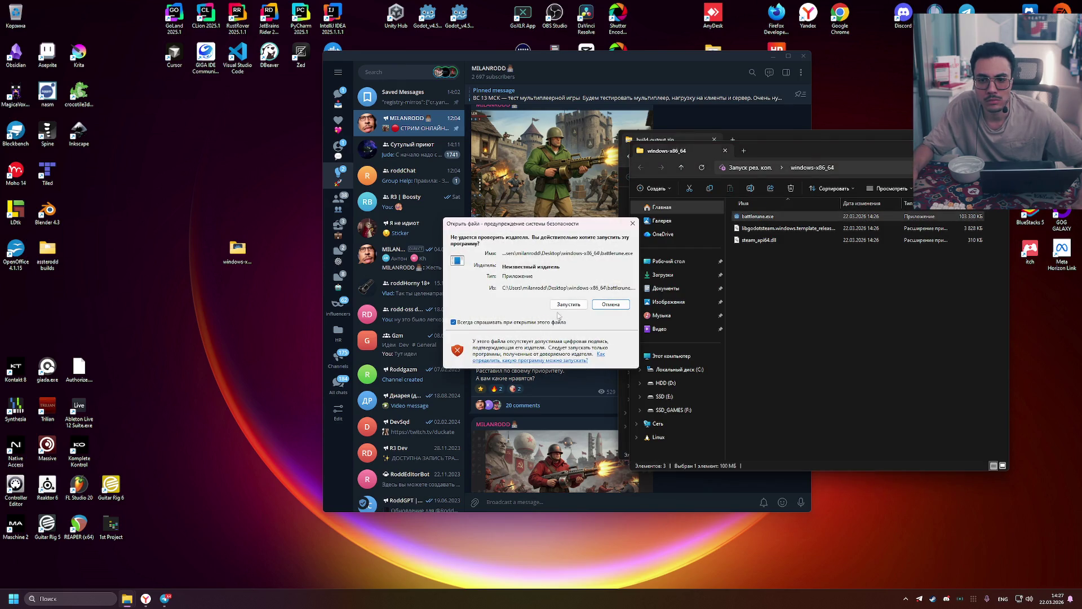
pyautogui.click(574, 305)
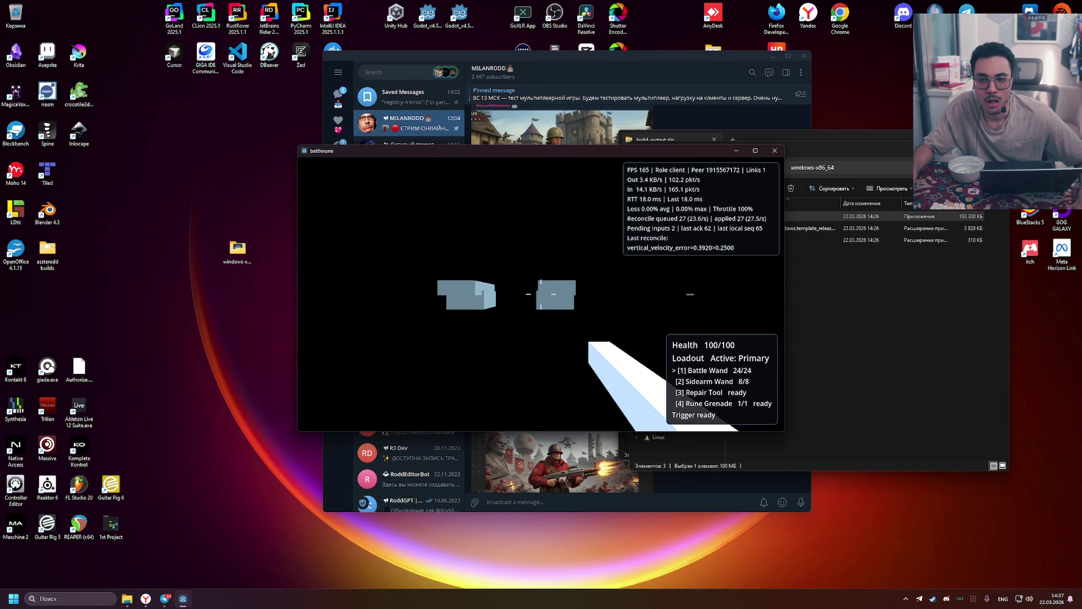
# Move the player around the level and fire the Battle Wand at the blocks
pyautogui.press('w')
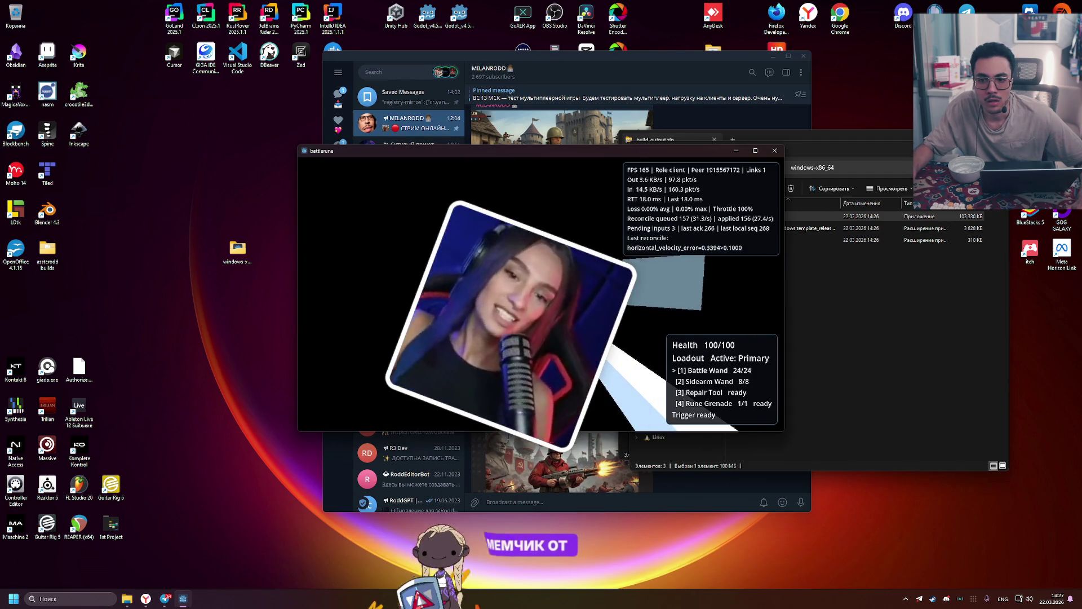
pyautogui.press('d')
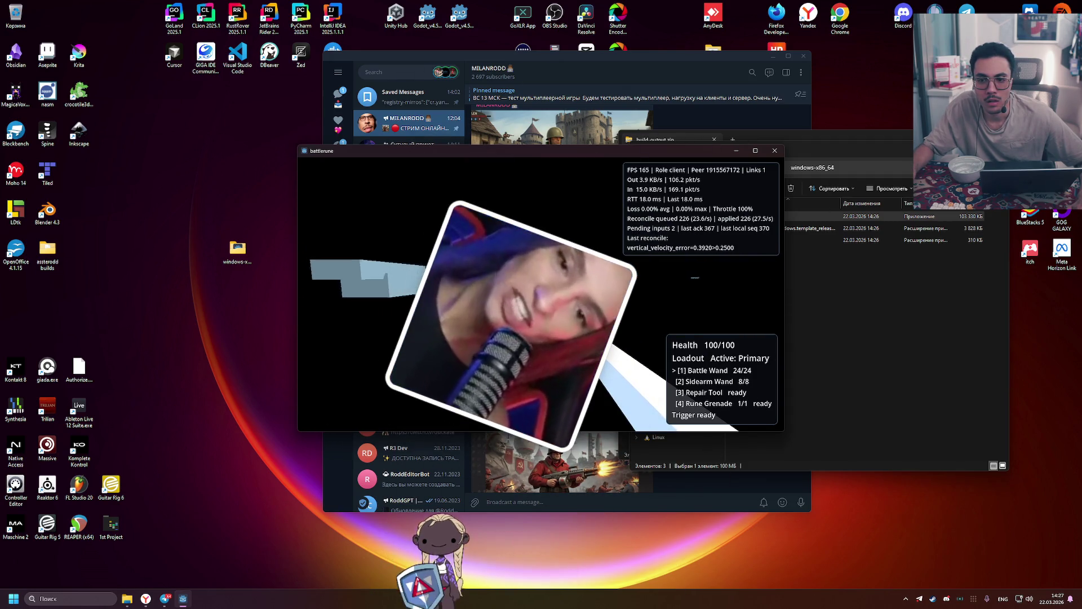
pyautogui.press('space')
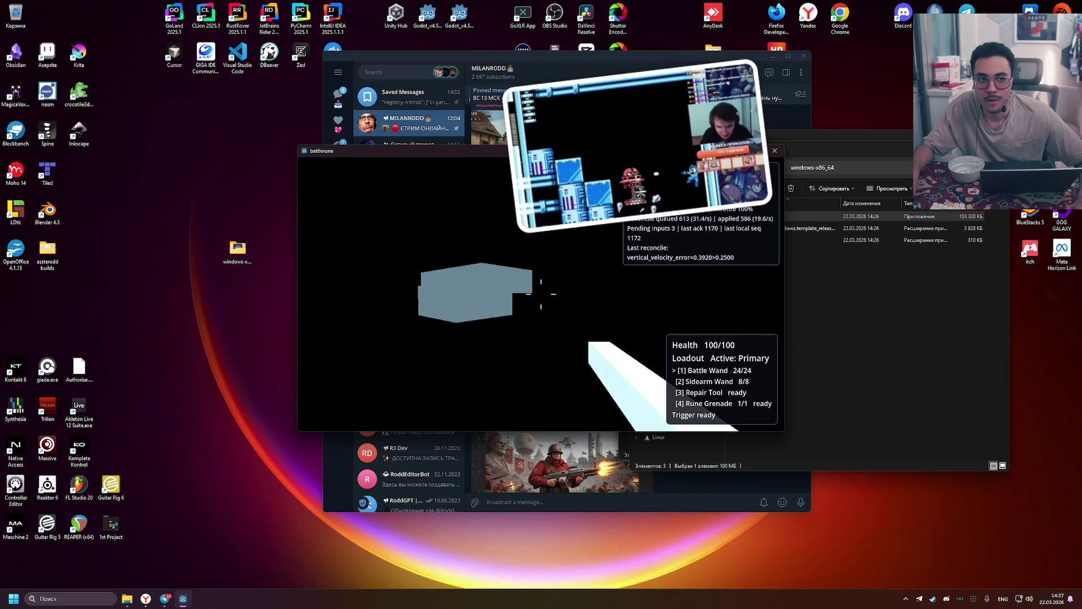
pyautogui.click(541, 293)
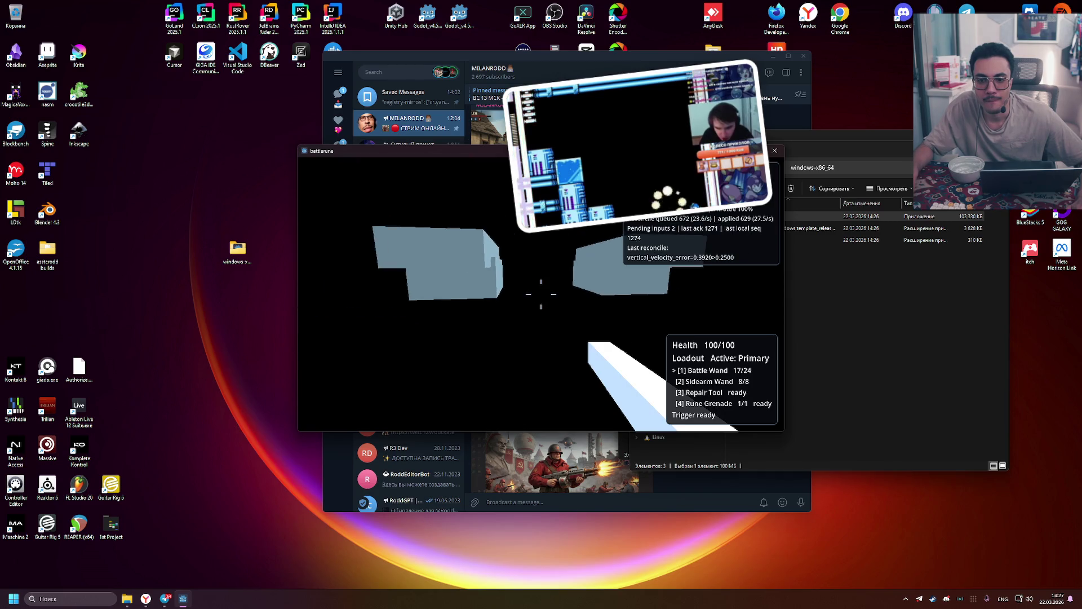
# Board the Arcane Turtle Tank, switch to gunner, fire the Arcane Turret, and maximize the game
pyautogui.press('e')
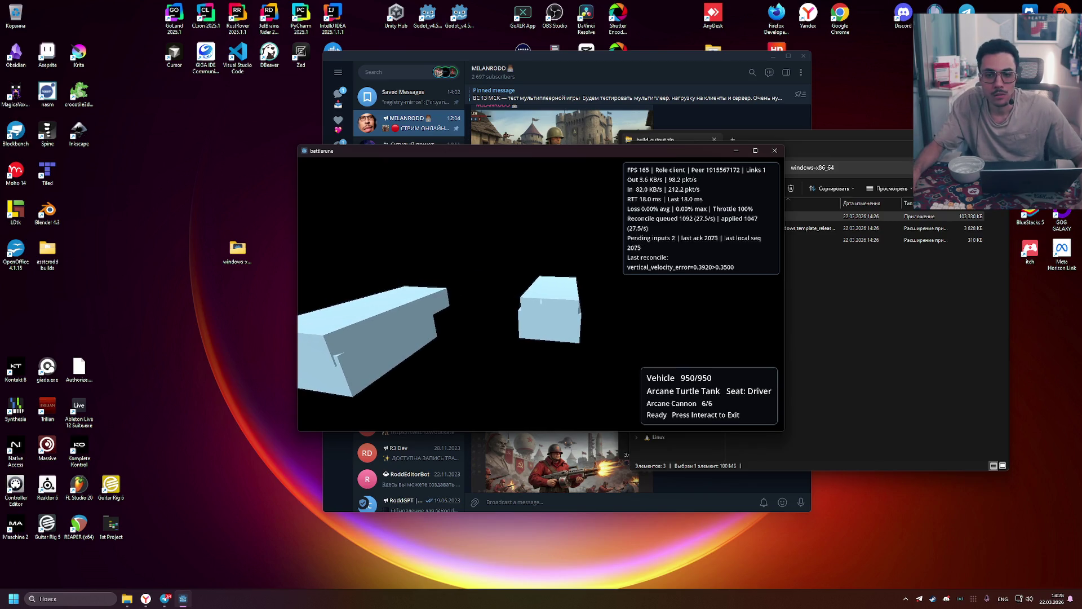
pyautogui.press('2')
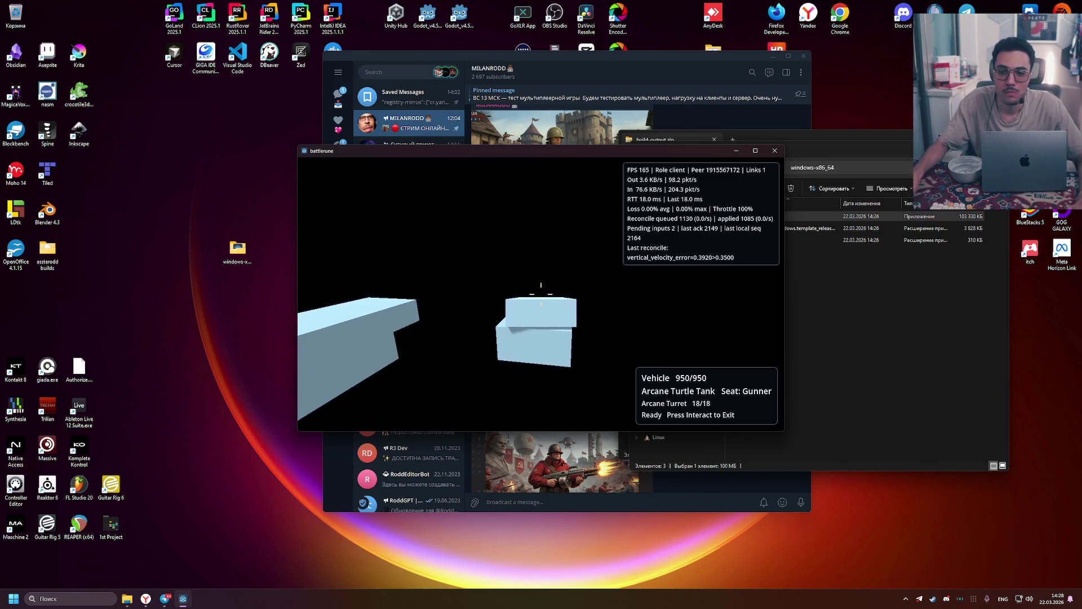
pyautogui.click(541, 294)
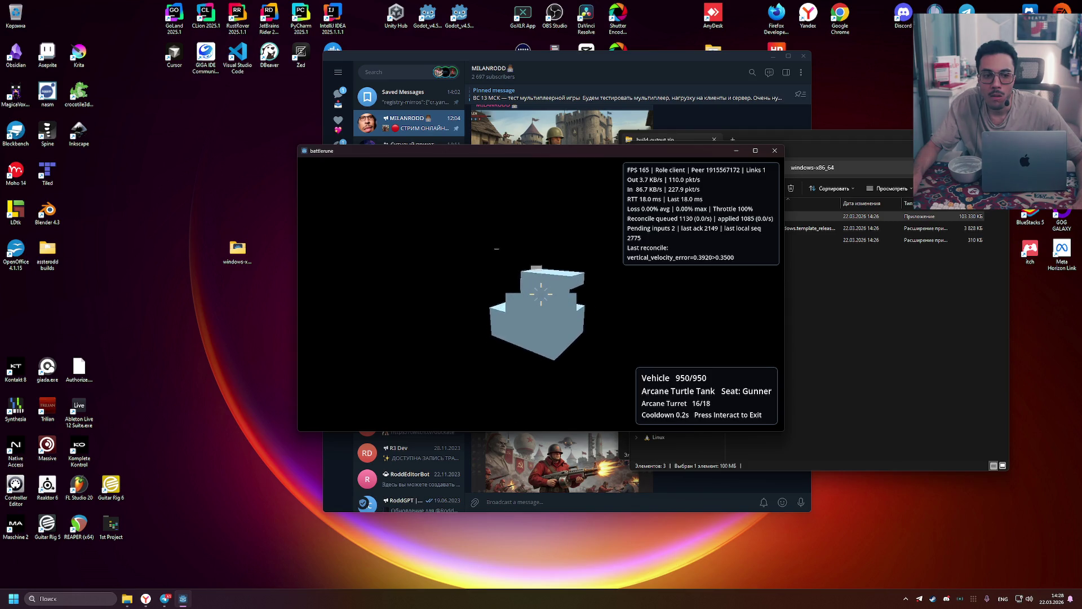
pyautogui.press('Escape')
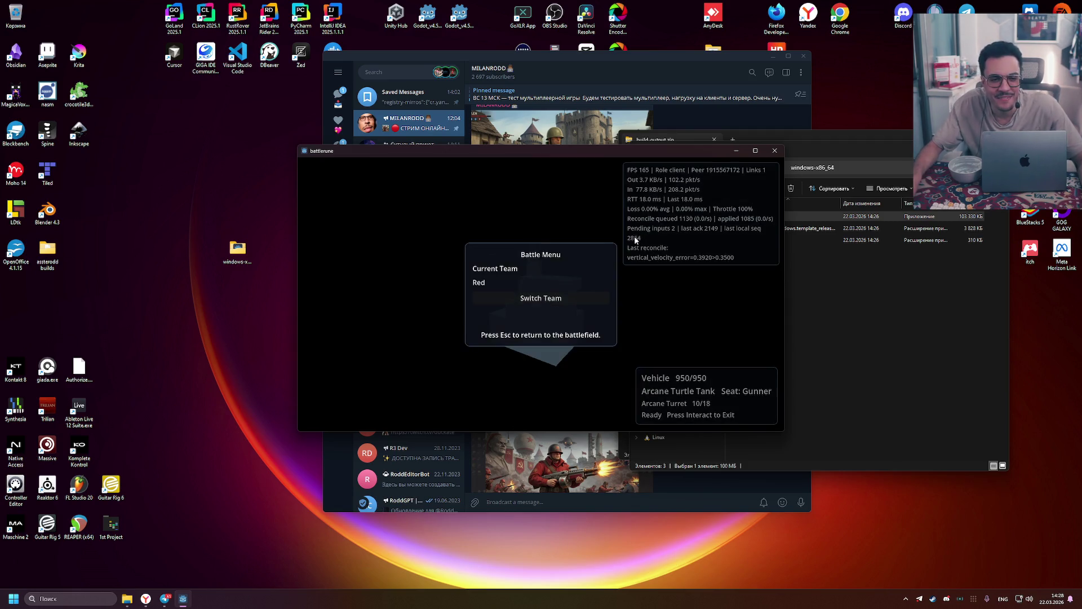
pyautogui.click(756, 152)
pyautogui.press('Escape')
pyautogui.click(754, 151)
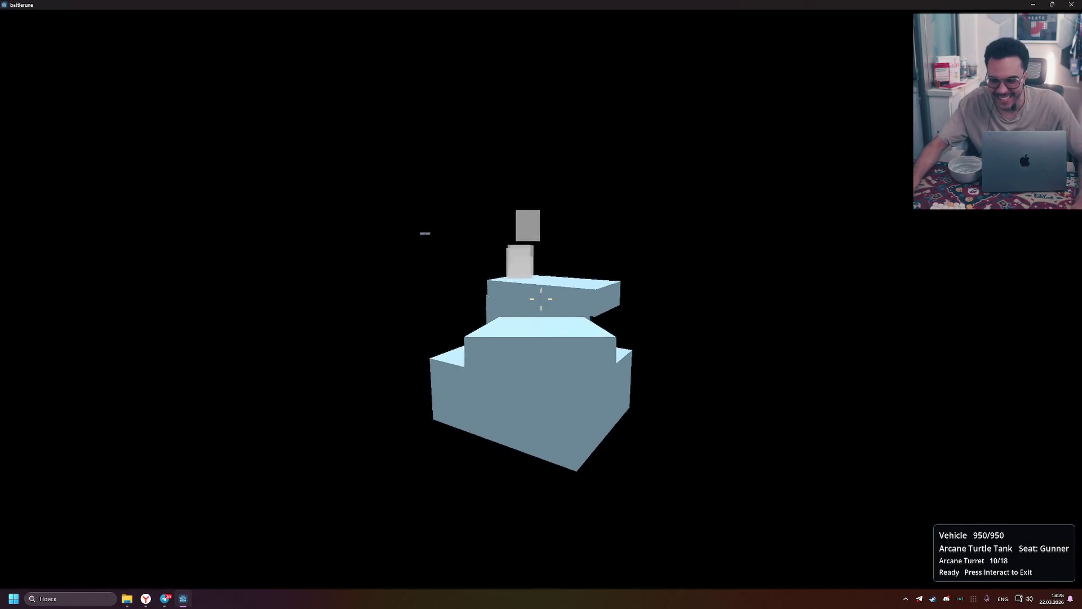
# Keep firing the Arcane Turret, leave the tank, and toggle the team scoreboard
pyautogui.click(541, 299)
pyautogui.click(541, 299)
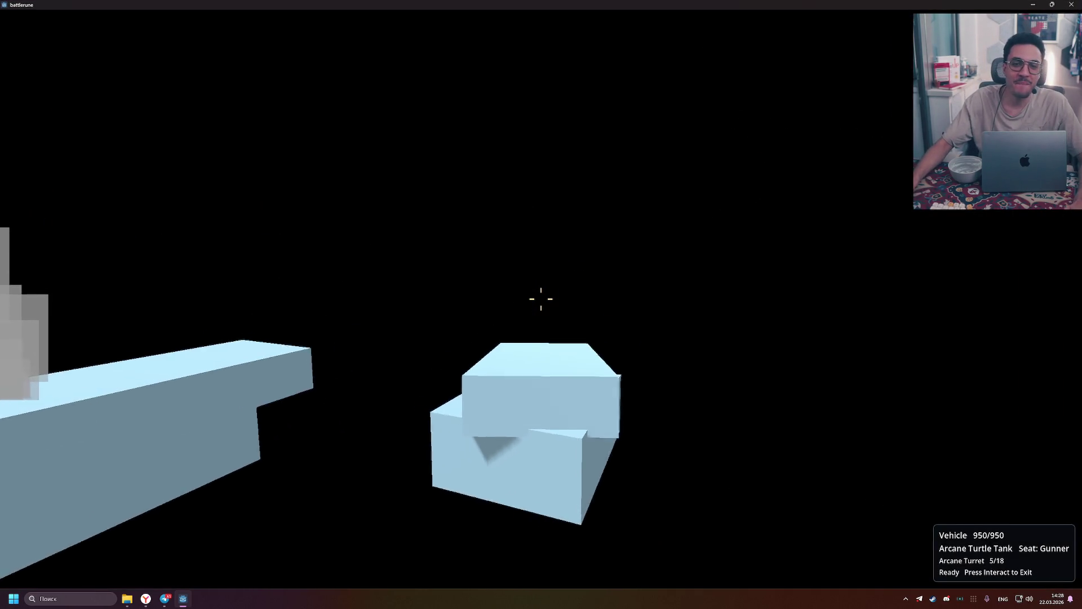
pyautogui.press('e')
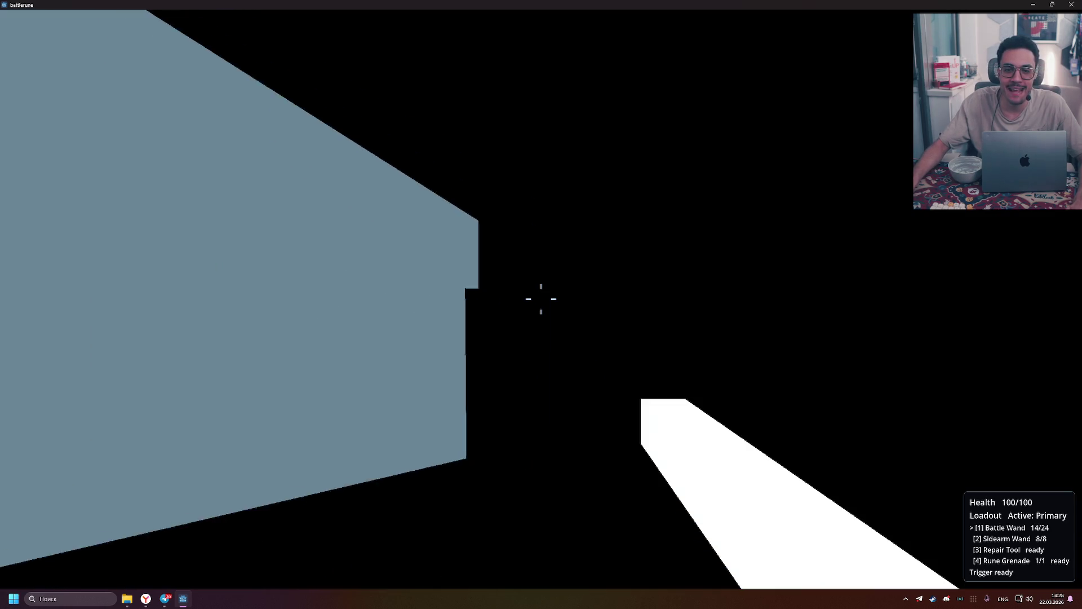
pyautogui.moveTo(541, 299)
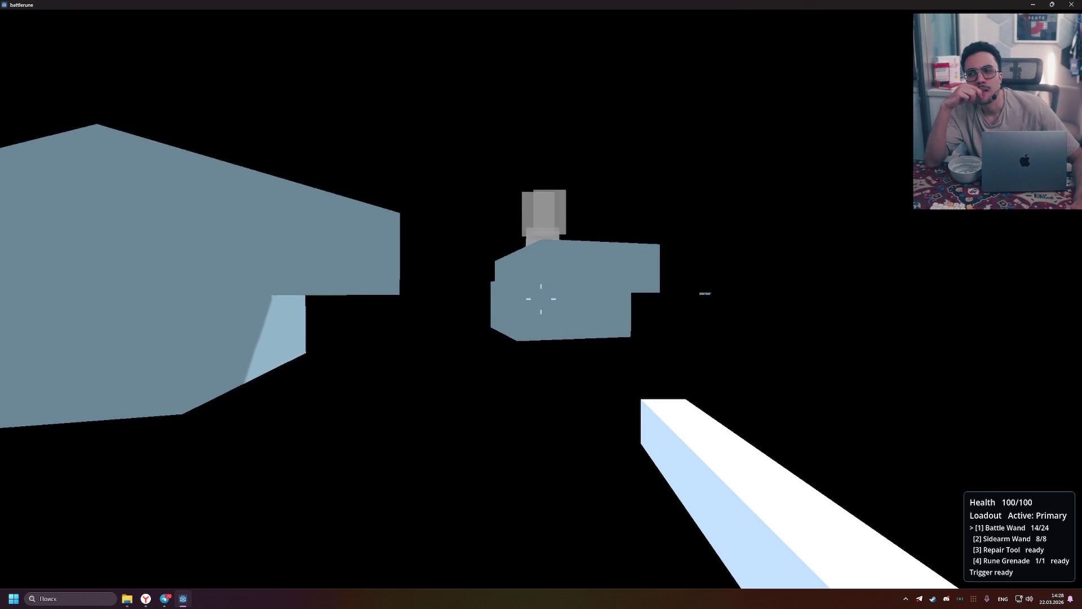
pyautogui.press('Tab')
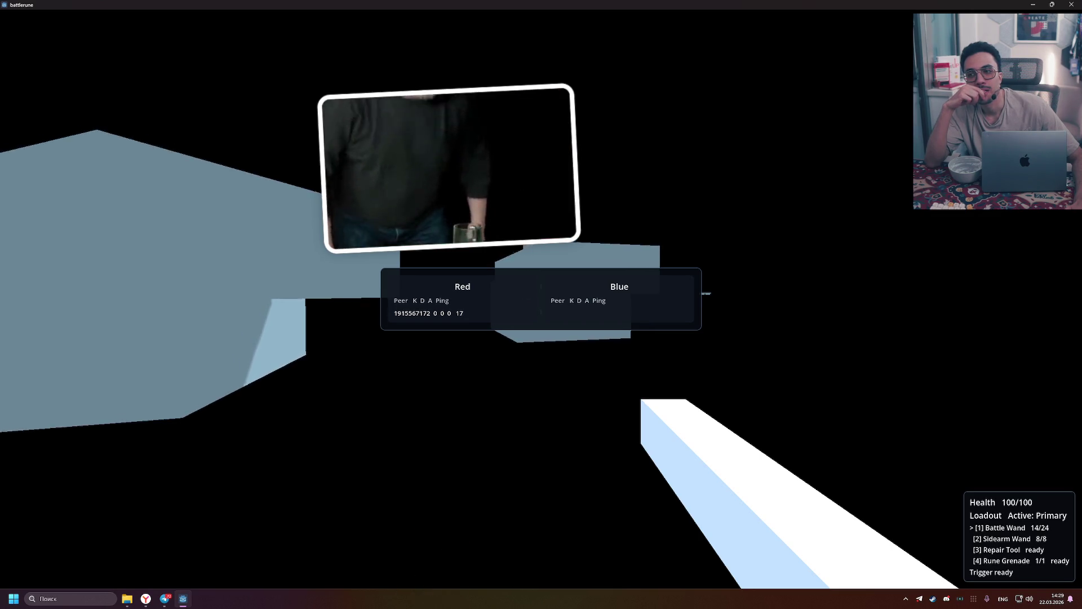
pyautogui.press('Tab')
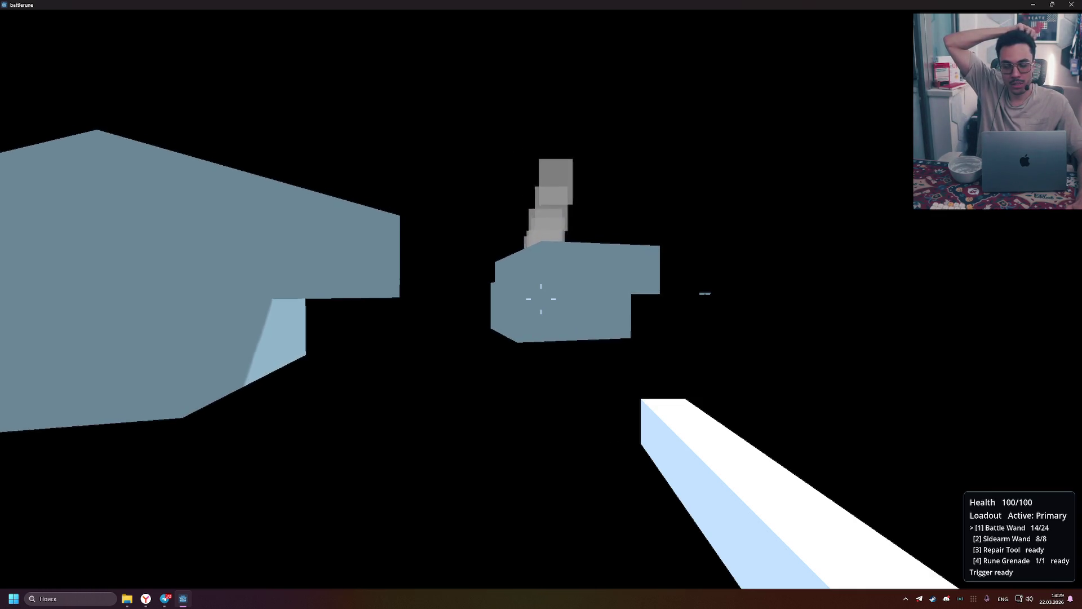
# Quit battlerune from the Battle Menu and select the windows-x86_64 desktop folder
pyautogui.press('Escape')
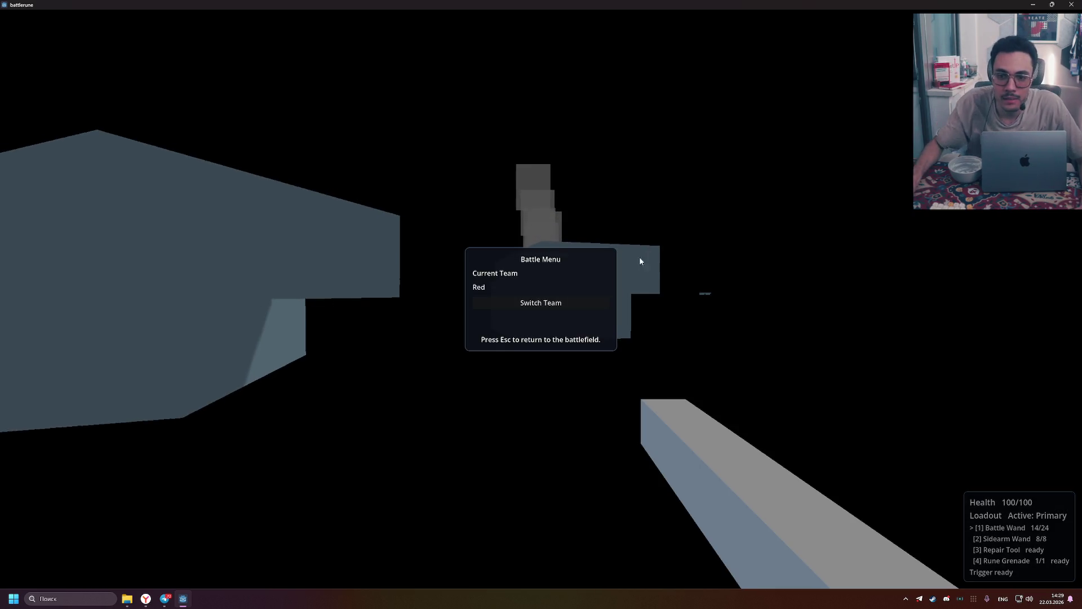
pyautogui.click(1072, 8)
pyautogui.click(240, 254)
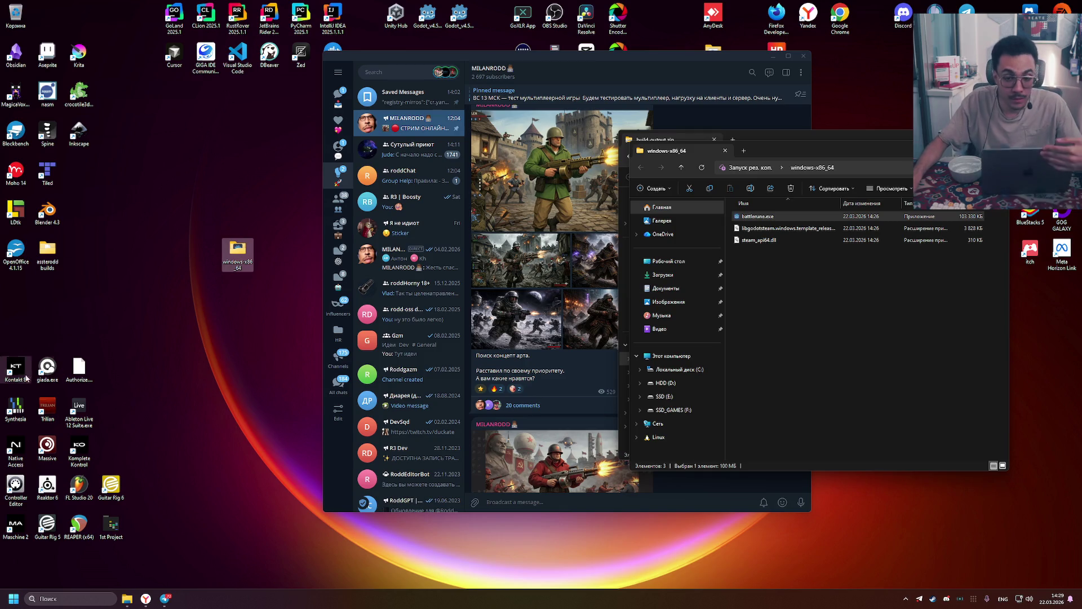
# Review battlerune.exe's properties, details and advanced attributes without changing anything
pyautogui.rightClick(242, 257)
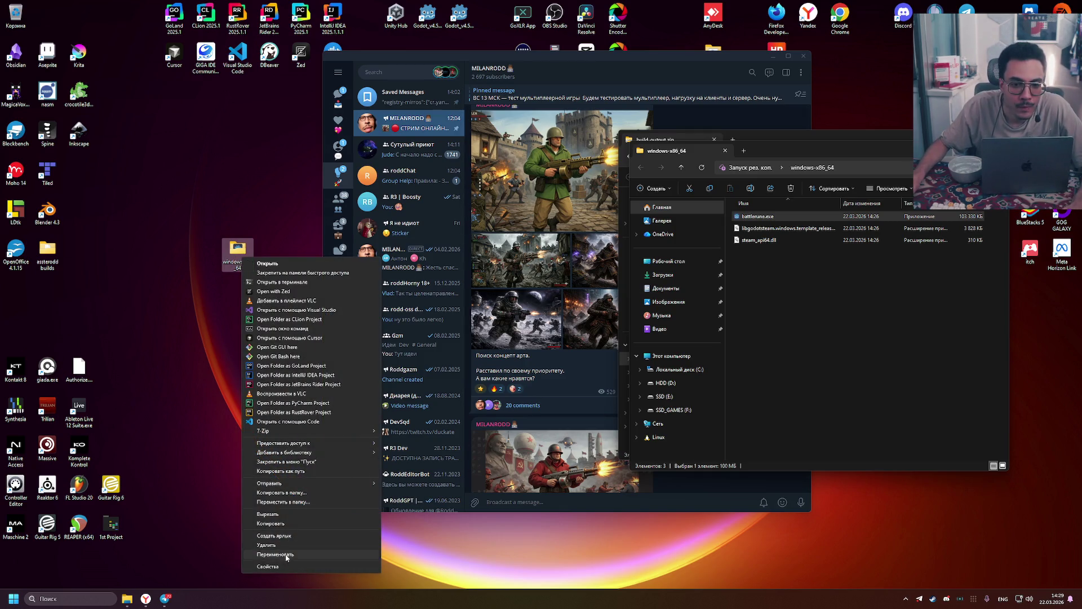
pyautogui.click(276, 565)
pyautogui.rightClick(769, 220)
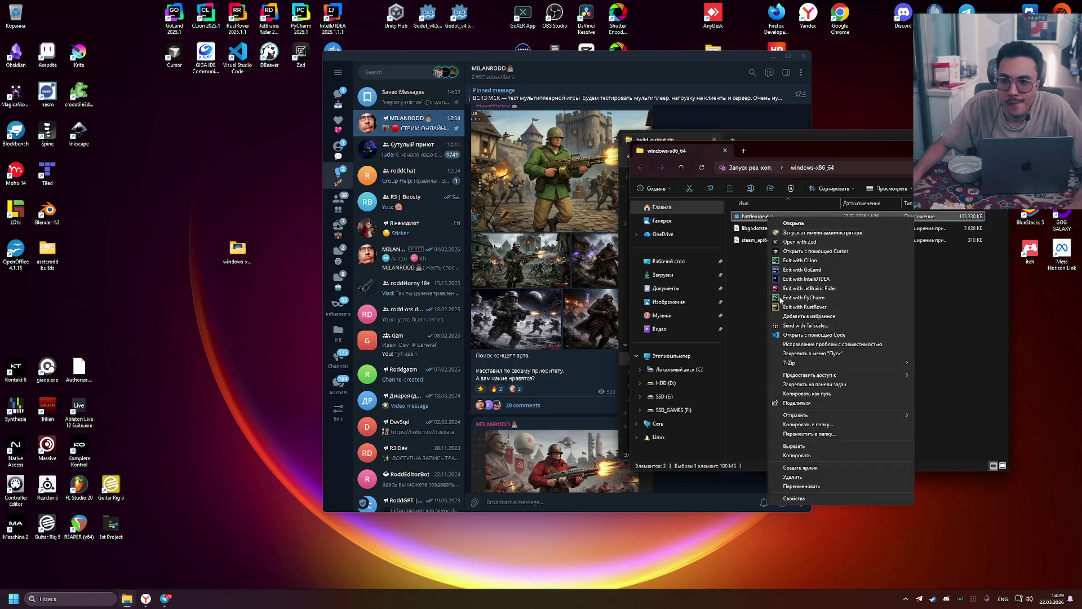
pyautogui.click(828, 498)
pyautogui.click(851, 238)
pyautogui.click(873, 234)
pyautogui.click(783, 237)
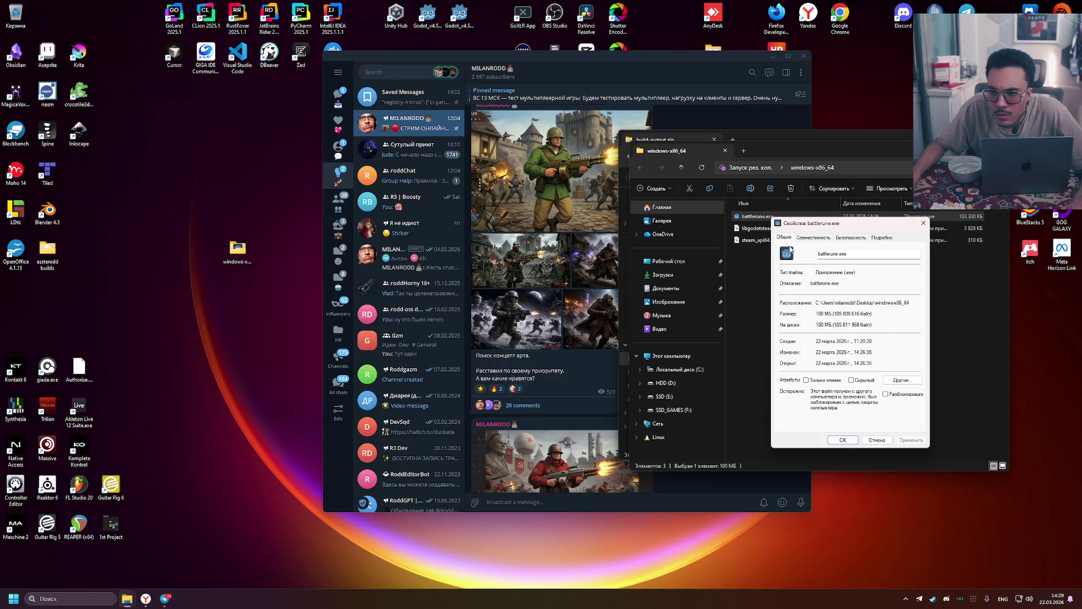
pyautogui.click(901, 381)
pyautogui.click(919, 351)
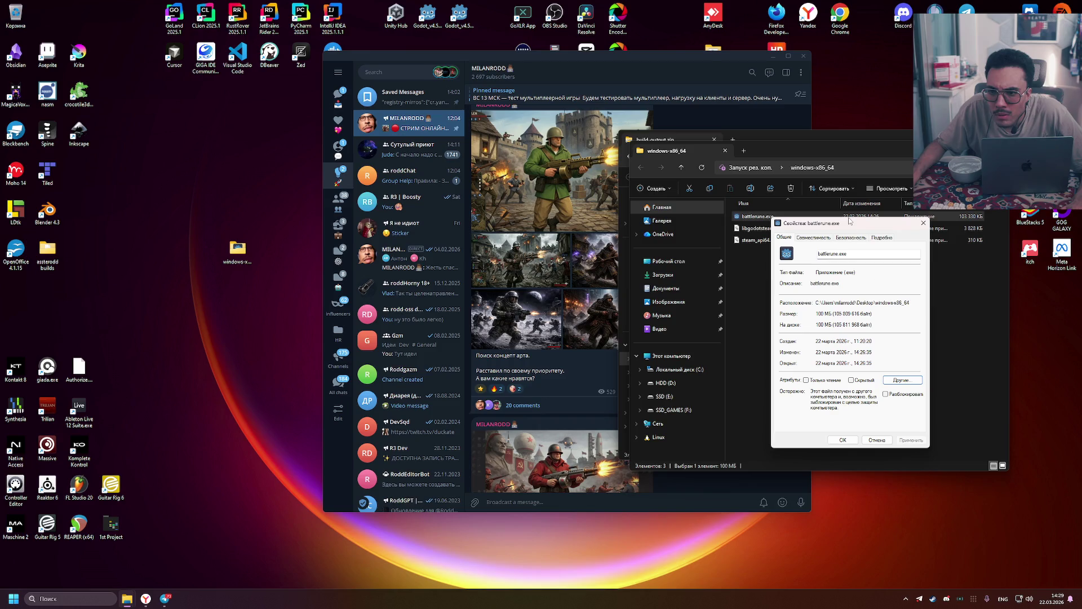
# Rename battlerune.exe with '--client-inx=1' appended and accept the extension-change warning
pyautogui.write('--client')
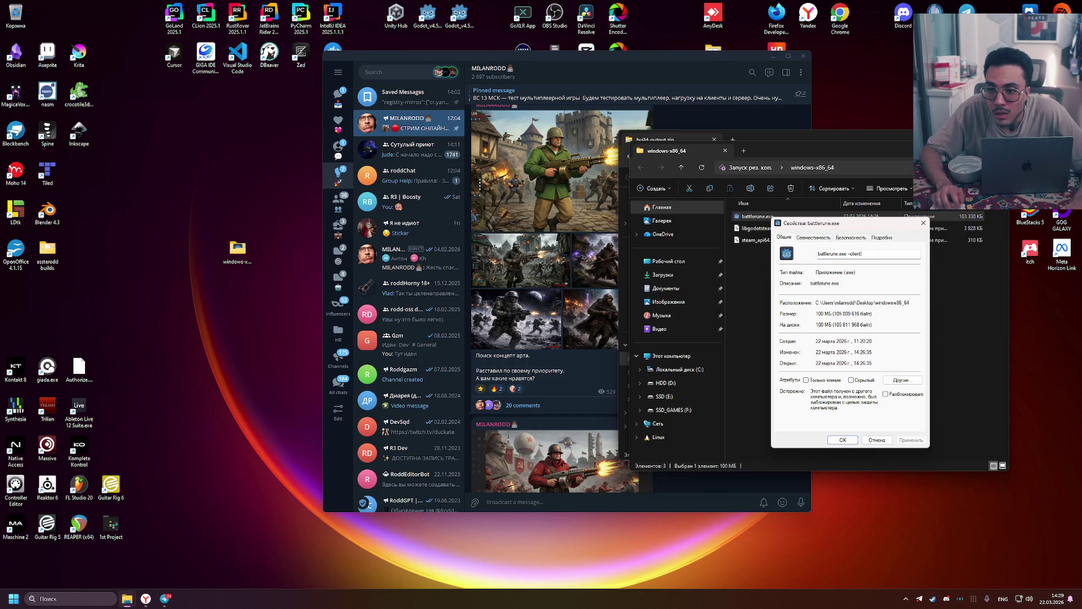
pyautogui.write('-index=1')
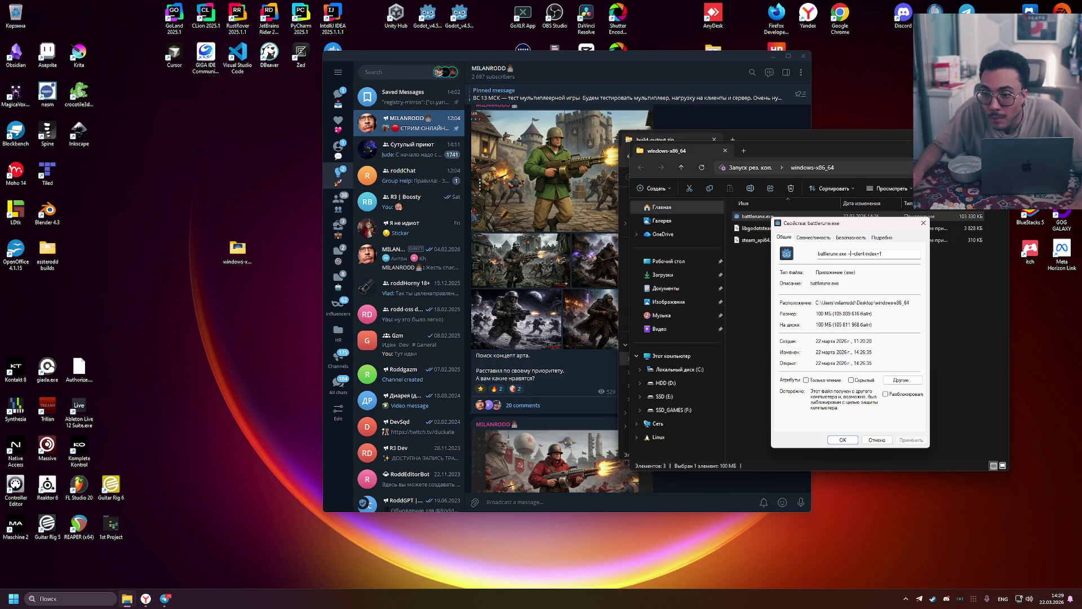
pyautogui.click(843, 440)
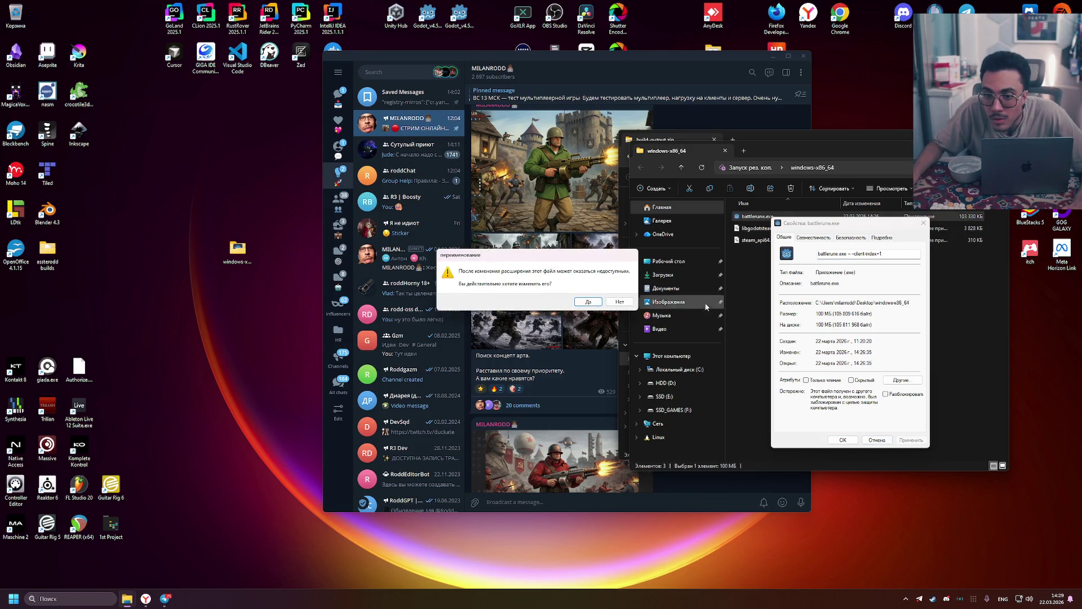
pyautogui.click(593, 302)
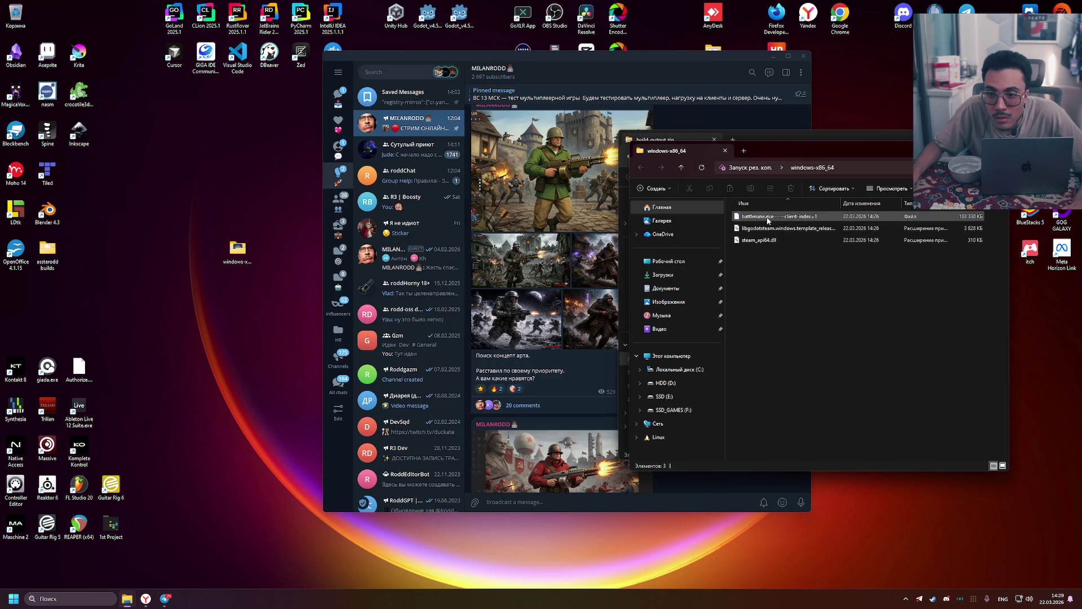
pyautogui.rightClick(769, 217)
pyautogui.click(804, 418)
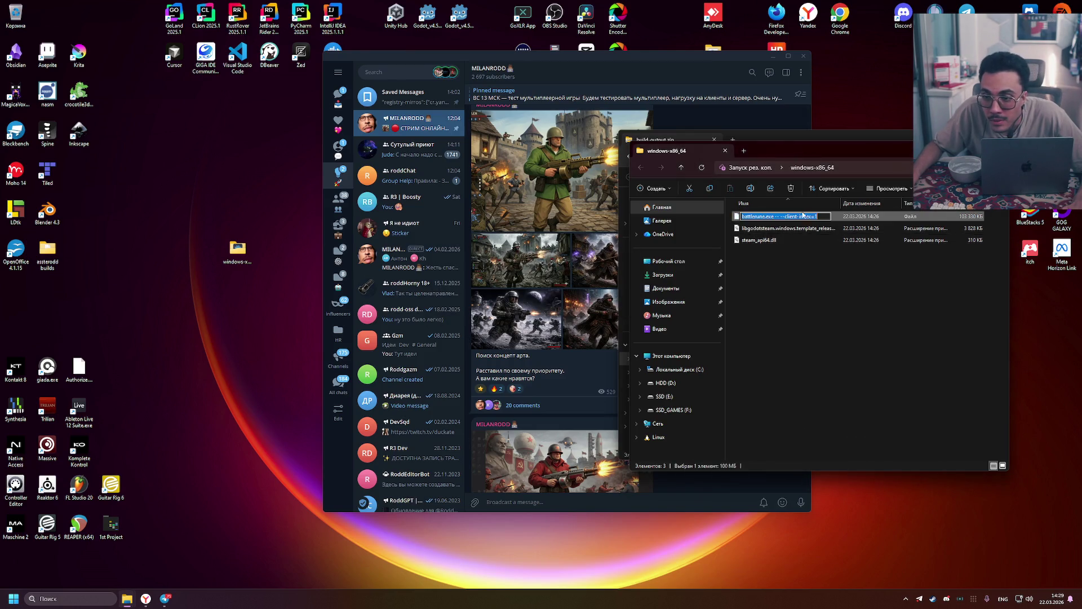
# Delete the appended argument so the file is named battlerune.exe again
pyautogui.rightClick(760, 221)
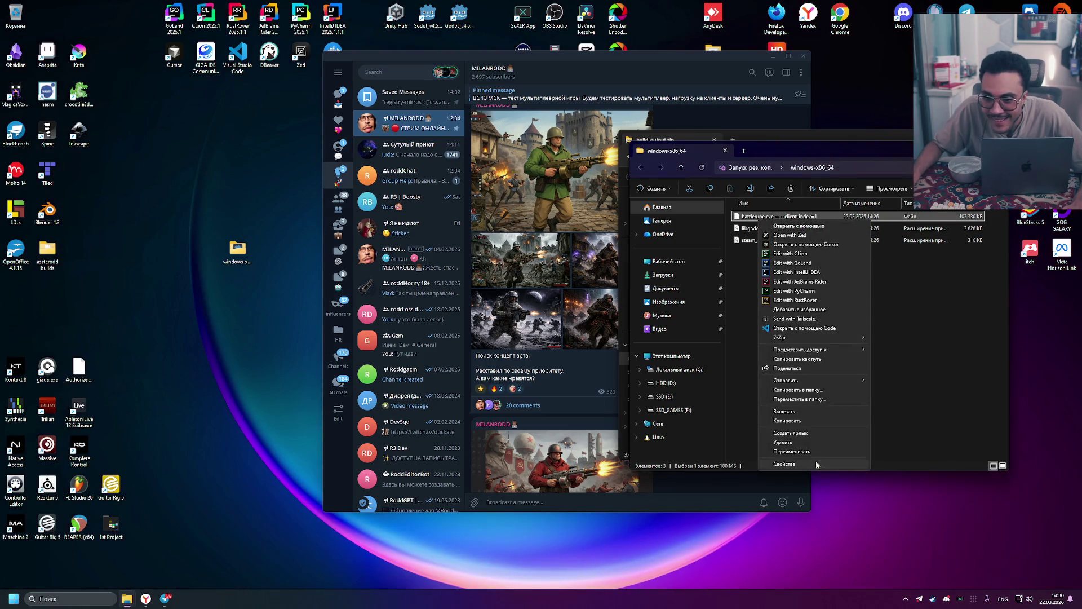
pyautogui.click(817, 463)
pyautogui.moveTo(870, 256); pyautogui.dragTo(838, 257)
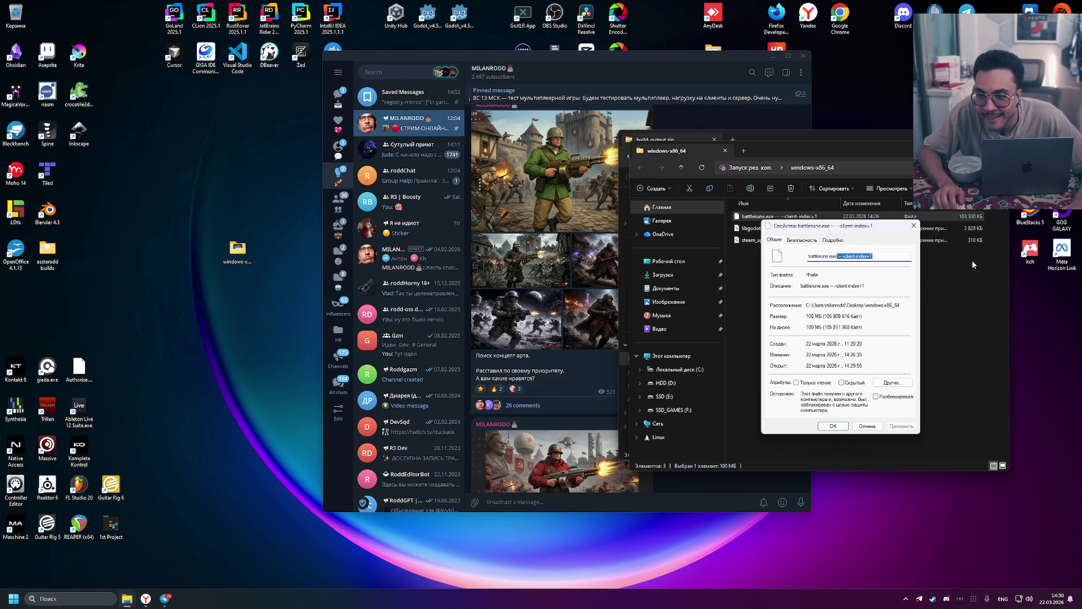
pyautogui.press('BackSpace')
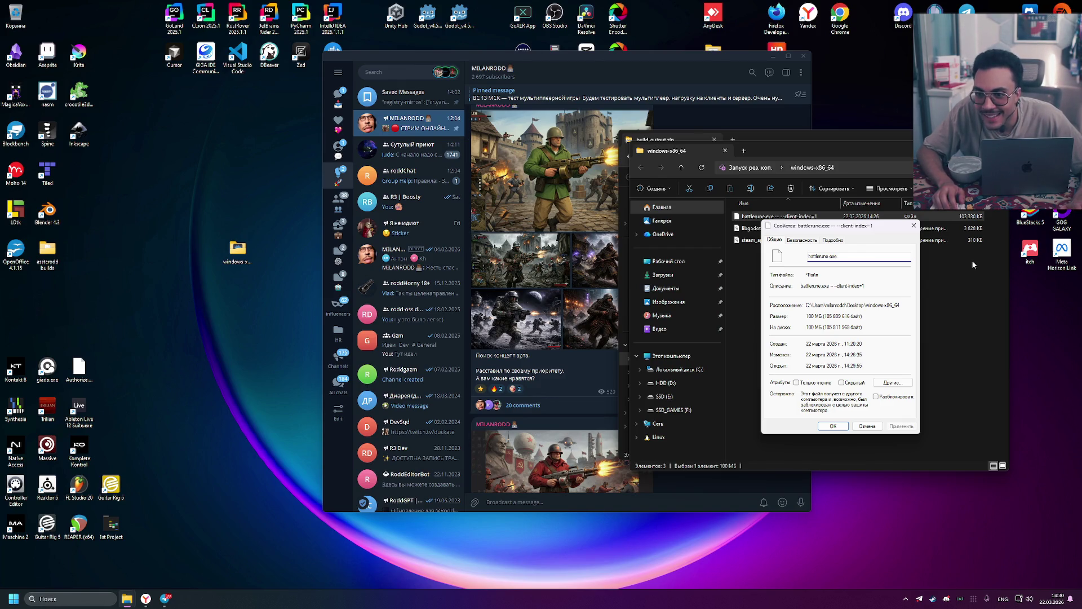
pyautogui.click(834, 426)
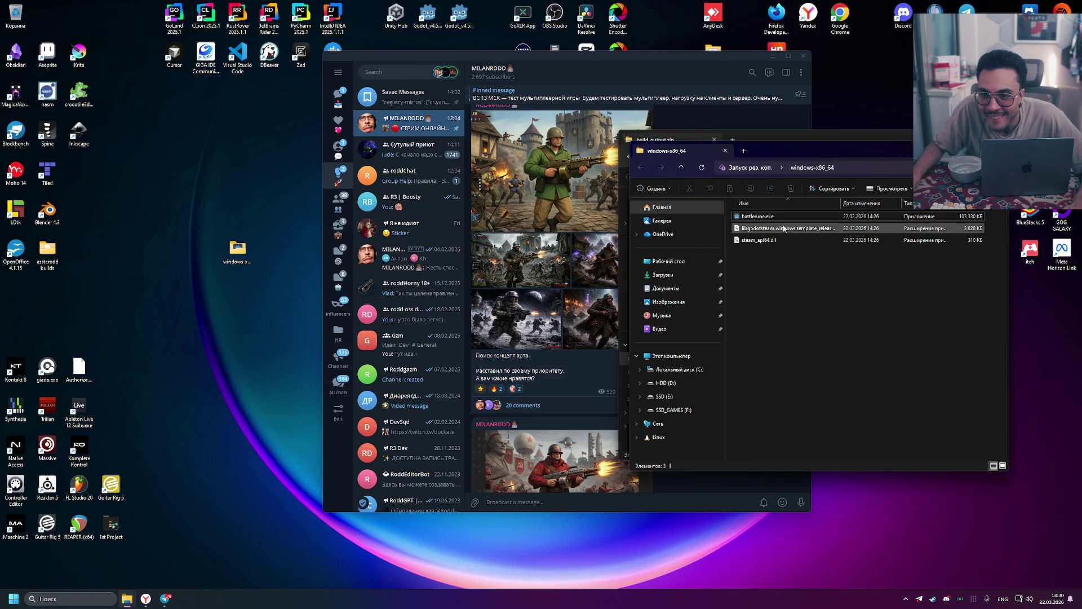
pyautogui.hotkey('shift', 'F10')
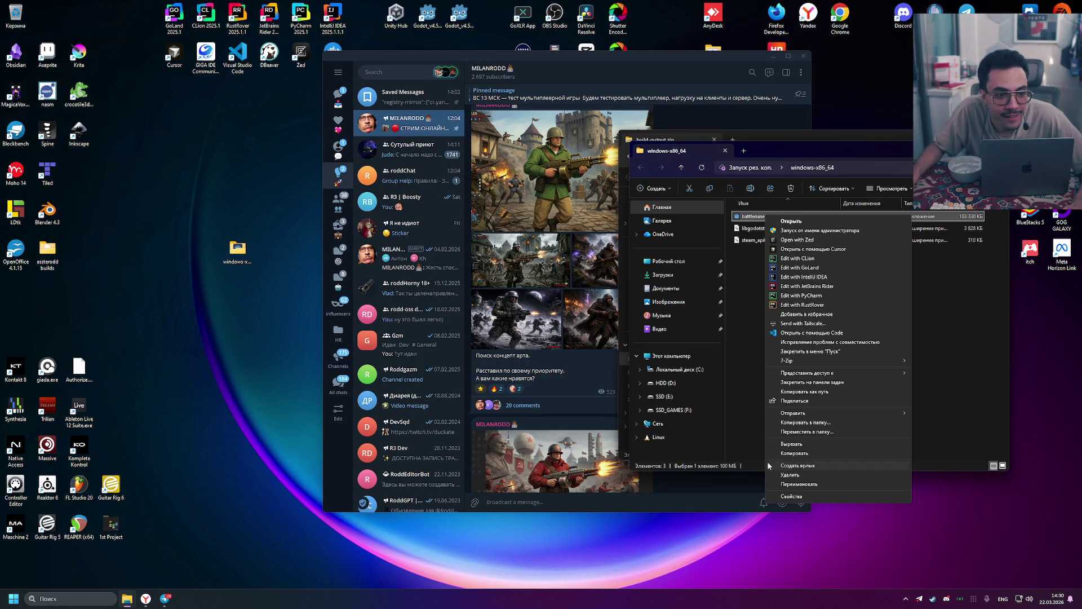
# Check battlerune.exe's compatibility settings, then send a shortcut to it to the desktop
pyautogui.click(840, 496)
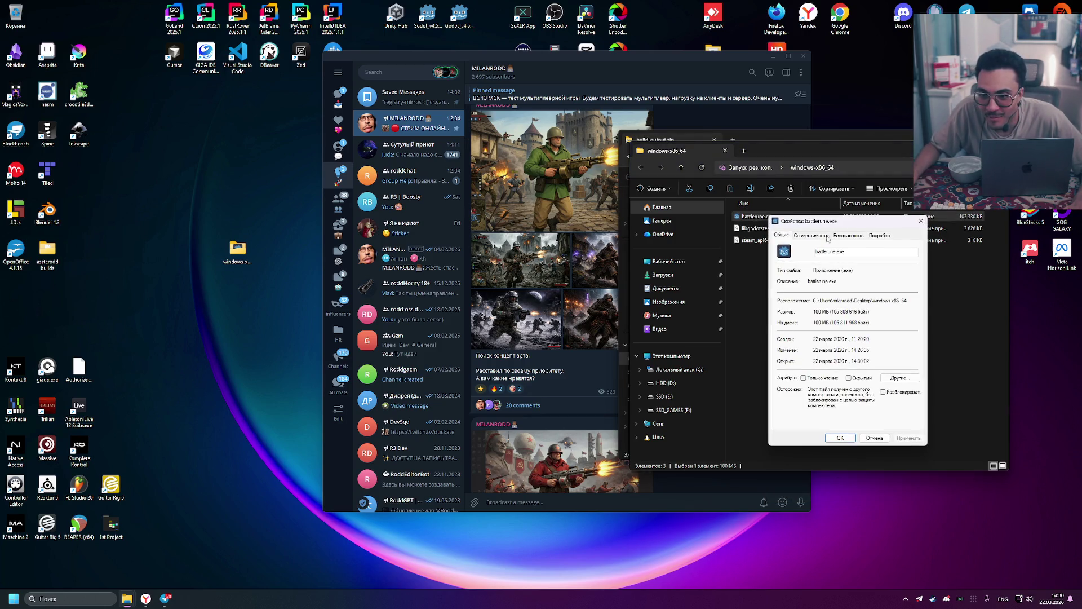
pyautogui.click(810, 235)
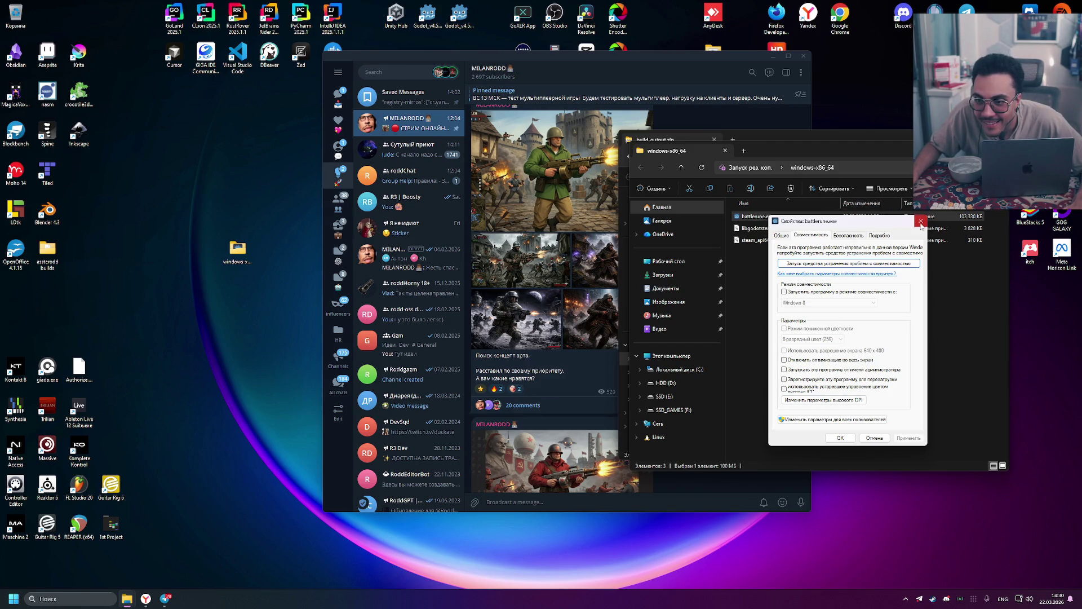
pyautogui.click(921, 220)
pyautogui.rightClick(773, 217)
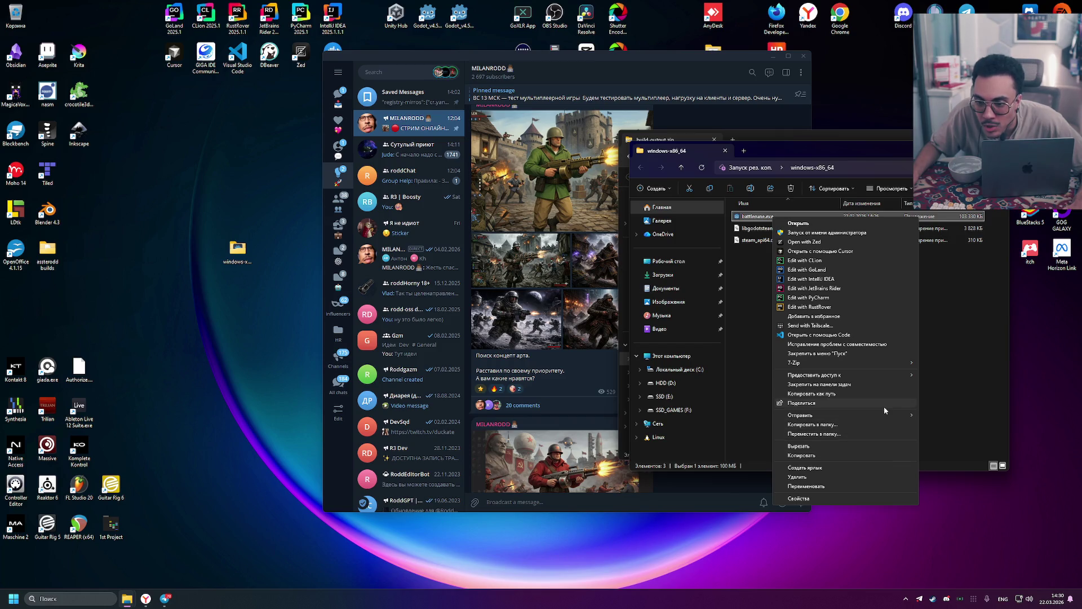
pyautogui.moveTo(889, 415)
pyautogui.click(983, 445)
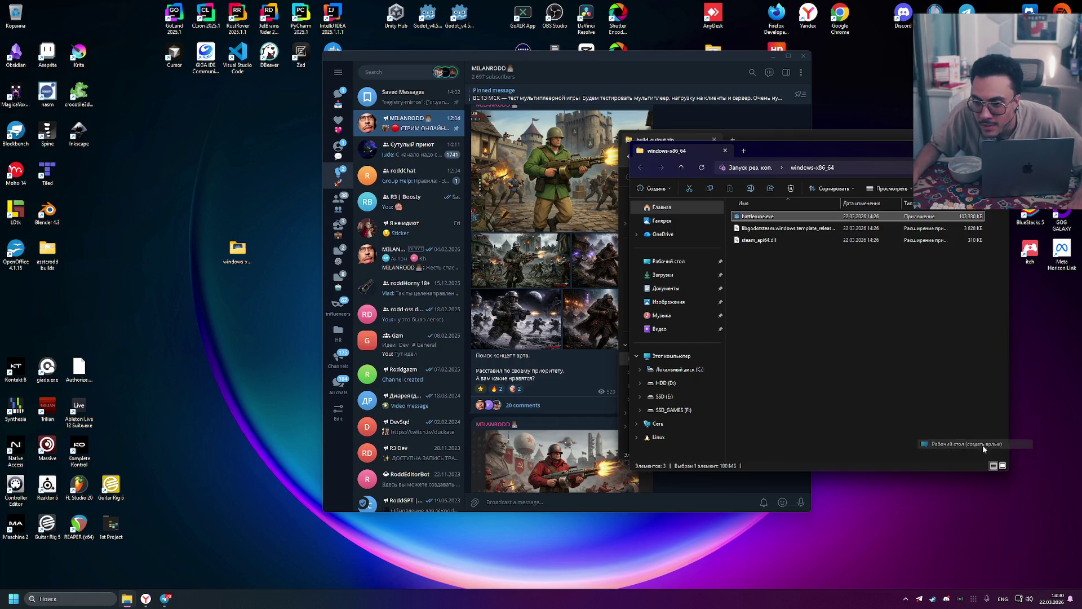
pyautogui.click(18, 291)
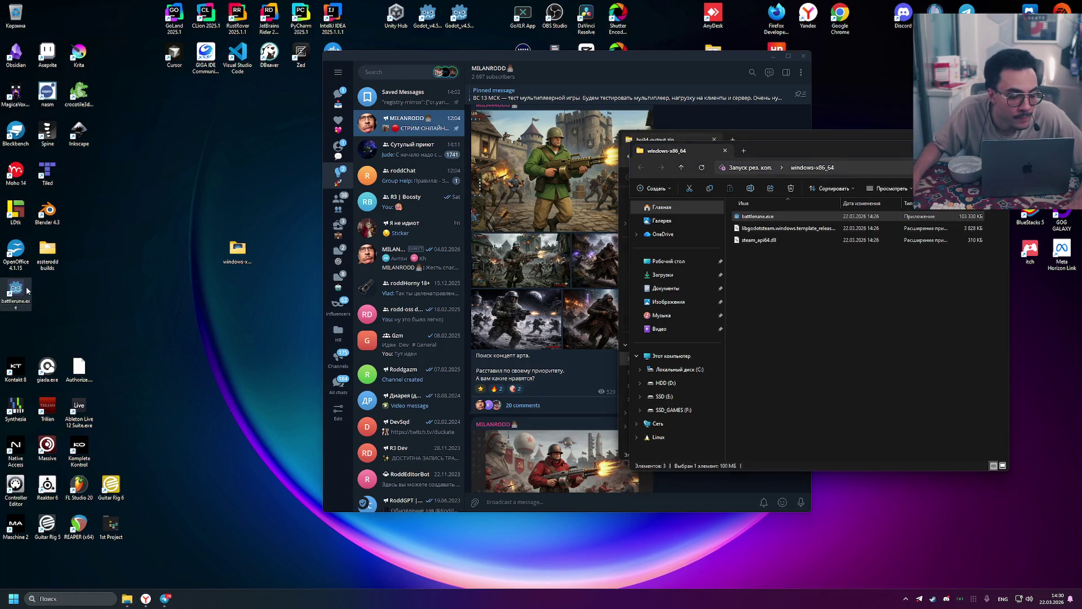
# In the shortcut's Properties, quote the Target path and append --client-index=1
pyautogui.rightClick(16, 297)
pyautogui.click(66, 566)
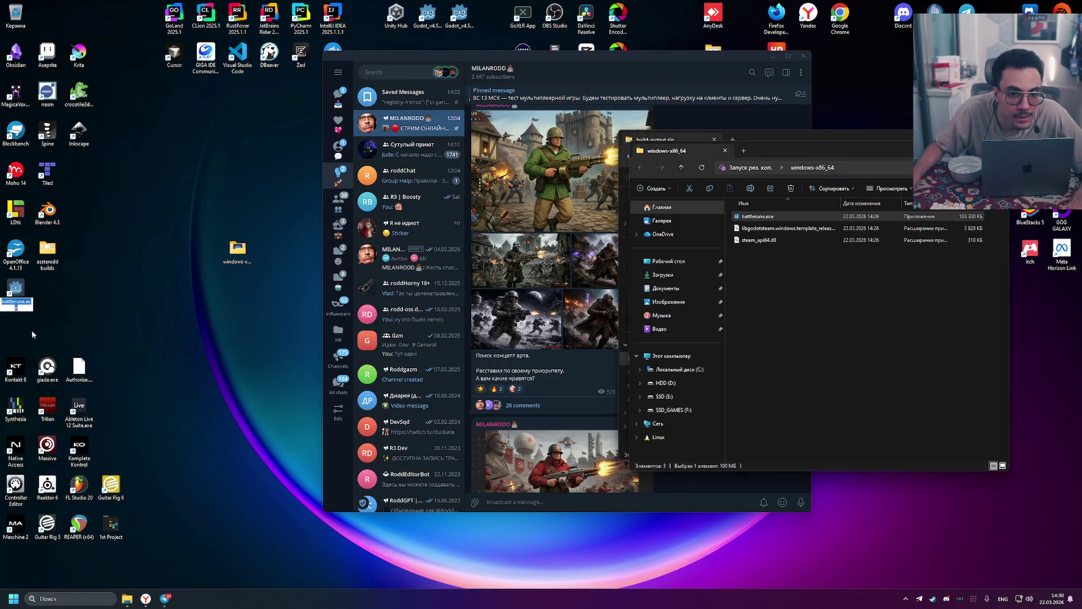
pyautogui.rightClick(21, 295)
pyautogui.click(46, 574)
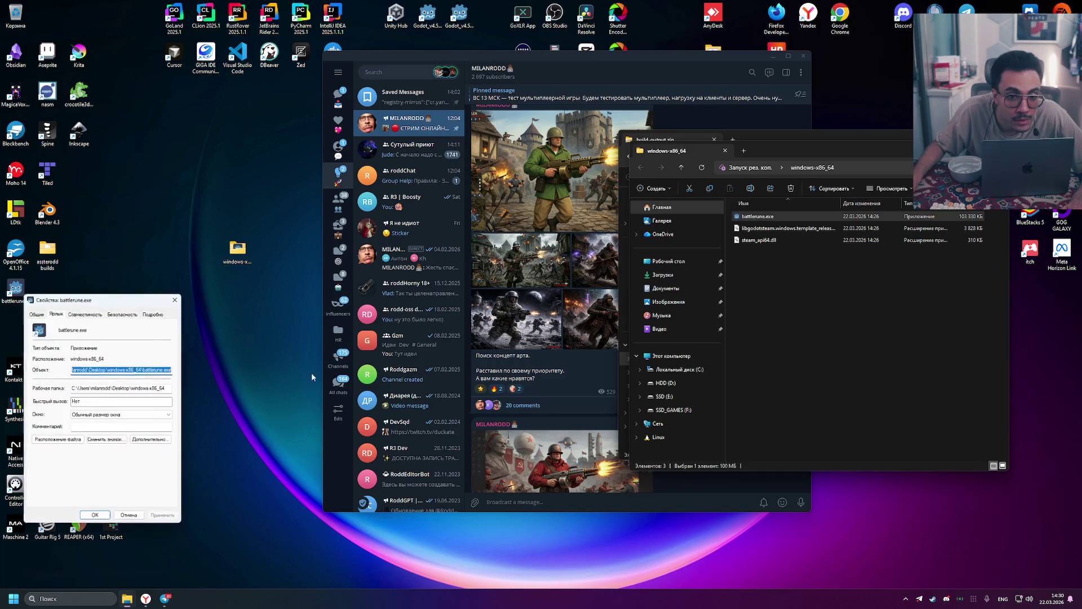
pyautogui.click(129, 370)
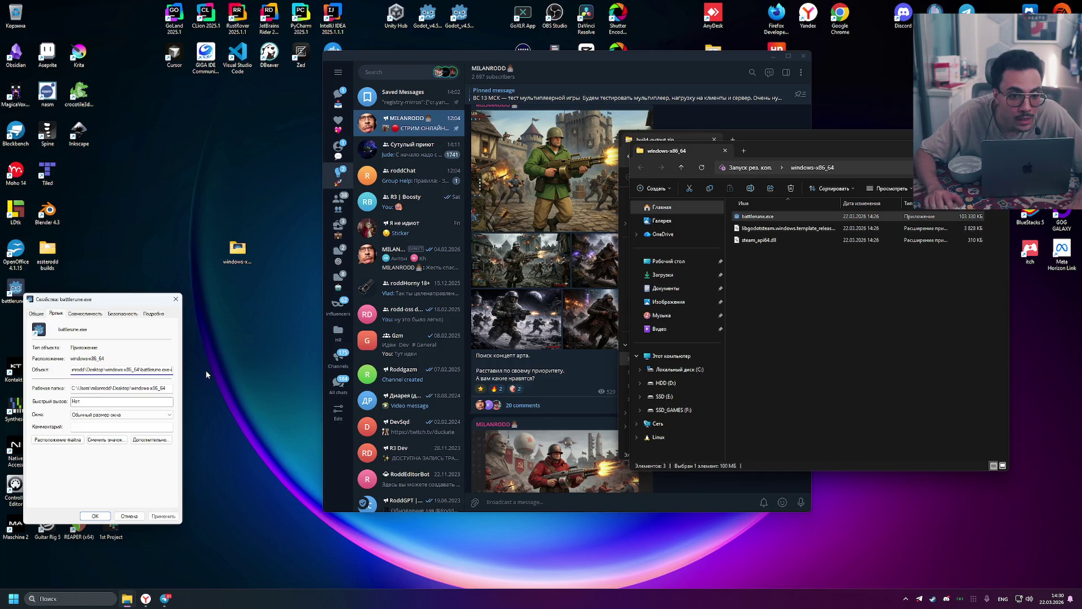
pyautogui.press('Home')
pyautogui.write('"')
pyautogui.press('End')
pyautogui.write('" --client-index=1')
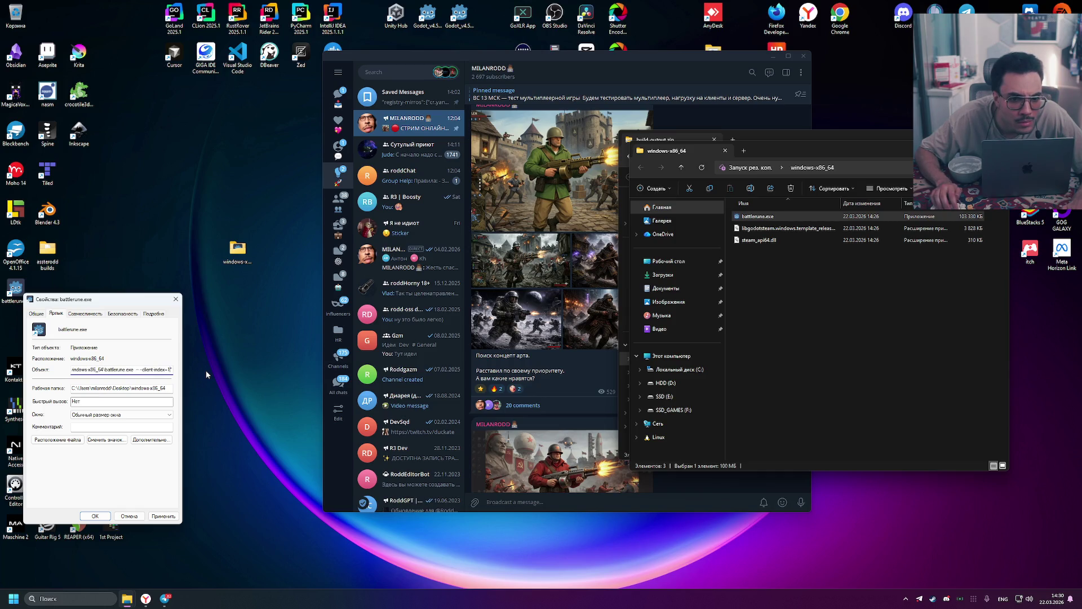
pyautogui.click(163, 516)
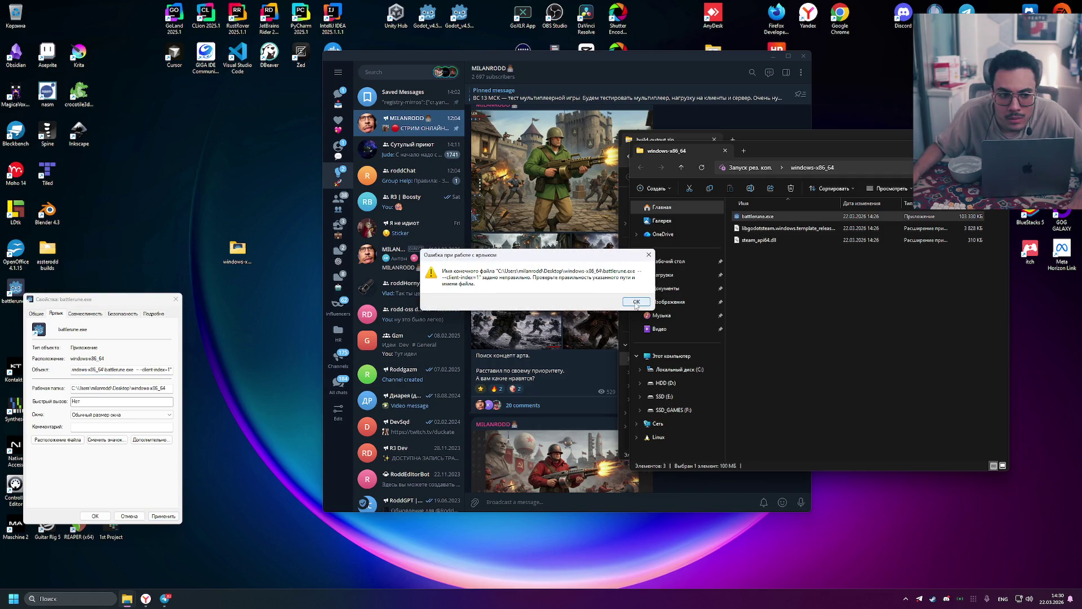
# Remove the faulty text flagged by the invalid-target error, save, and launch the game from the shortcut
pyautogui.click(641, 302)
pyautogui.click(150, 367)
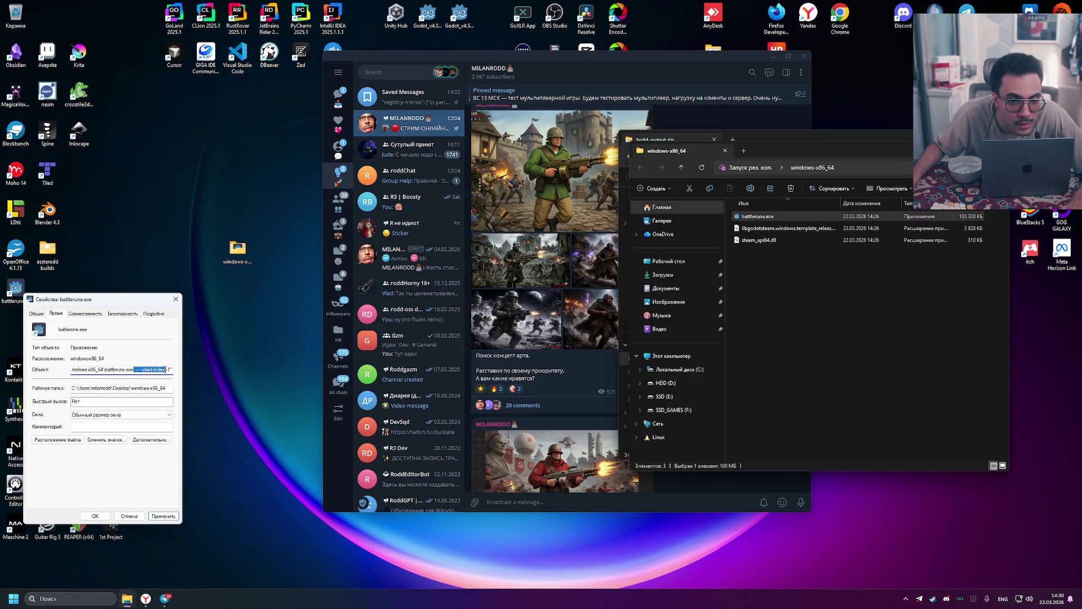
pyautogui.press('BackSpace')
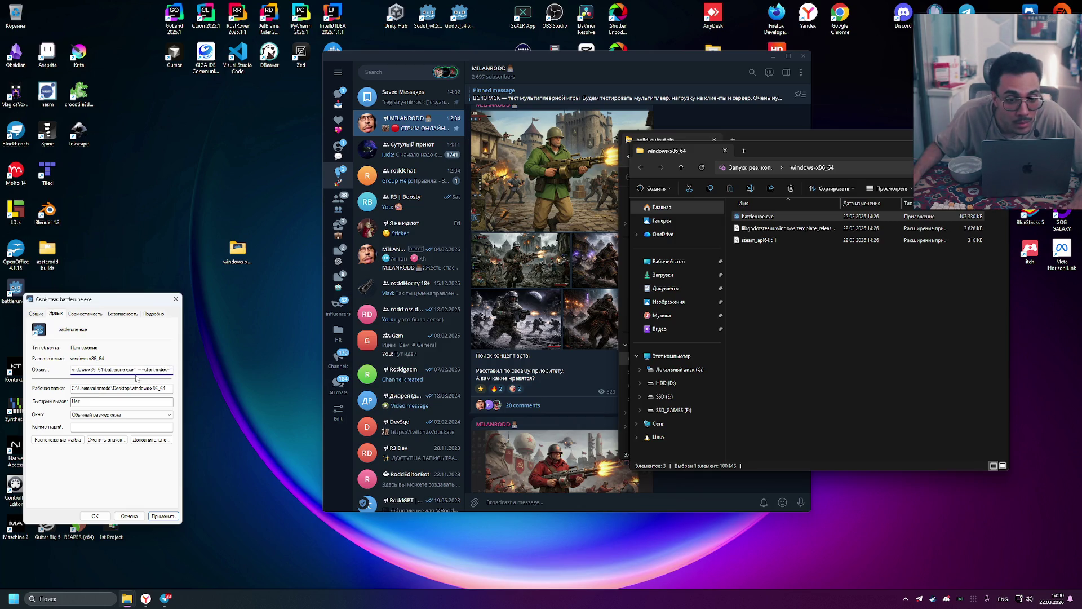
pyautogui.click(95, 516)
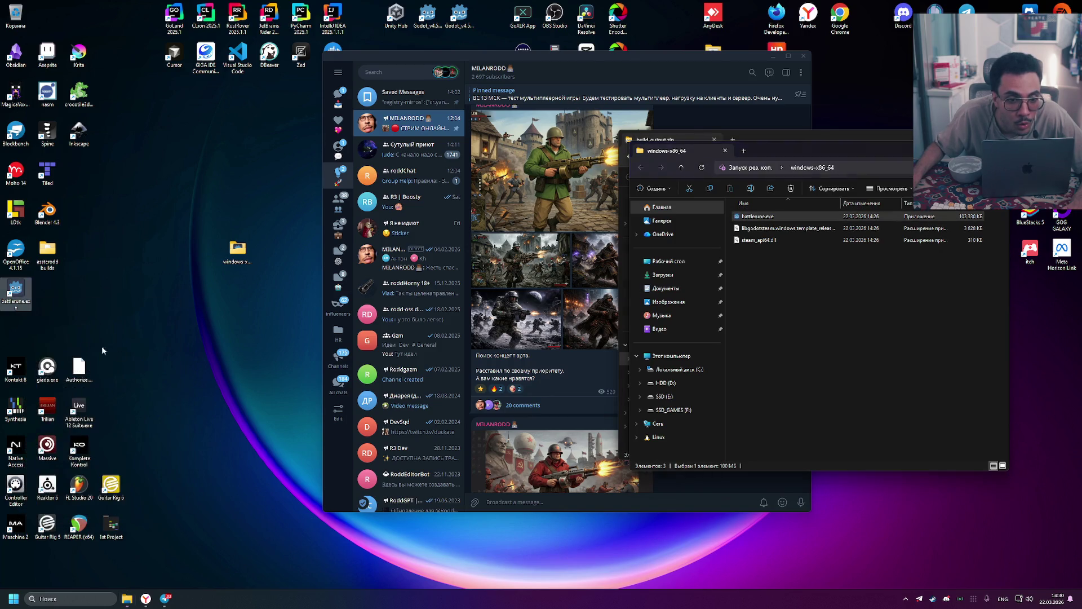
pyautogui.doubleClick(24, 299)
pyautogui.click(563, 307)
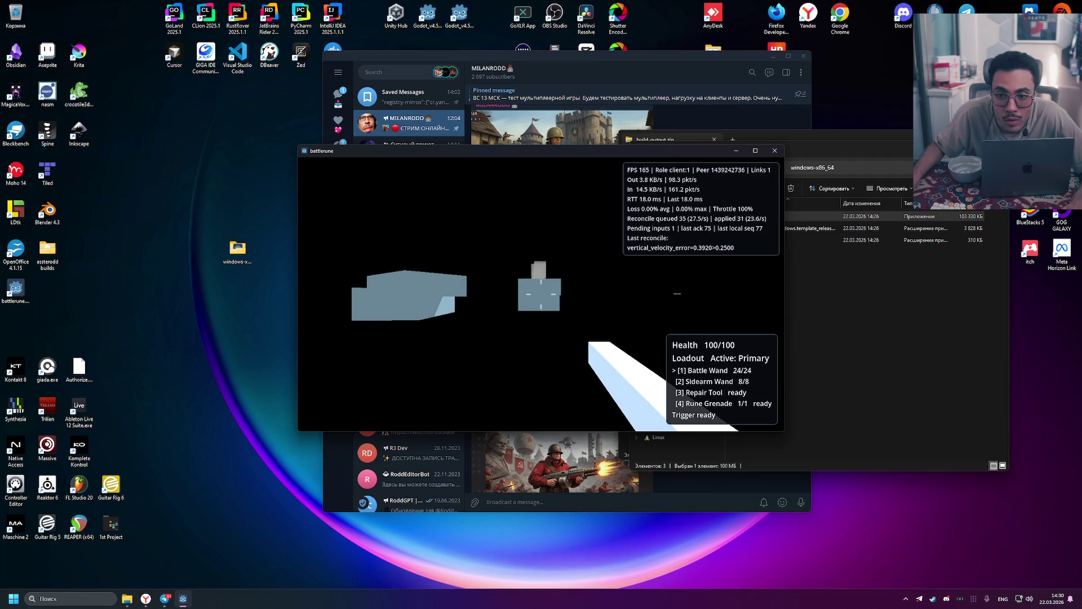
# Quit battlerune, change the shortcut's target to end with --client-index=2, and relaunch it
pyautogui.press('Escape')
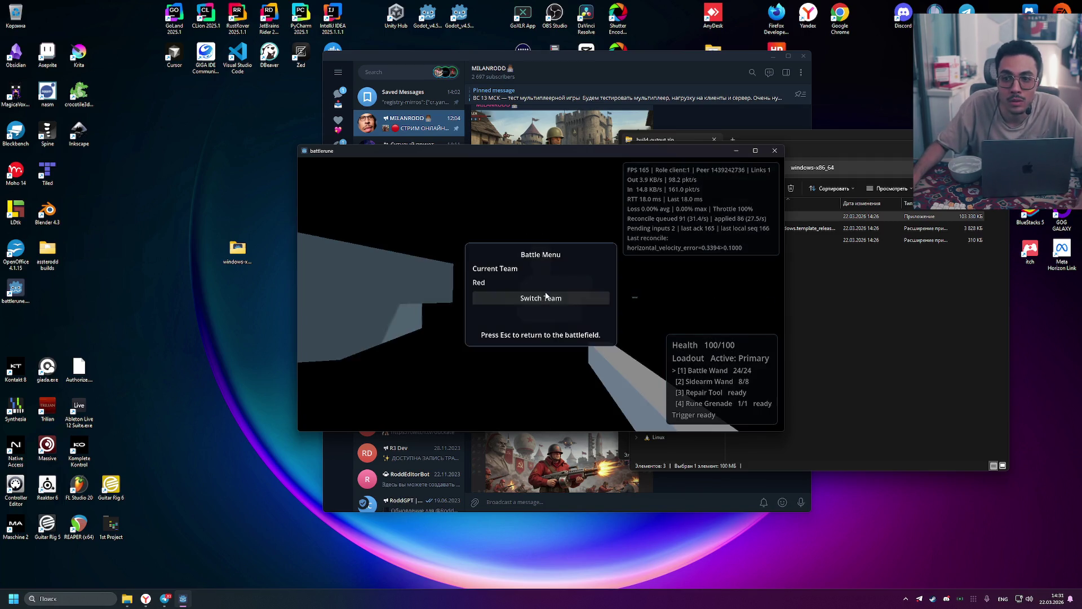
pyautogui.click(775, 151)
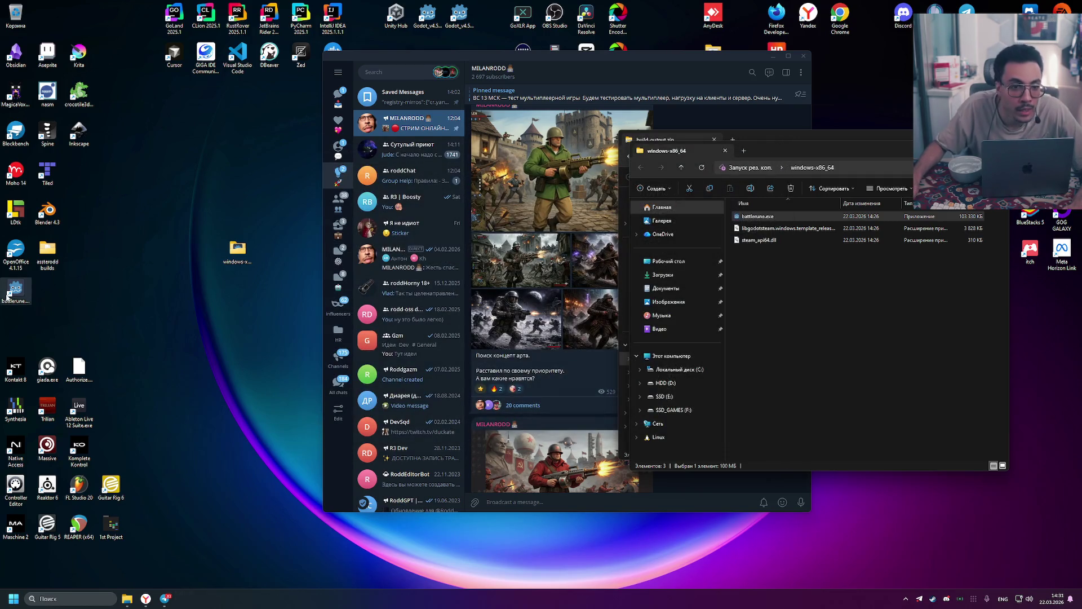
pyautogui.rightClick(8, 293)
pyautogui.click(41, 560)
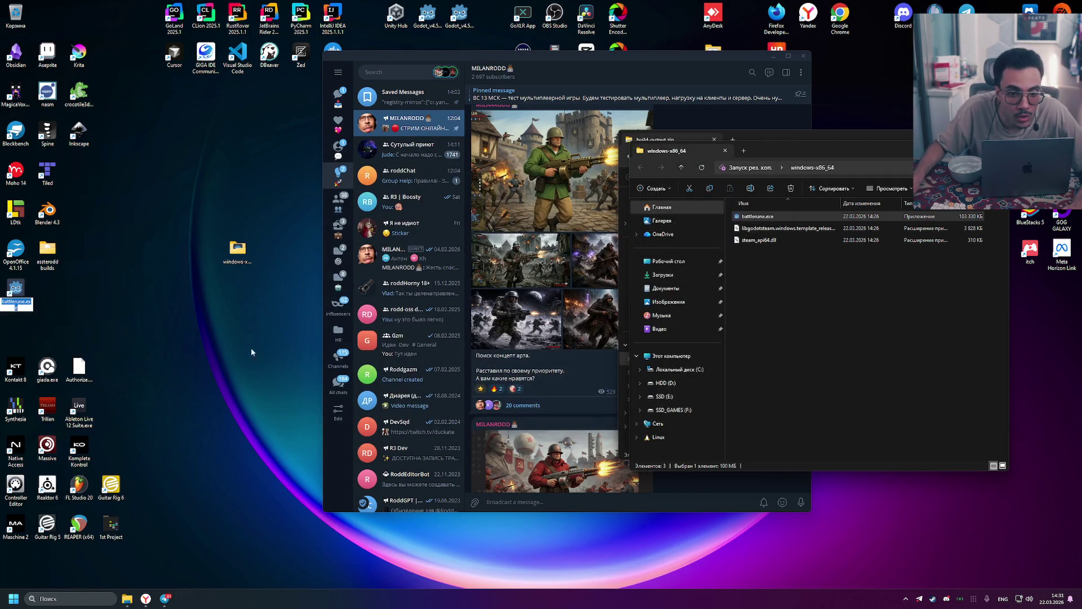
pyautogui.rightClick(13, 290)
pyautogui.click(84, 575)
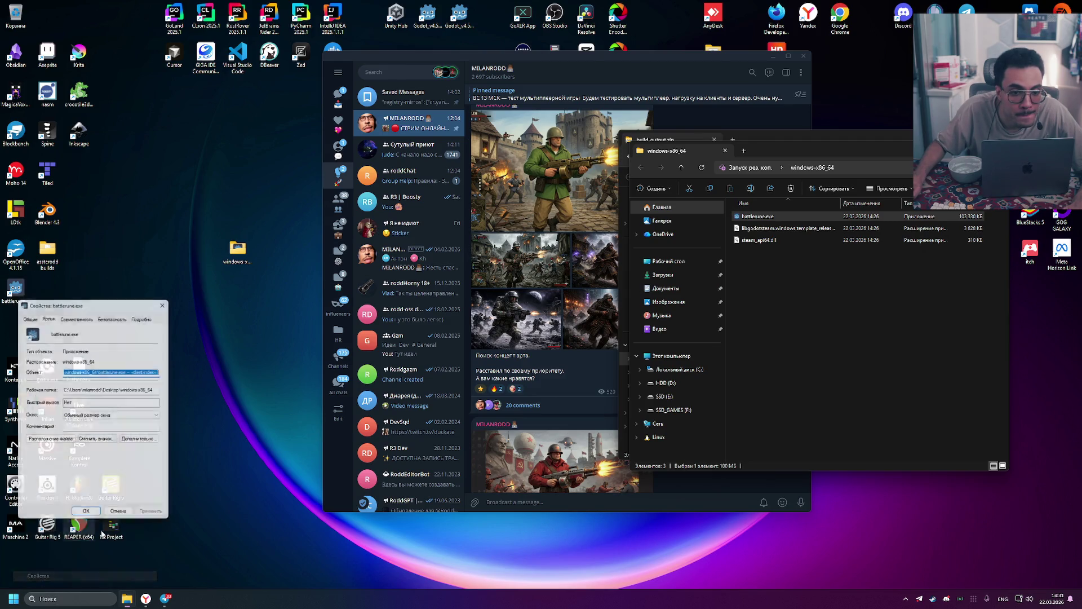
pyautogui.click(162, 370)
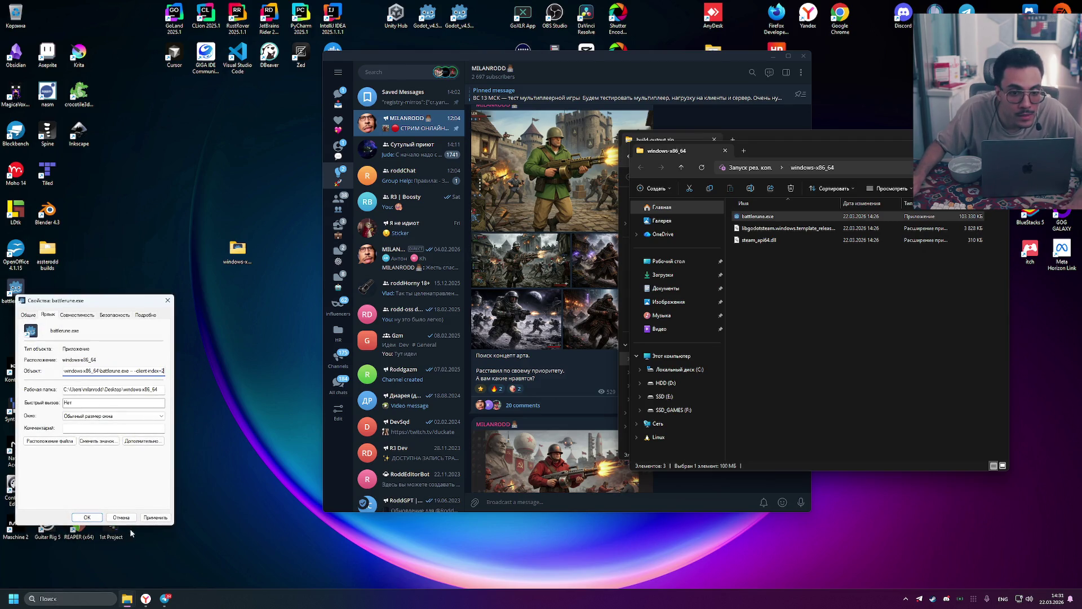
pyautogui.click(156, 517)
pyautogui.click(87, 518)
pyautogui.doubleClick(15, 293)
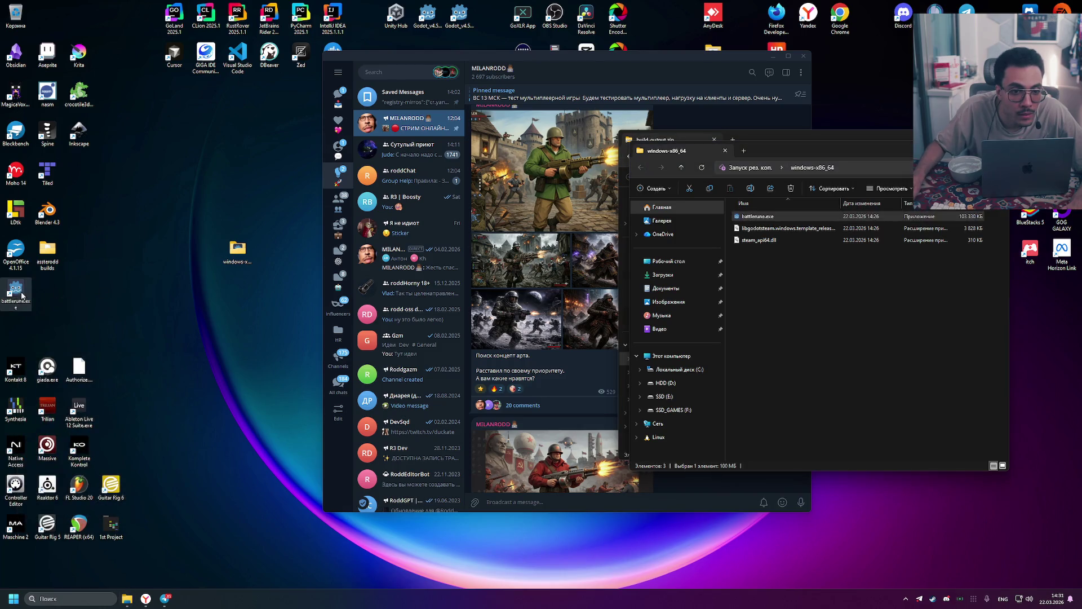
# Run the game past the warning, fire the Battle Wand five times, and bring up the Battle Menu
pyautogui.press('Return')
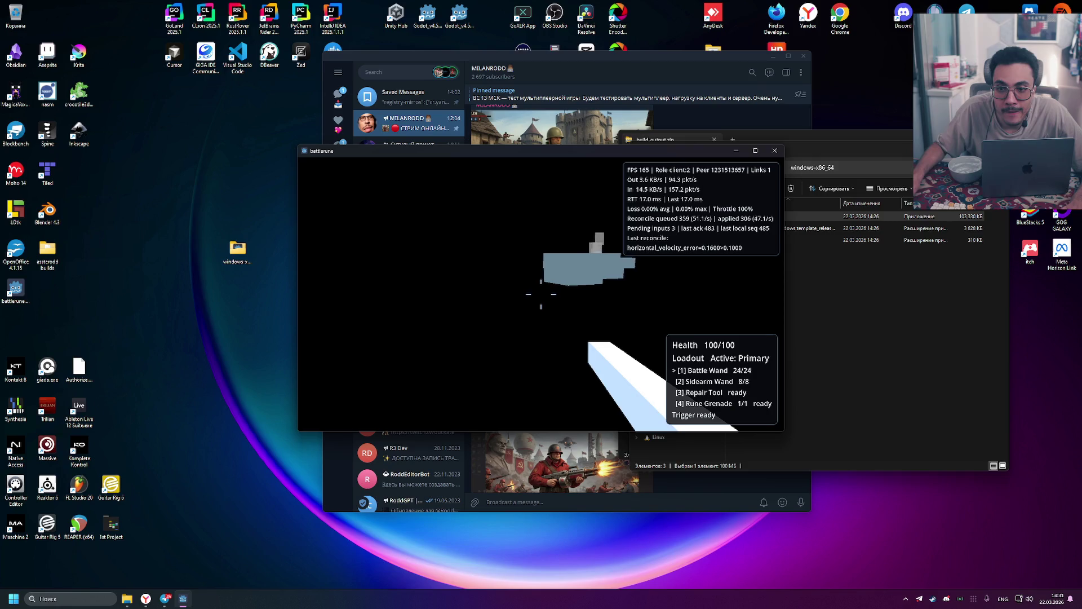
pyautogui.click(541, 294)
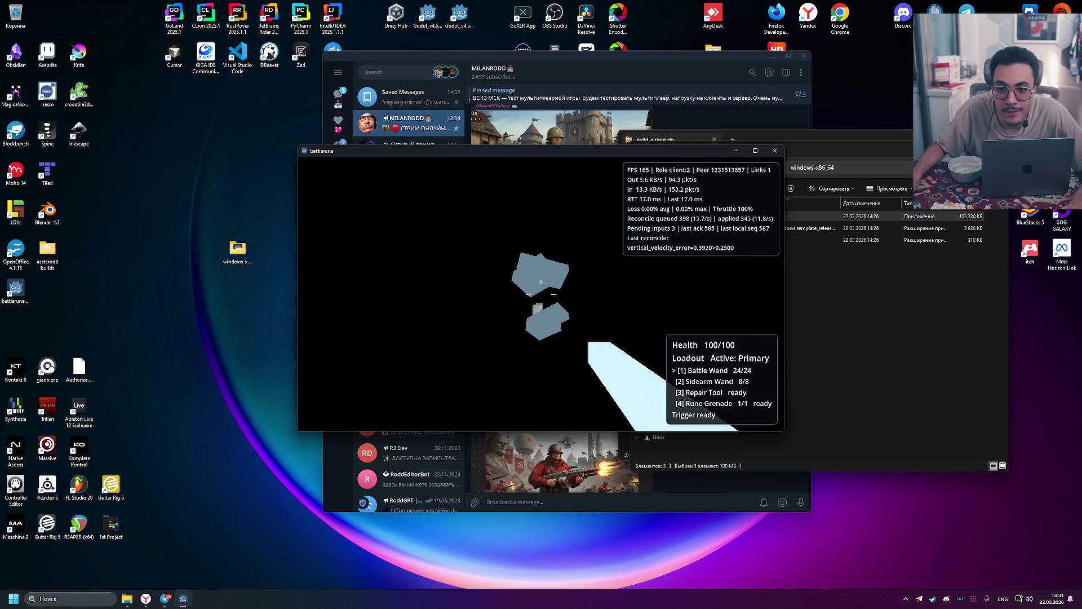
pyautogui.click(540, 294)
pyautogui.click(540, 294)
pyautogui.click(541, 294)
pyautogui.click(540, 293)
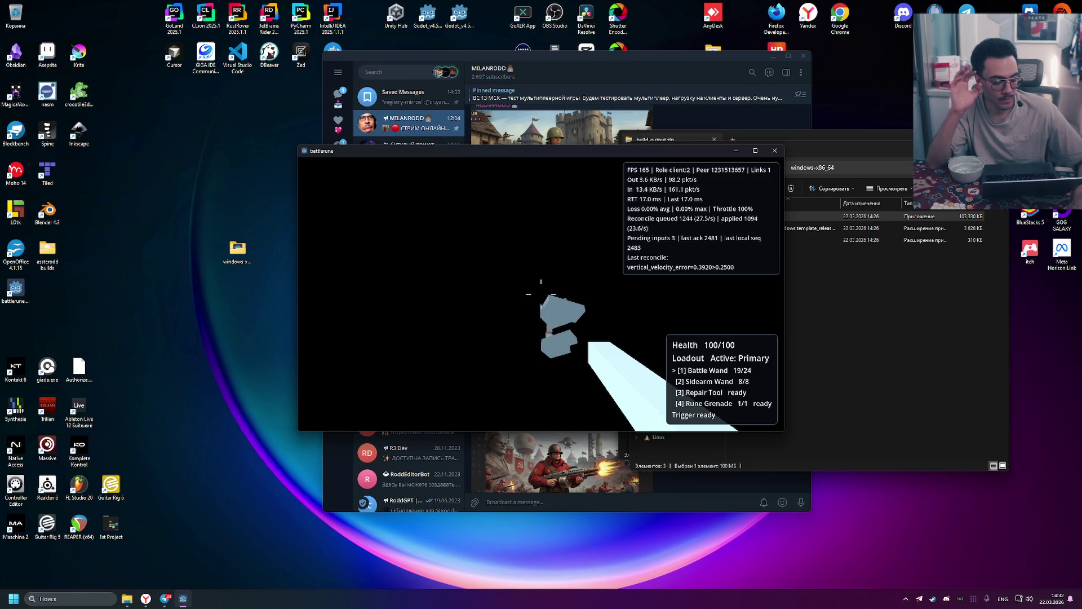
pyautogui.press('Escape')
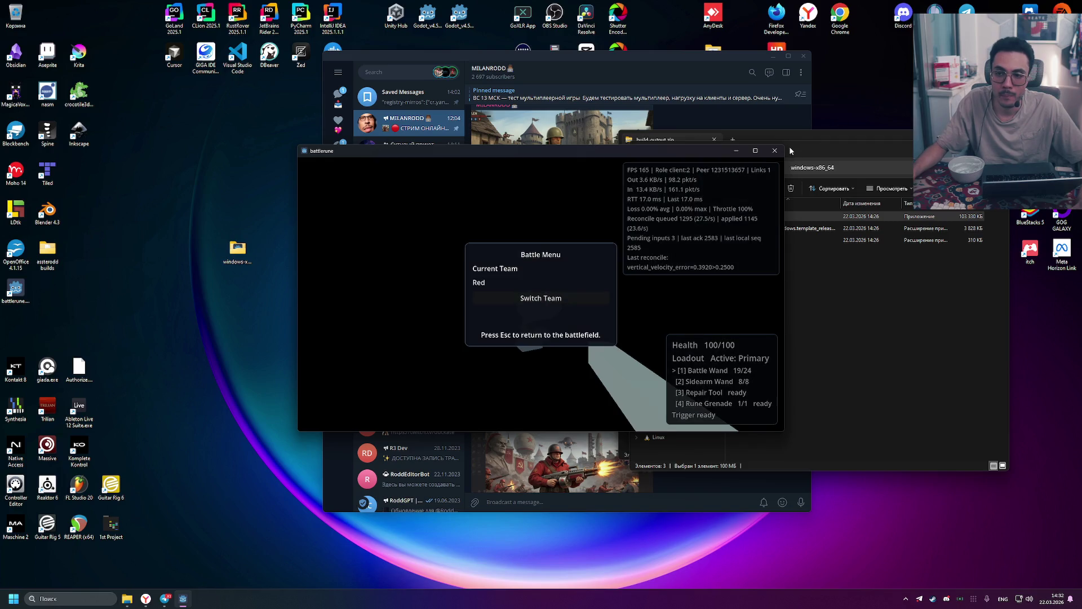
# Close battlerune and open the desktop shortcut's Properties
pyautogui.click(775, 150)
pyautogui.rightClick(20, 295)
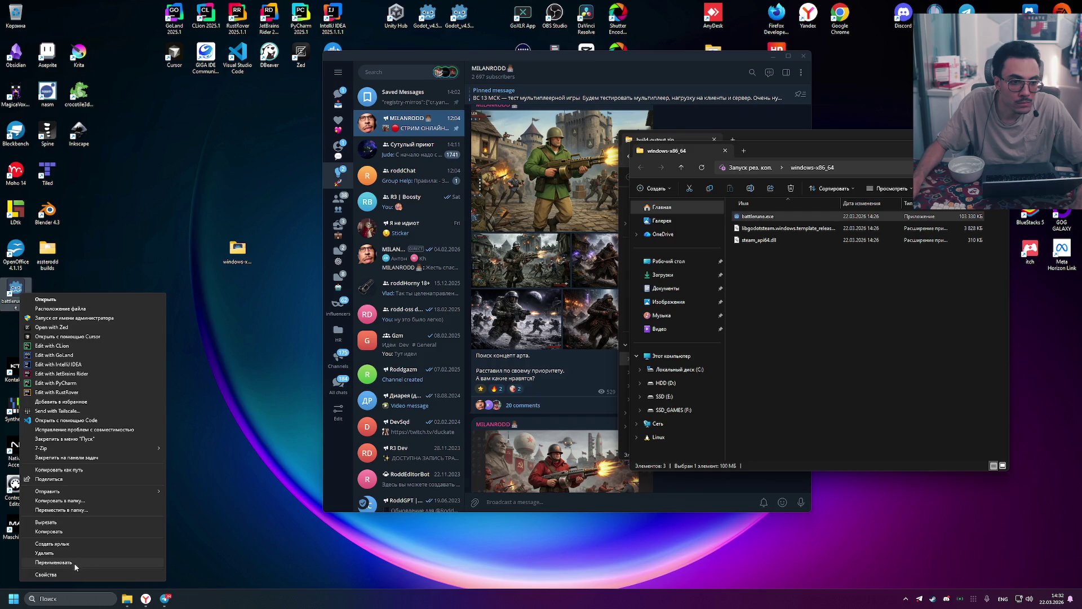
pyautogui.click(53, 562)
pyautogui.click(15, 287)
pyautogui.rightClick(17, 309)
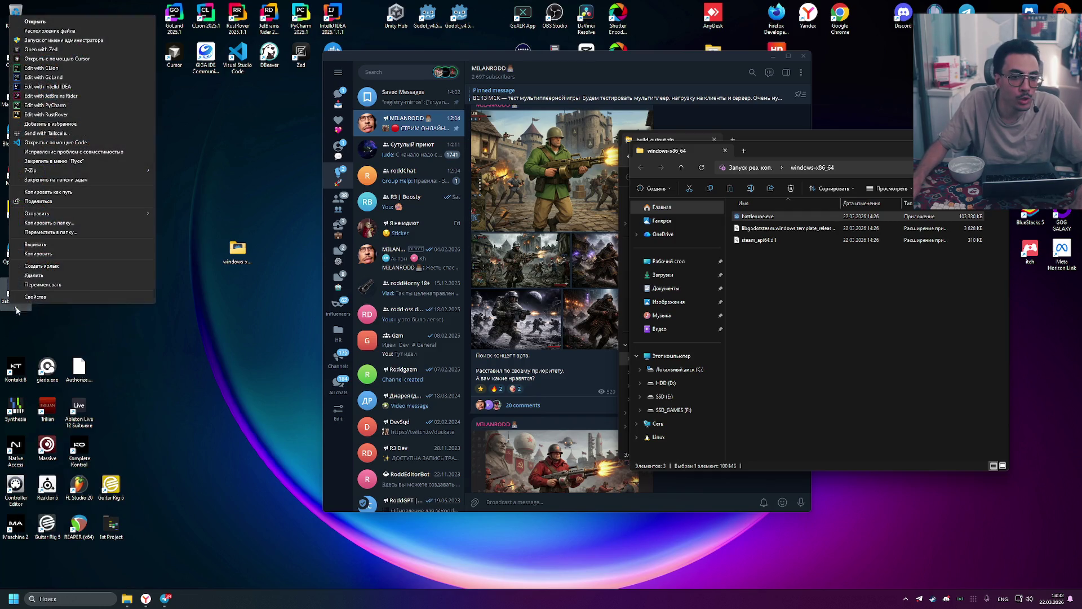
pyautogui.click(48, 302)
# Insert --role=client before --client-index in the shortcut's target, then apply and confirm
pyautogui.click(139, 383)
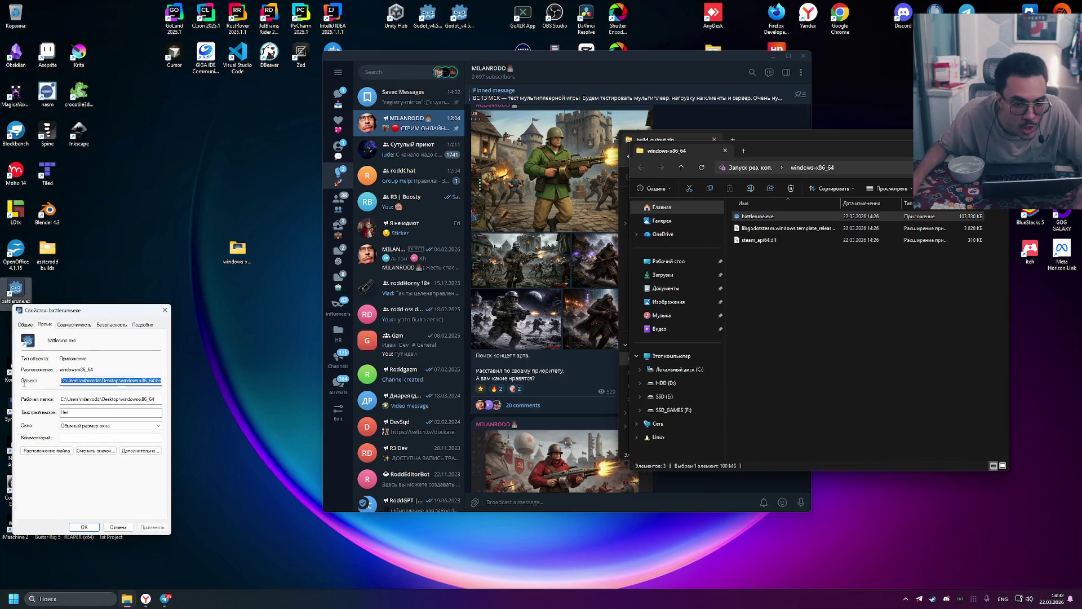
pyautogui.moveTo(62, 381); pyautogui.dragTo(165, 383)
pyautogui.click(142, 379)
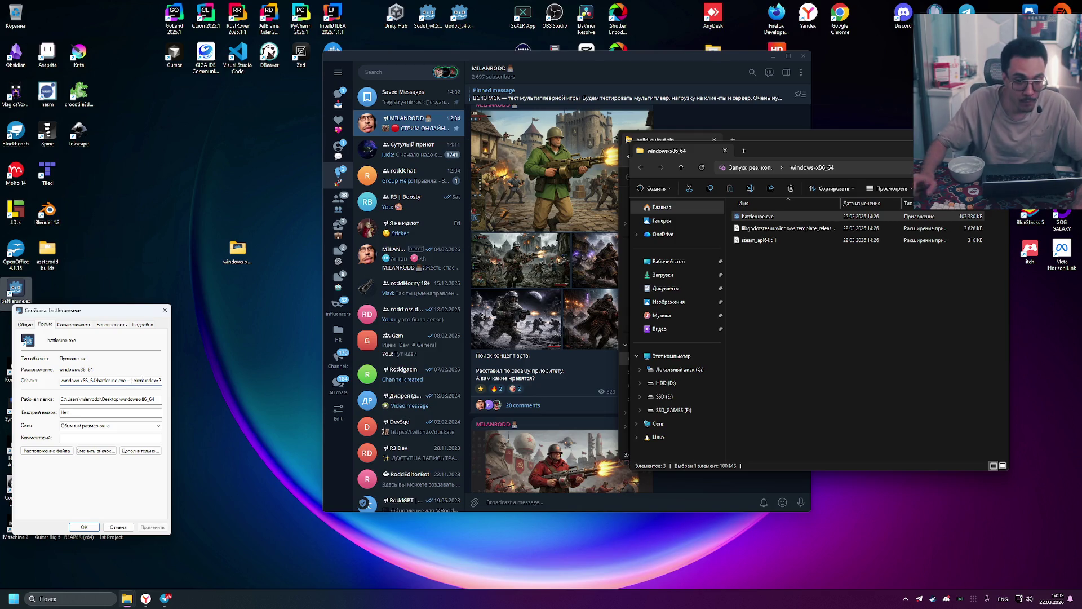
pyautogui.write('--role=cli')
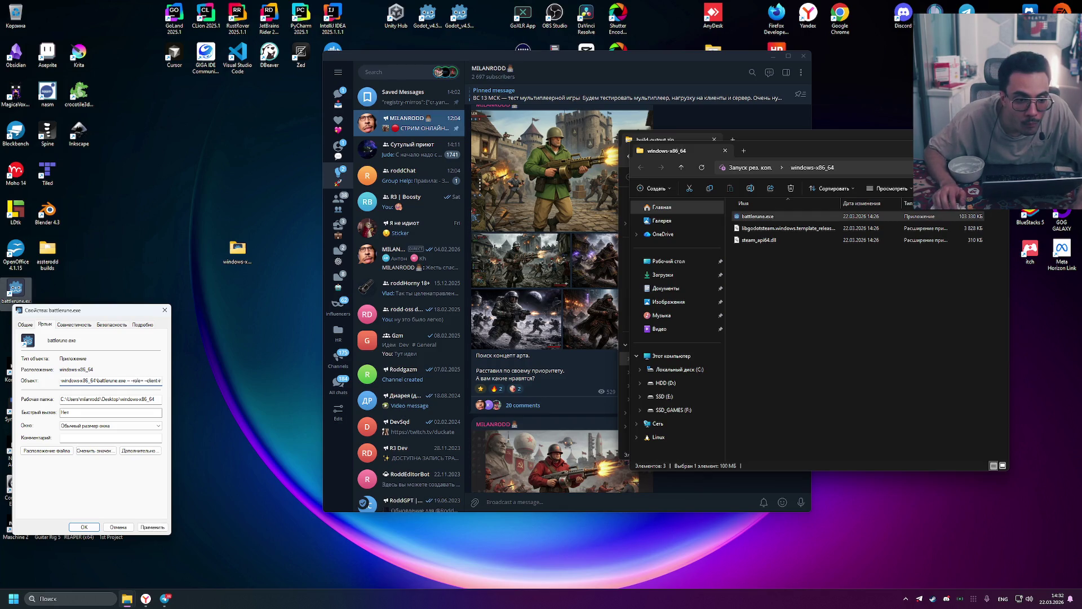
pyautogui.write('ent')
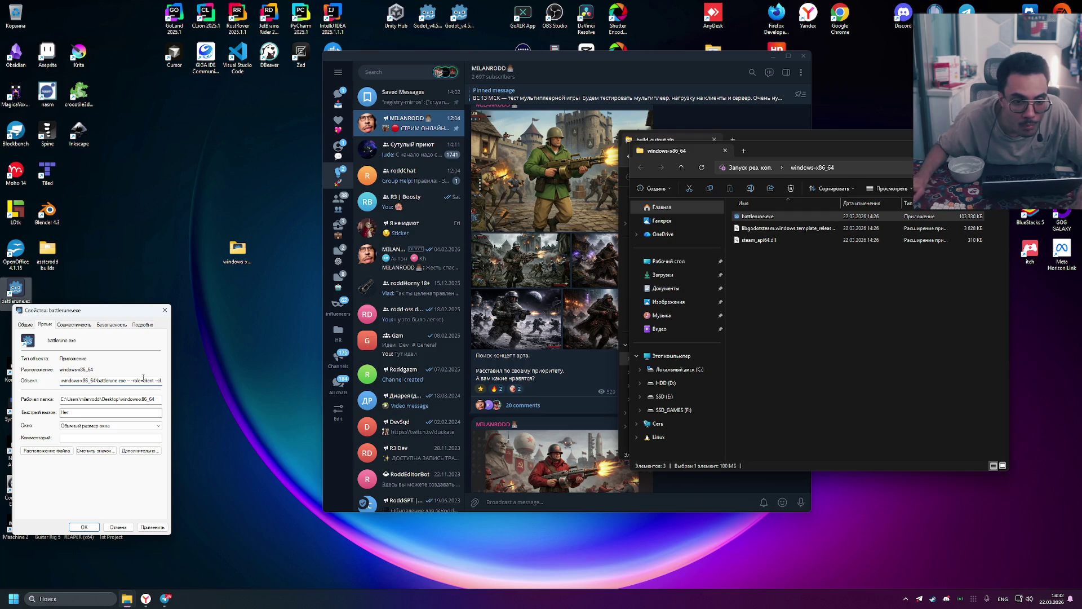
pyautogui.click(150, 527)
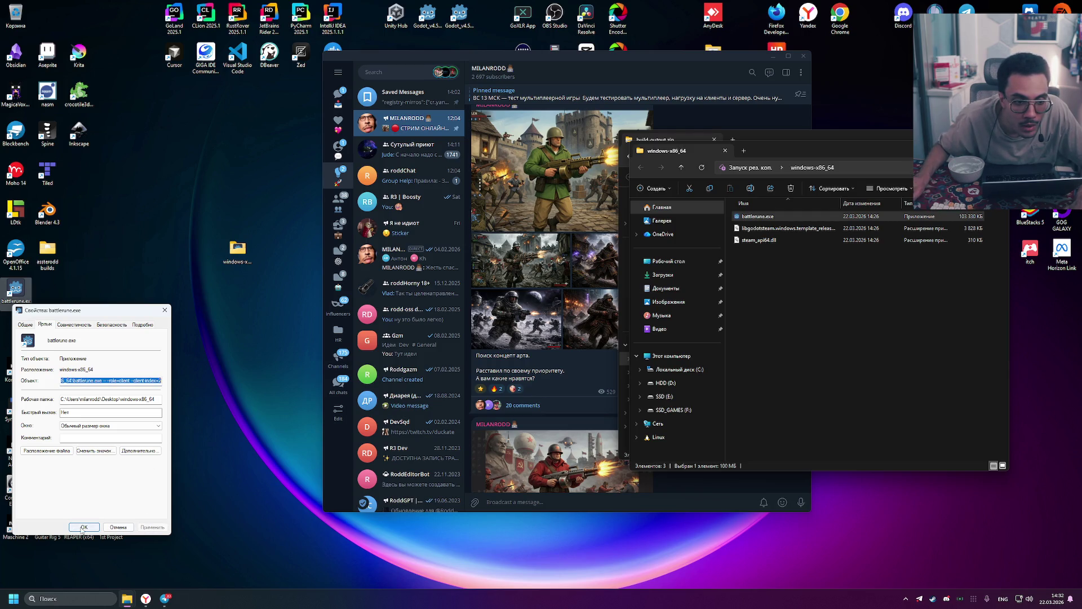
pyautogui.click(82, 528)
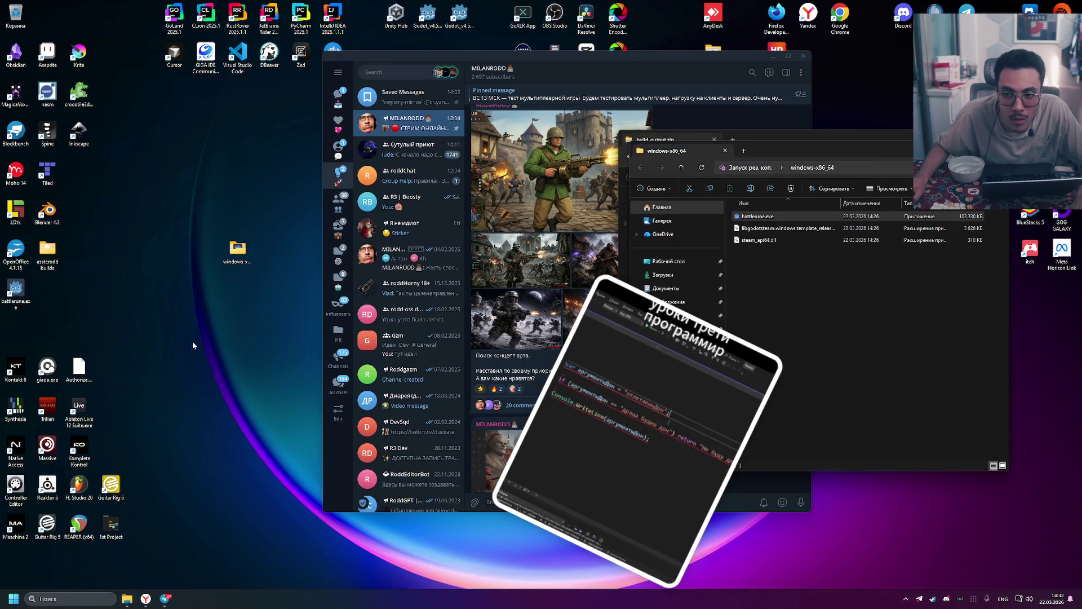
# Move the windows-x86_64 window left and select windows-arm64 in the build-output.zip listing
pyautogui.moveTo(814, 151)
pyautogui.mouseDown()
pyautogui.moveTo(672, 287)
pyautogui.moveTo(403, 189)
pyautogui.mouseUp()
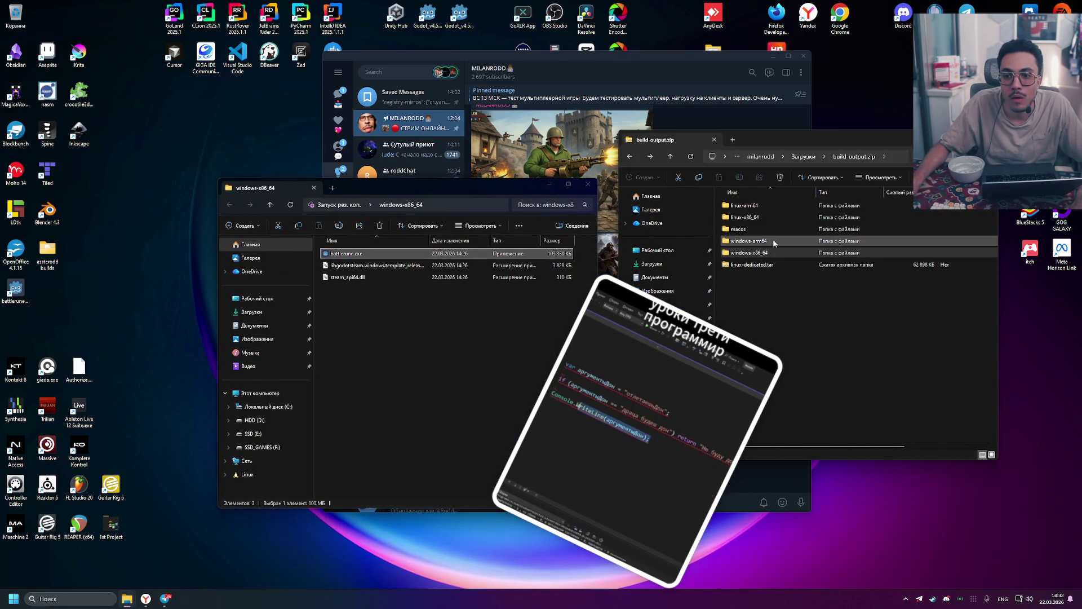
pyautogui.click(773, 241)
pyautogui.click(454, 303)
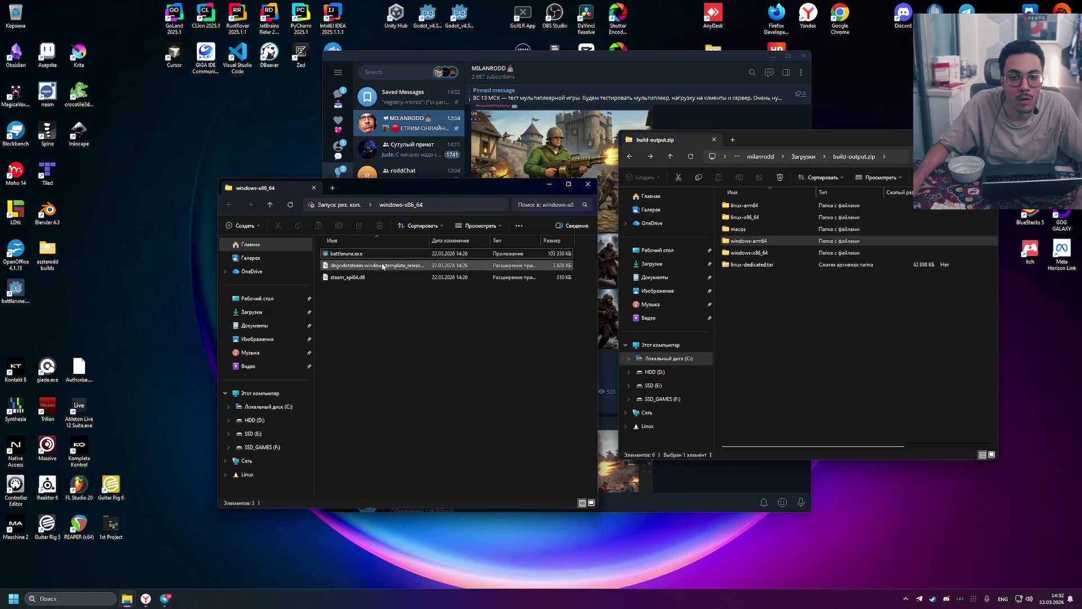
pyautogui.moveTo(379, 258)
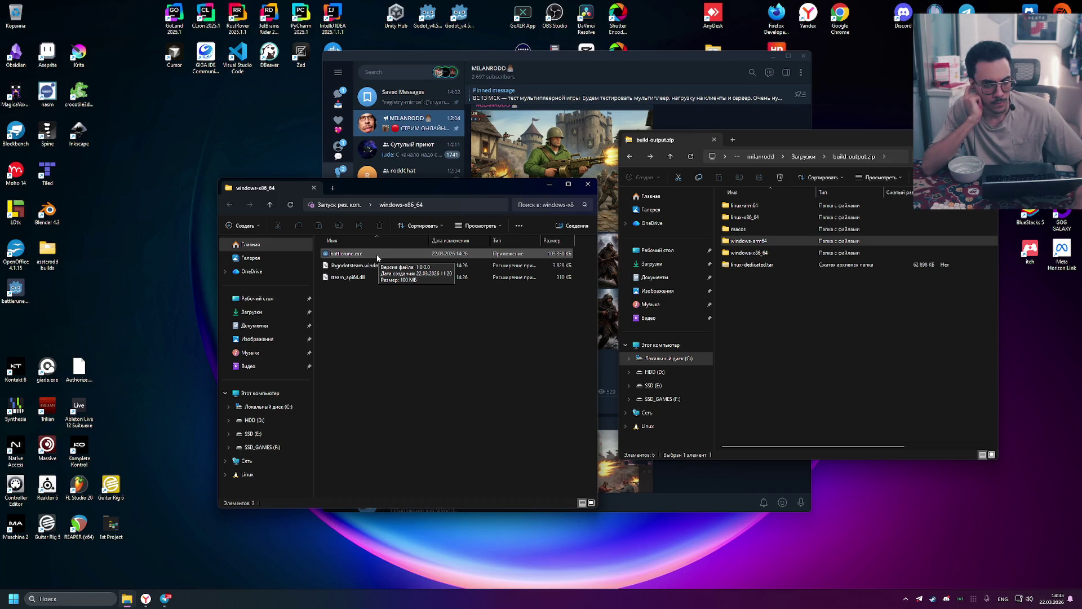
# Open build-output.zip's macos folder, peek inside battlerune.zip, then open Telegram's Saved Messages
pyautogui.click(735, 233)
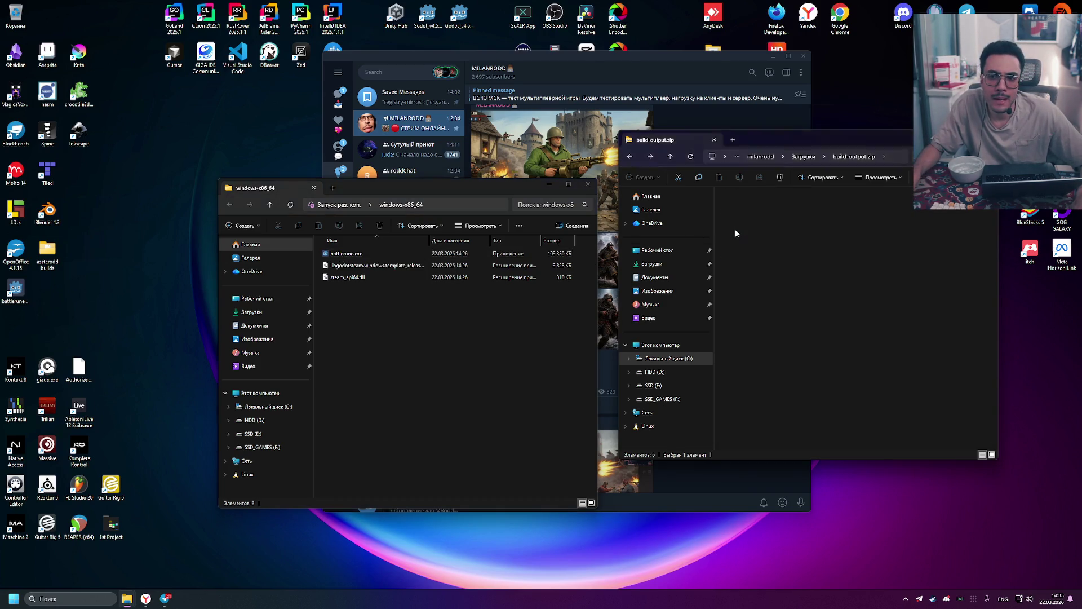
pyautogui.doubleClick(736, 207)
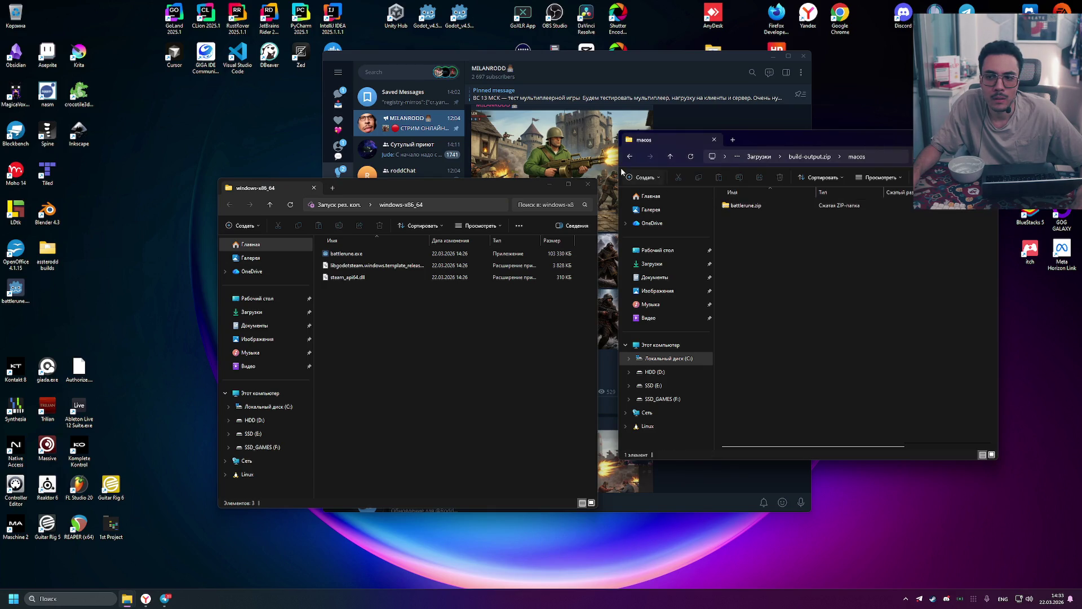
pyautogui.doubleClick(742, 206)
pyautogui.click(629, 156)
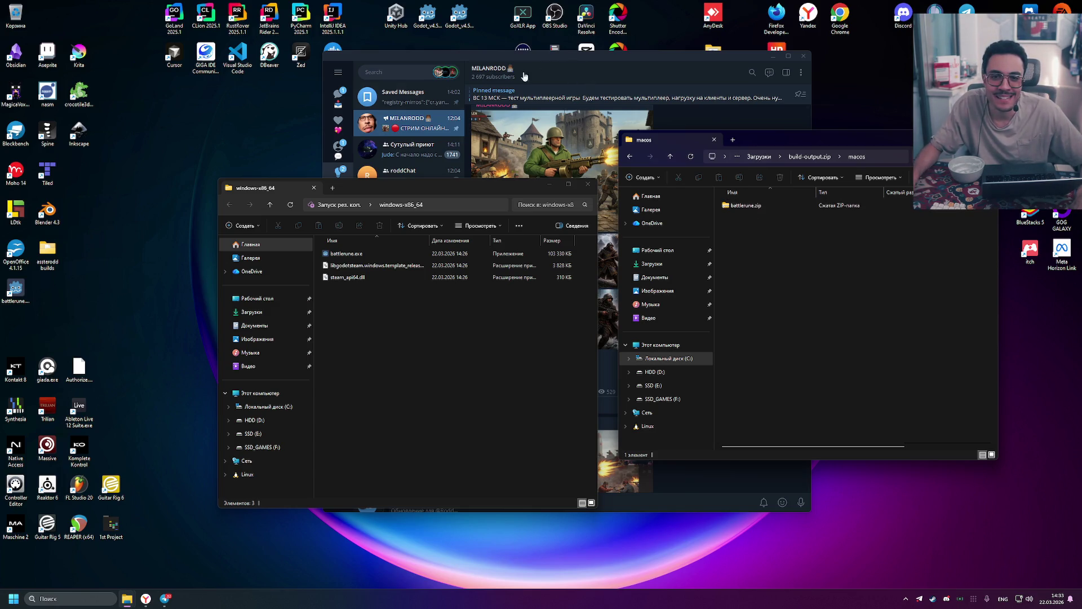
pyautogui.click(395, 97)
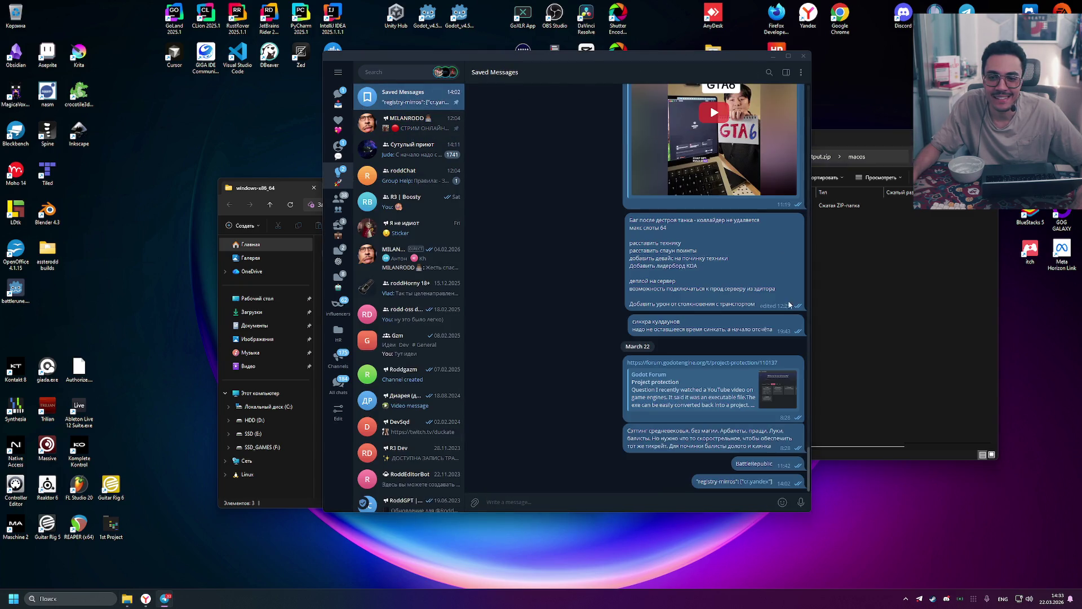
# Drag battlerune.zip from the macos folder onto Telegram's Saved Messages chat
pyautogui.click(857, 248)
pyautogui.moveTo(748, 207)
pyautogui.mouseDown()
pyautogui.moveTo(598, 278)
pyautogui.moveTo(536, 245)
pyautogui.mouseUp()
pyautogui.moveTo(573, 58); pyautogui.dragTo(433, 89)
pyautogui.moveTo(733, 206)
pyautogui.mouseDown()
pyautogui.moveTo(725, 198)
pyautogui.moveTo(461, 301)
pyautogui.moveTo(557, 165)
pyautogui.moveTo(355, 275)
pyautogui.moveTo(408, 309)
pyautogui.moveTo(530, 429)
pyautogui.moveTo(694, 274)
pyautogui.moveTo(462, 278)
pyautogui.mouseUp()
# Go back up to the Downloads folder and bring up the context menu for build-output.zip
pyautogui.click(797, 157)
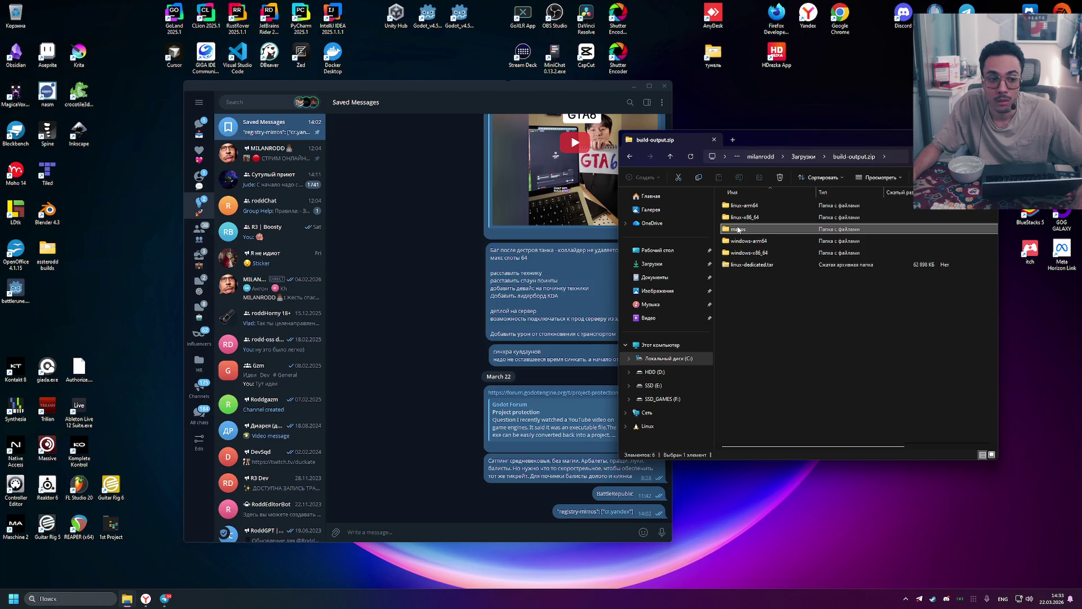
pyautogui.click(803, 156)
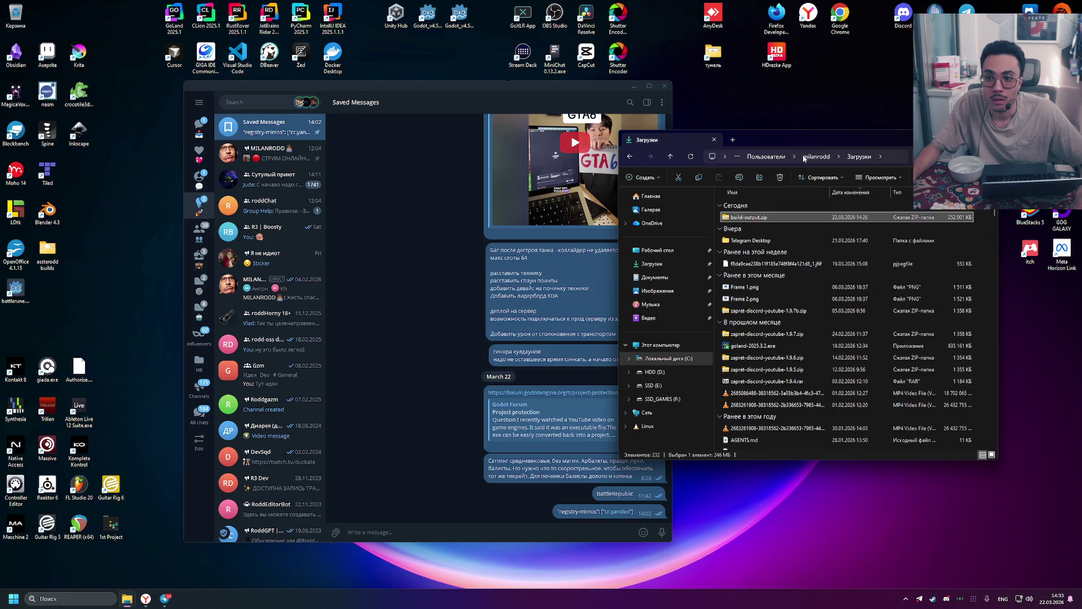
pyautogui.doubleClick(762, 217)
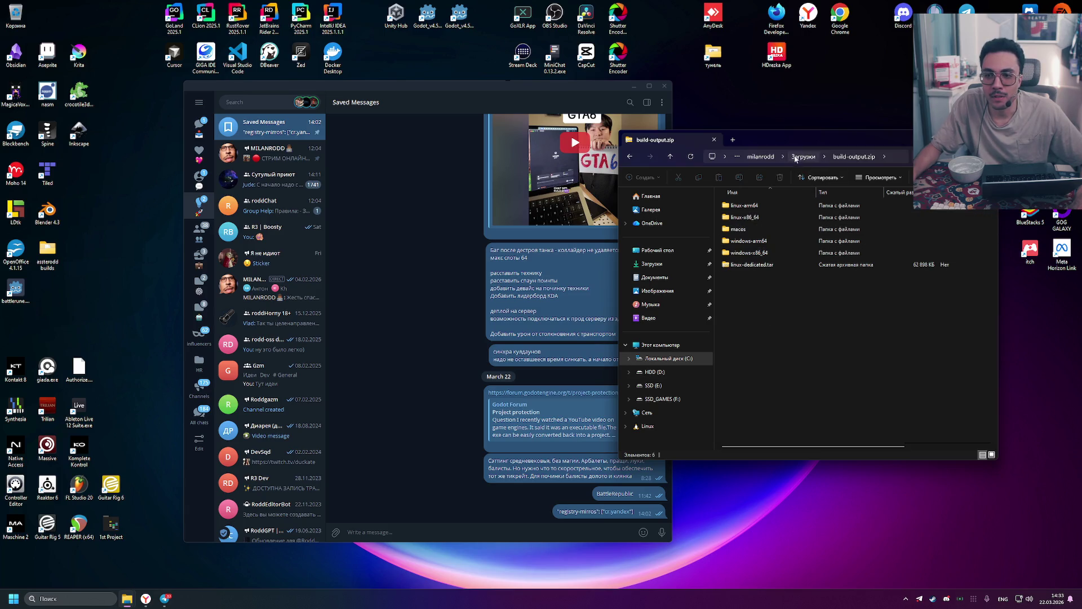
pyautogui.click(802, 157)
pyautogui.rightClick(747, 219)
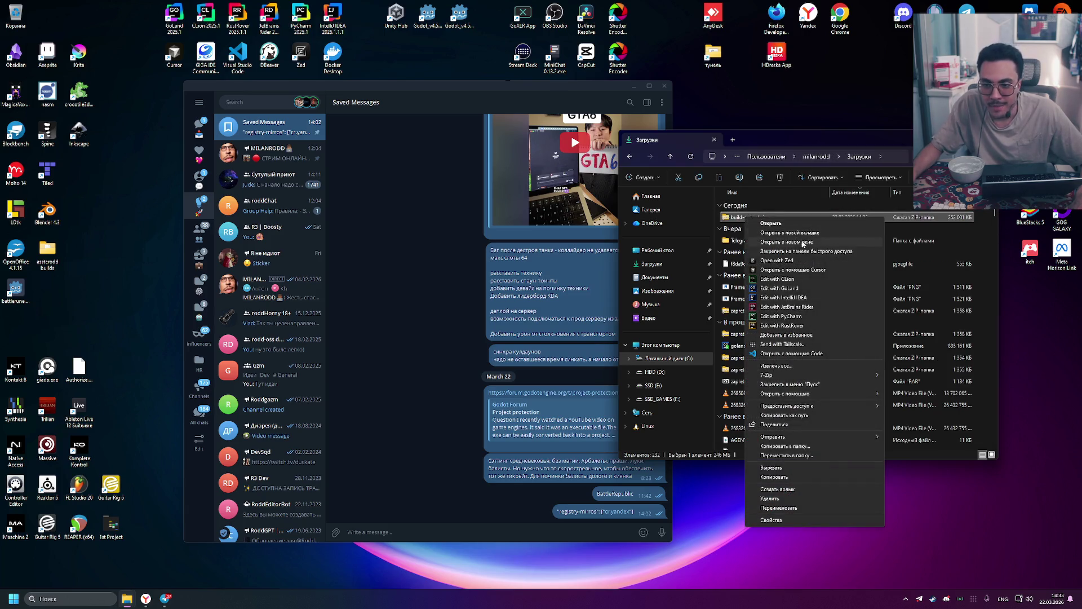
# Extract all of build-output.zip into Downloads and tidy away the extra Explorer window
pyautogui.click(829, 365)
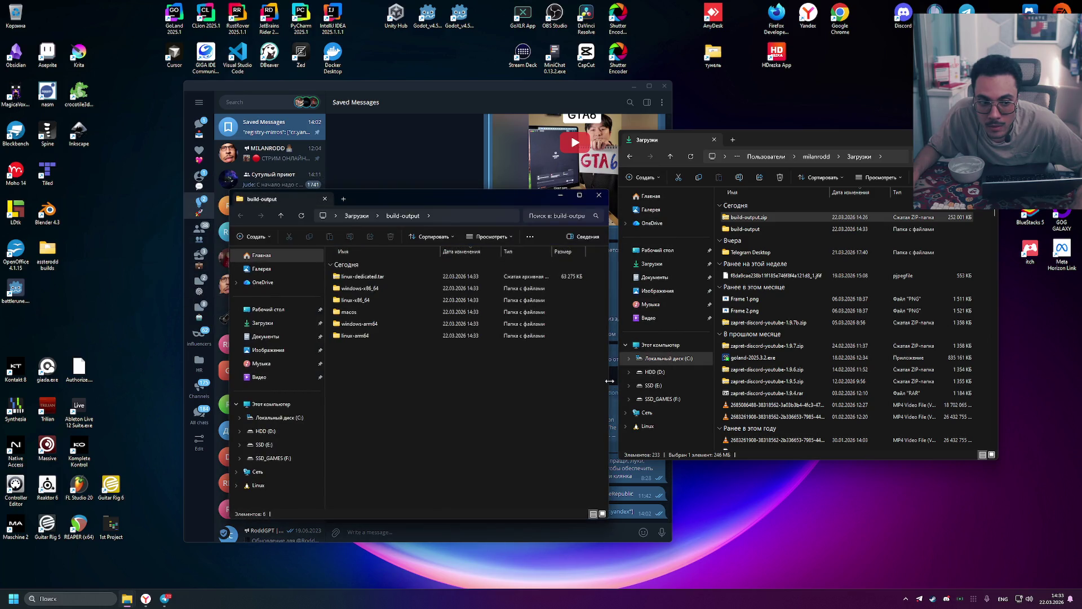
pyautogui.moveTo(454, 198); pyautogui.dragTo(750, 261)
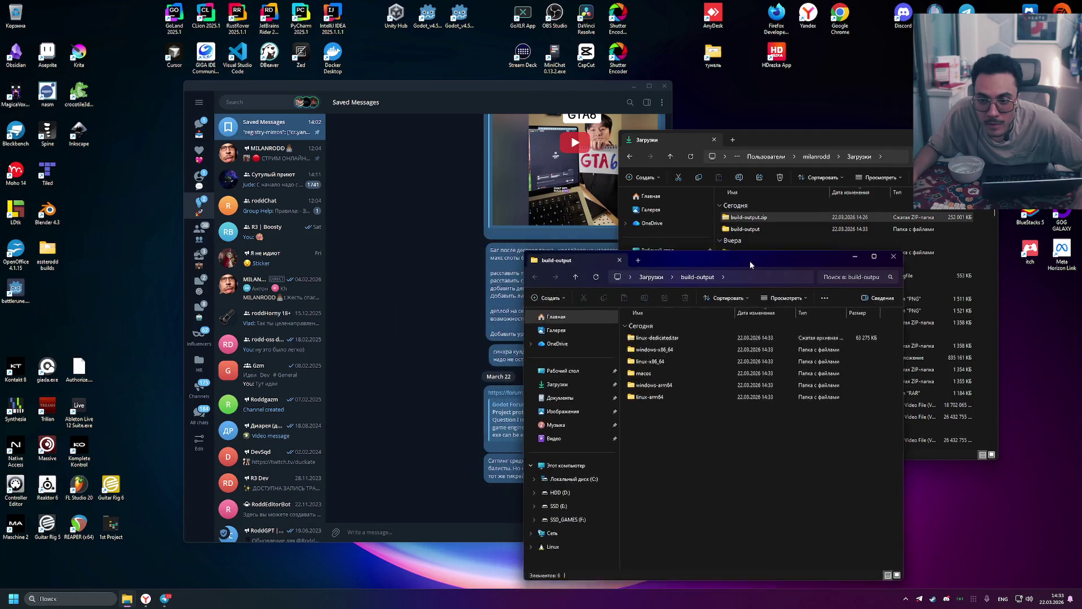
pyautogui.click(894, 256)
# Open build-output > macos and drop battlerune.zip into the Telegram chat
pyautogui.doubleClick(776, 231)
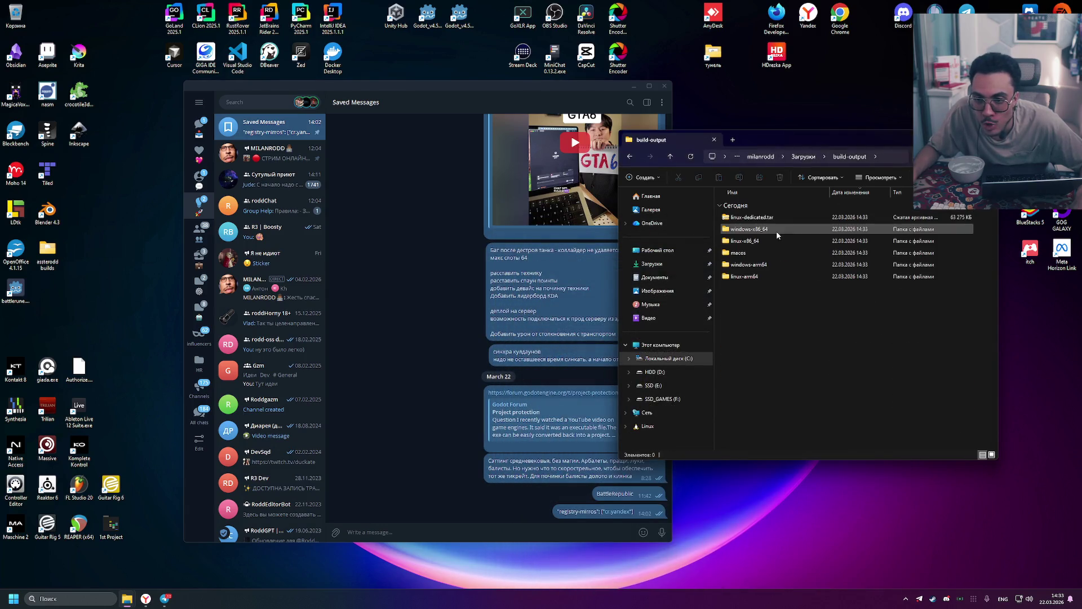
pyautogui.doubleClick(762, 254)
pyautogui.moveTo(760, 214); pyautogui.dragTo(466, 282)
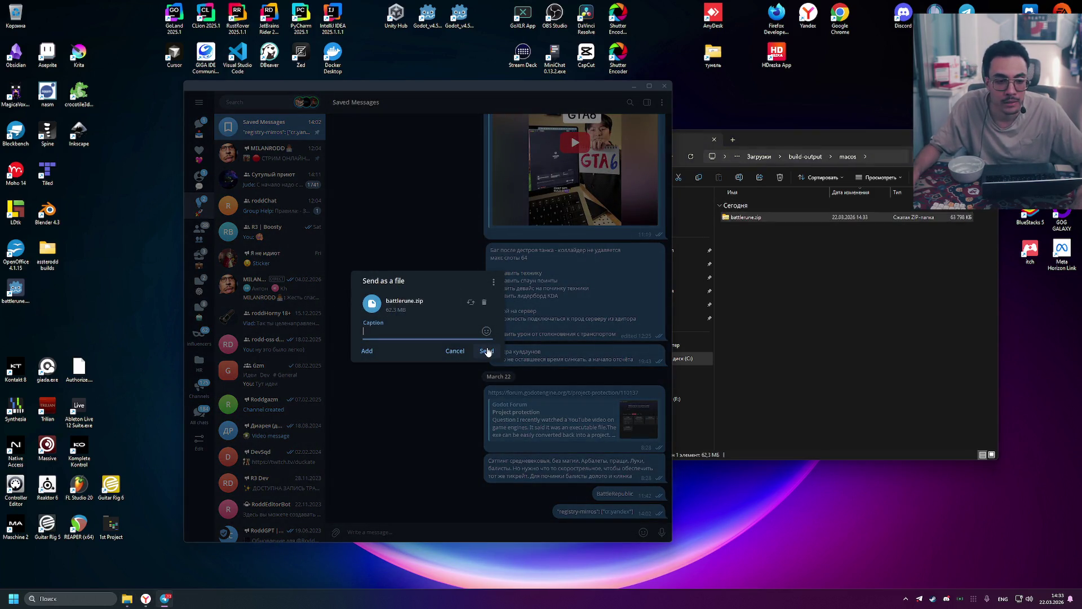
# Send battlerune.zip (62.3 MB) as a file to Saved Messages, then close the chat
pyautogui.click(486, 351)
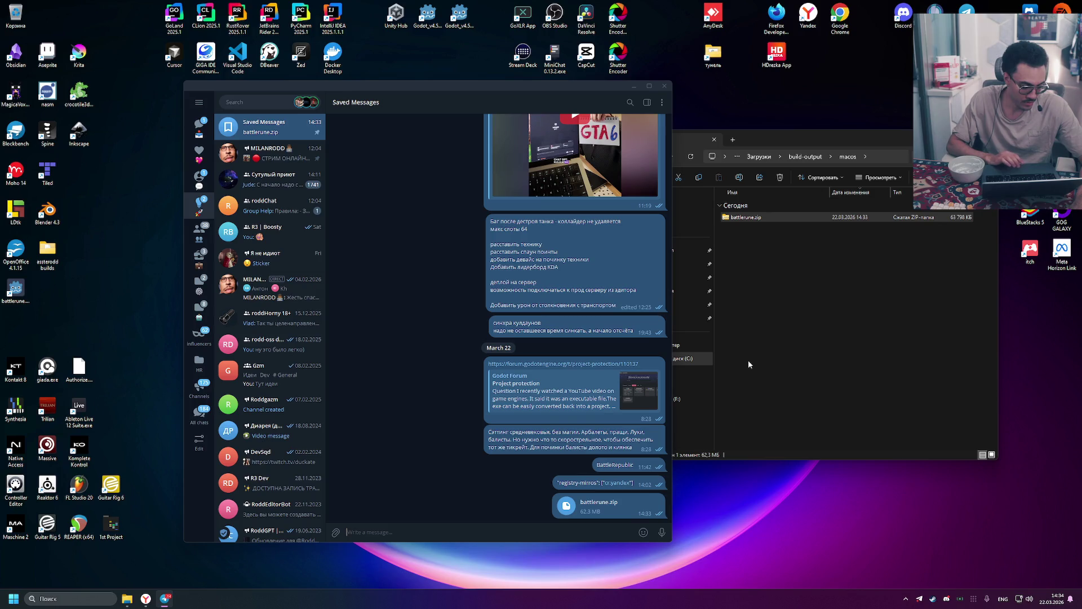
pyautogui.press('Escape')
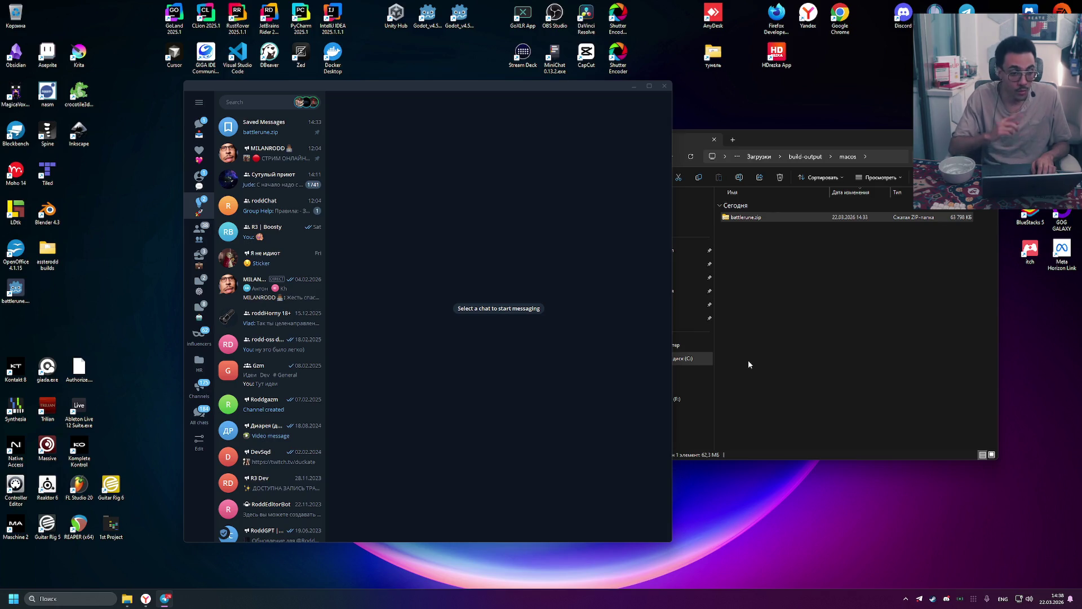
# Launch the desktop battlerune.exe shortcut to reach its unknown-publisher security warning
pyautogui.doubleClick(15, 289)
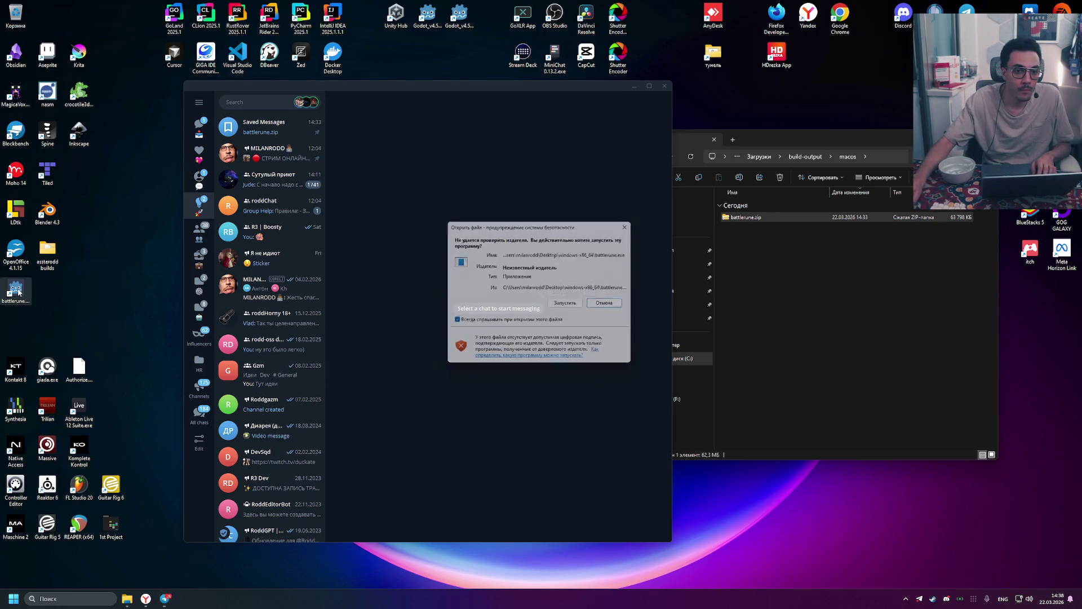
# Run the unsigned battlerune.exe, use Switch Team in the Battle Menu, then open Task View
pyautogui.click(569, 304)
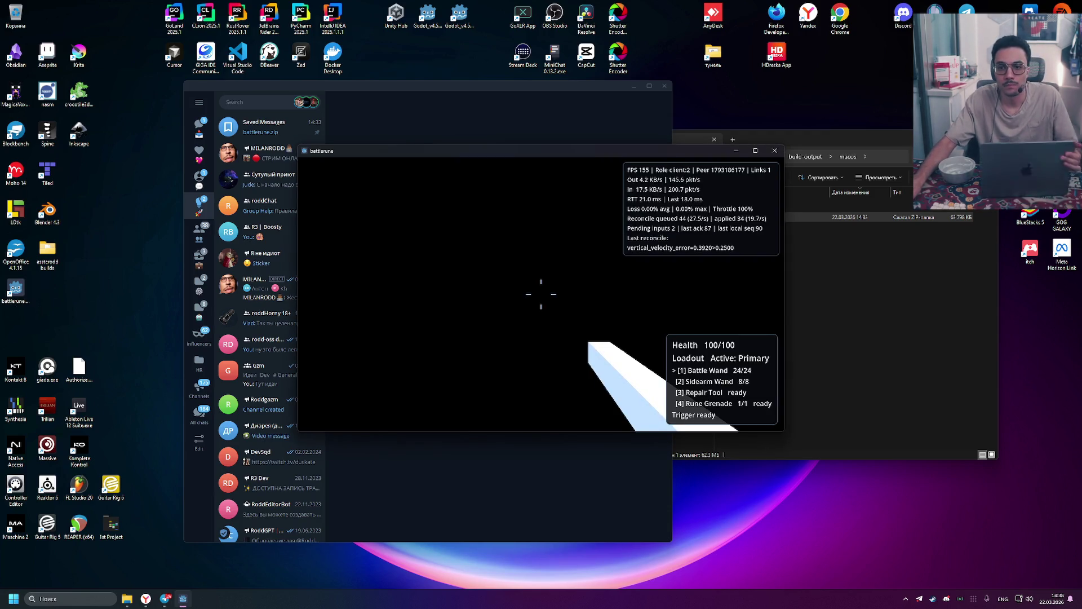
pyautogui.press('Escape')
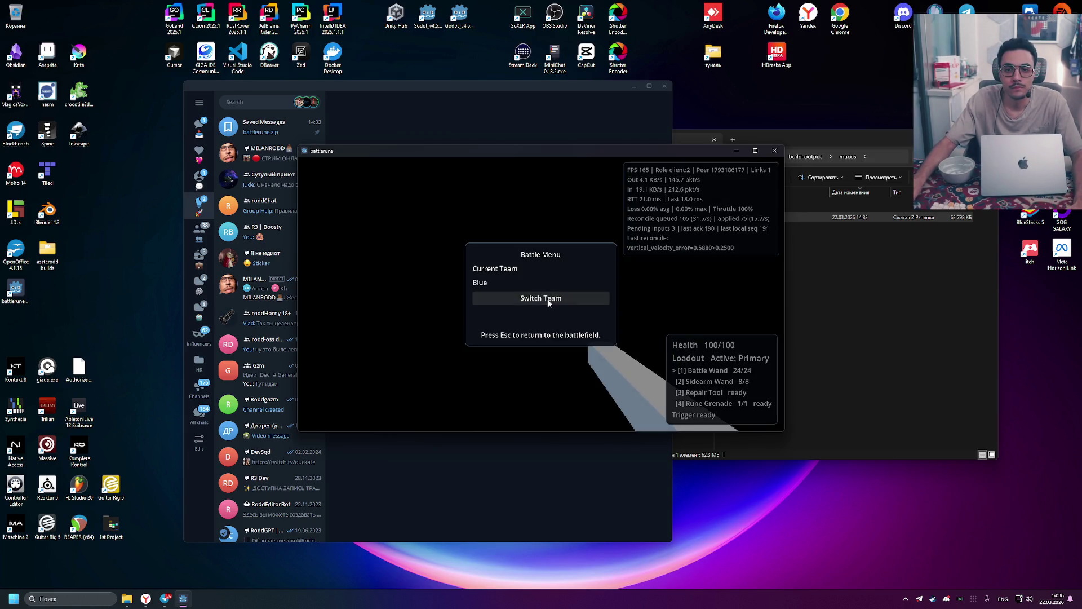
pyautogui.click(544, 296)
pyautogui.moveTo(541, 293)
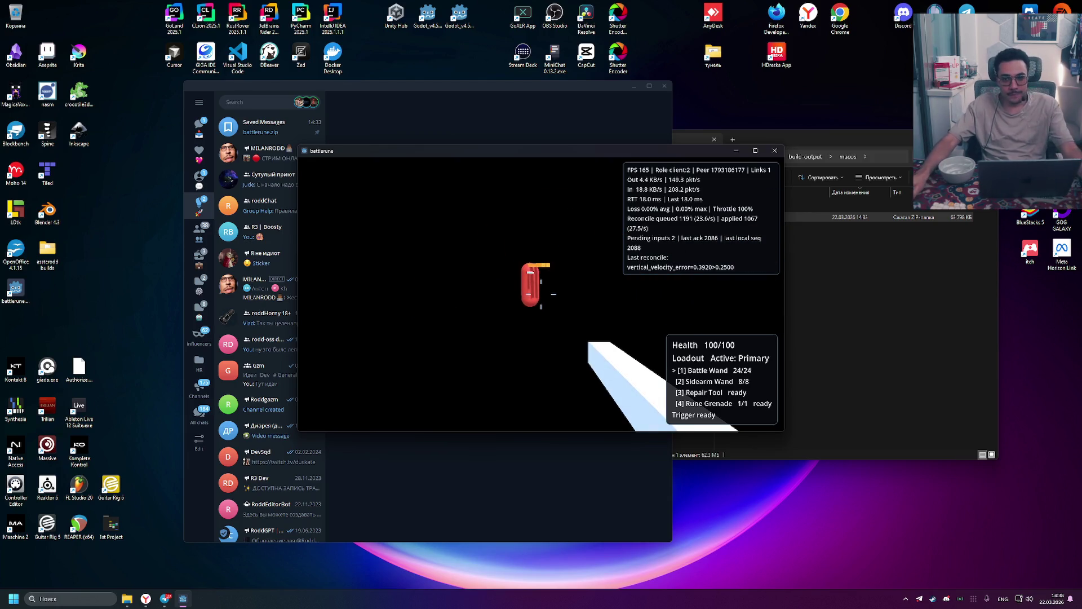
pyautogui.press('super+Tab')
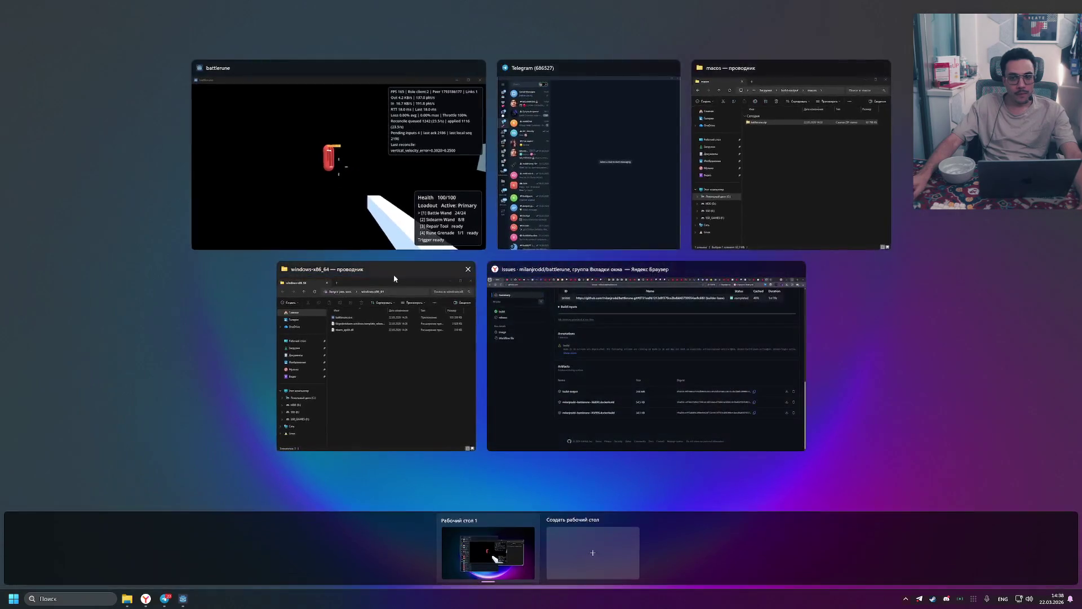
# Leave the window overview and walk the player around the level's grey geometry
pyautogui.press('Escape')
pyautogui.press('Escape')
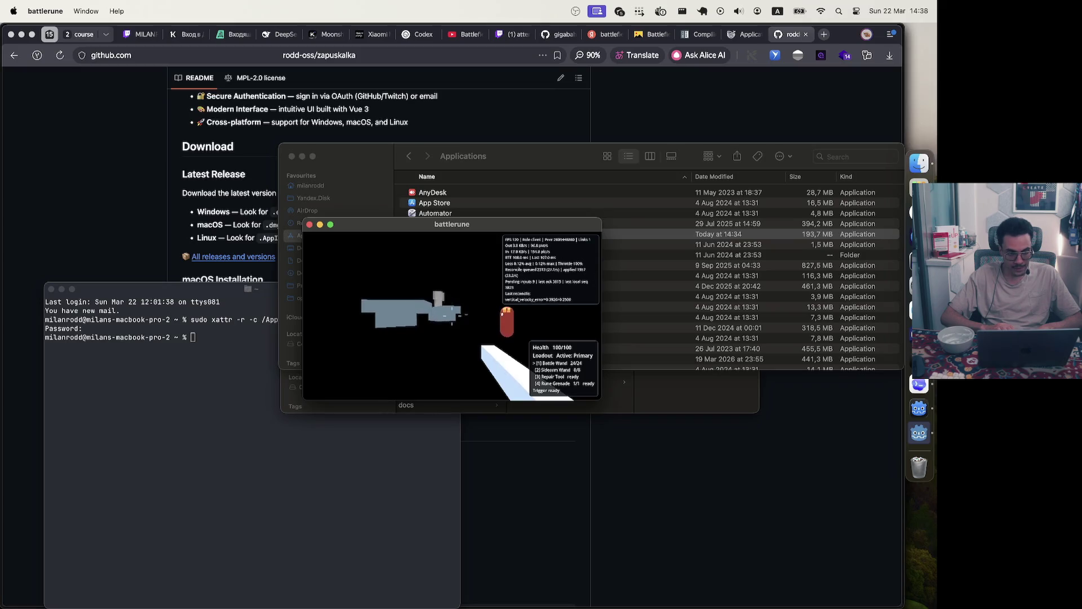
pyautogui.press('w')
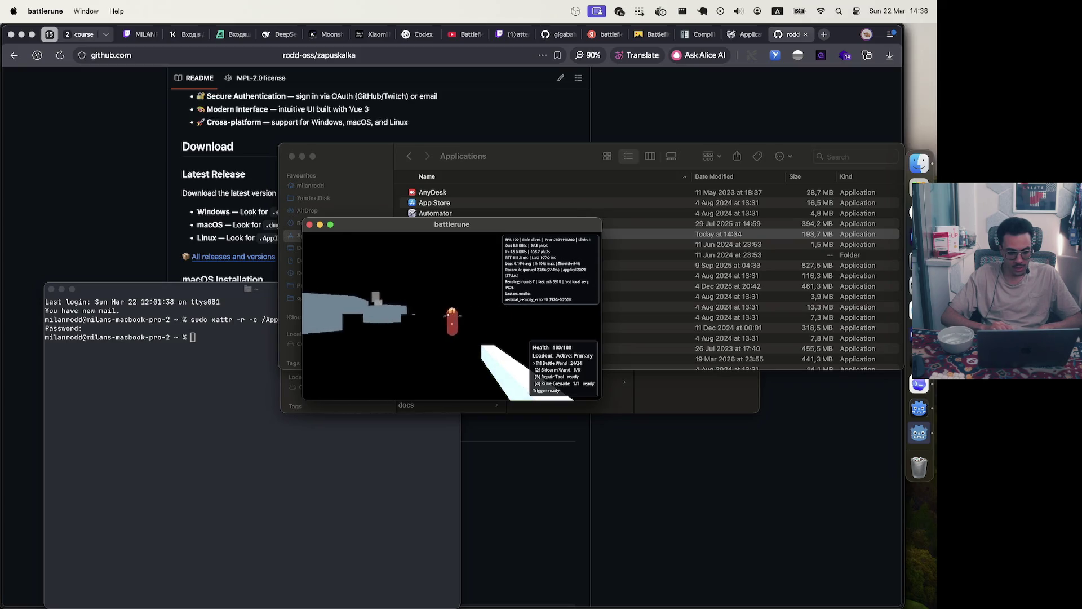
pyautogui.press('w')
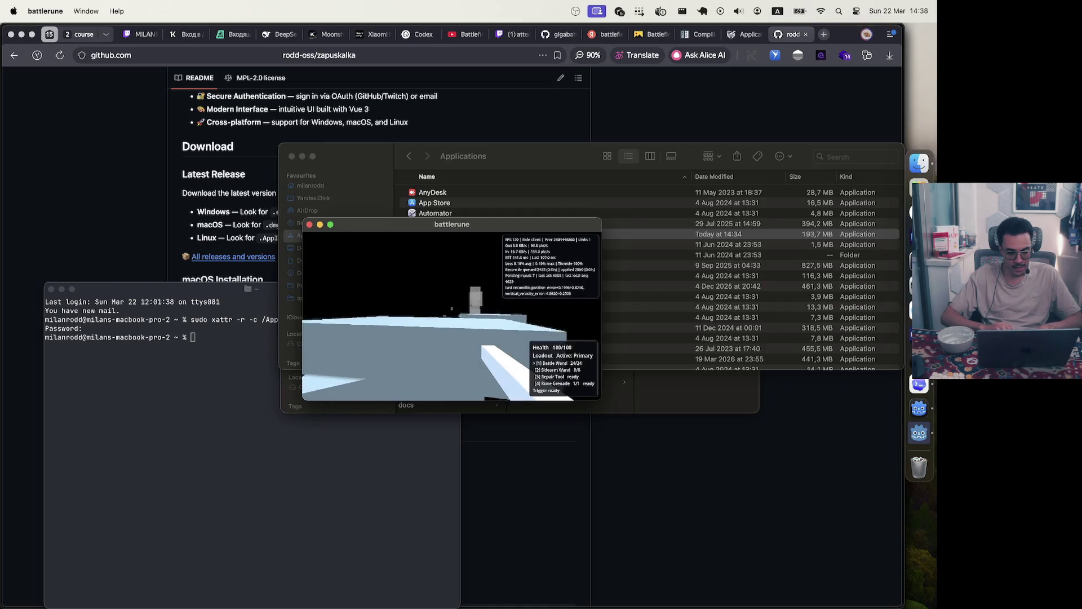
pyautogui.press('s')
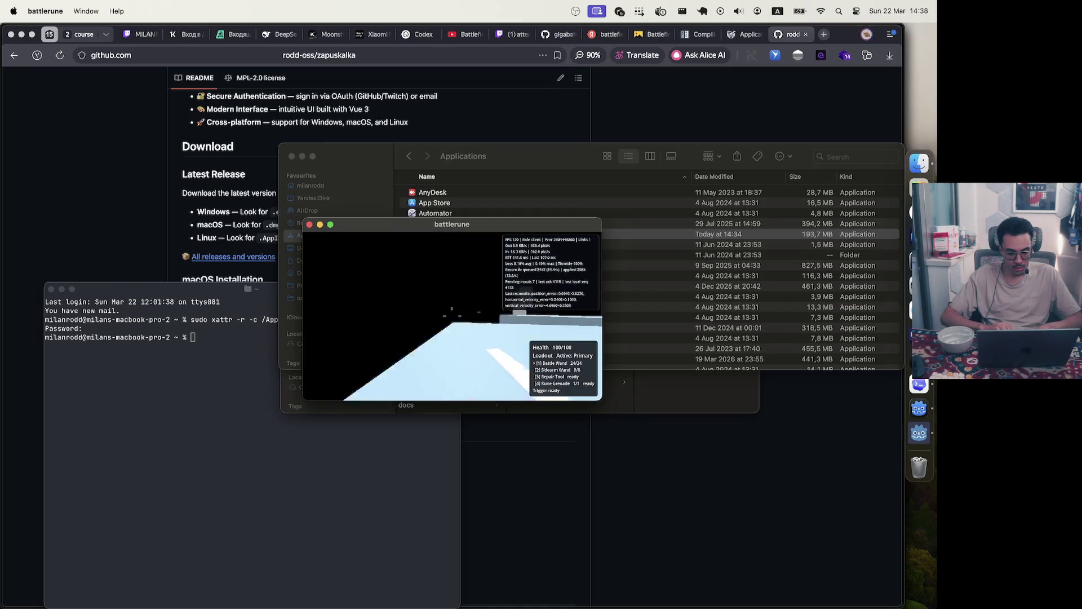
pyautogui.press('w')
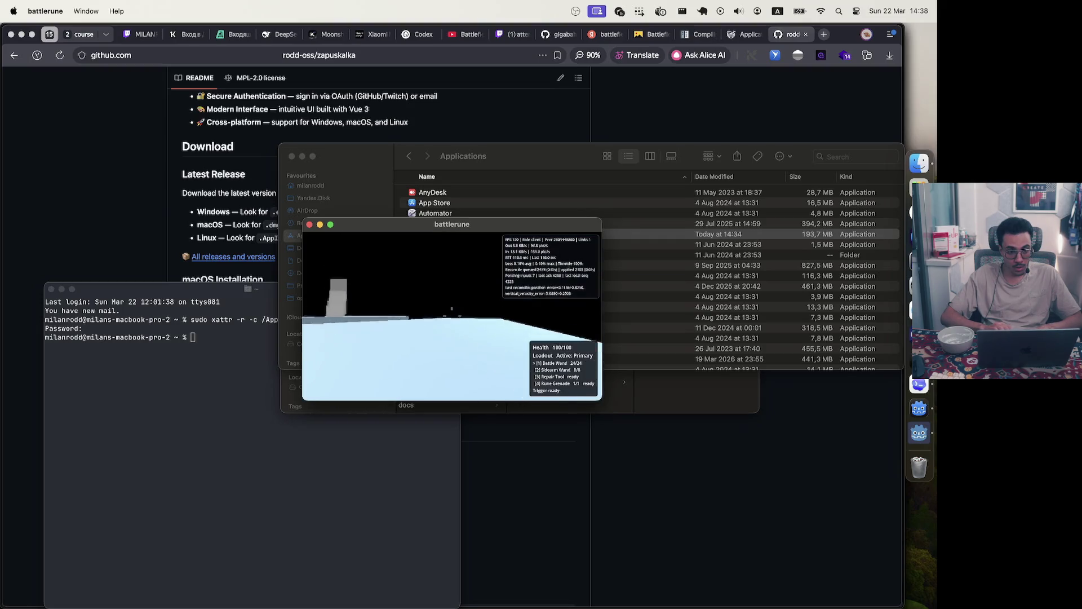
# Board the Arcane Turtle Tank as gunner and look around, then bring the browser's zapuskalka README forward
pyautogui.press('e')
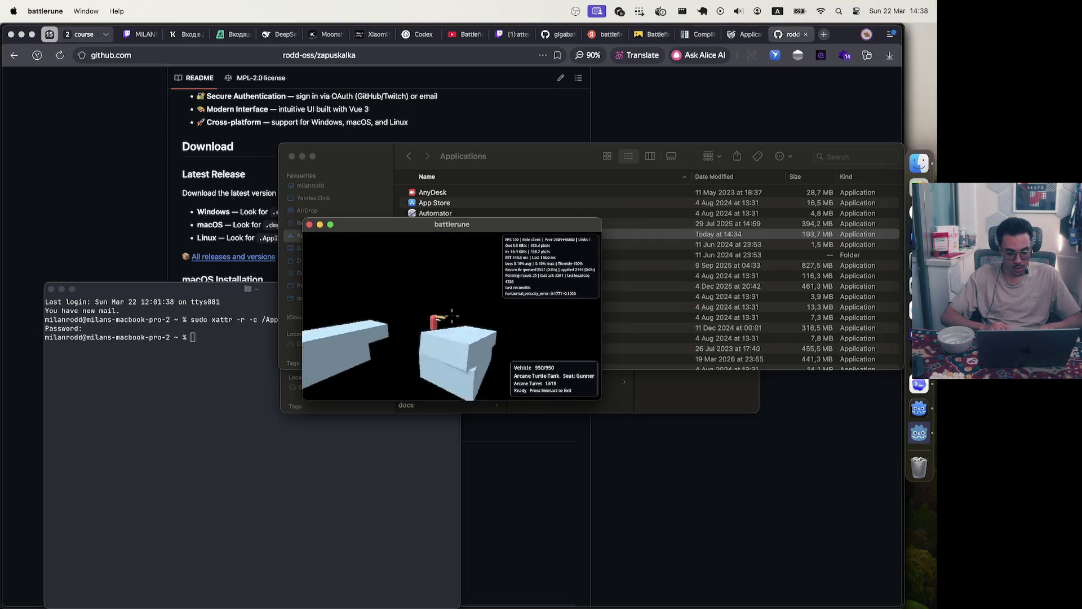
pyautogui.press('d')
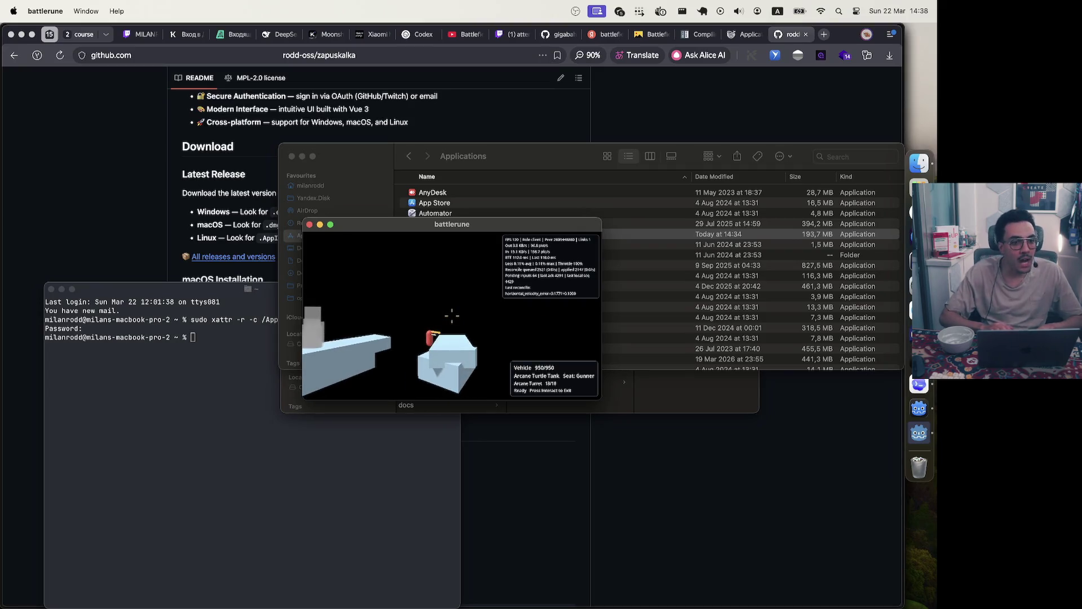
pyautogui.press('a')
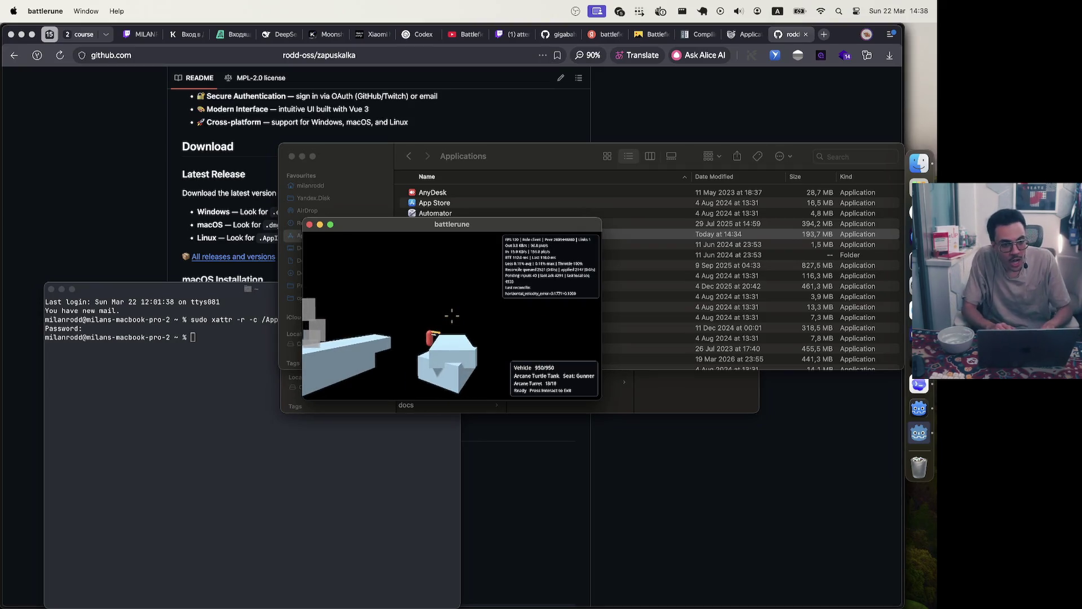
pyautogui.press('w')
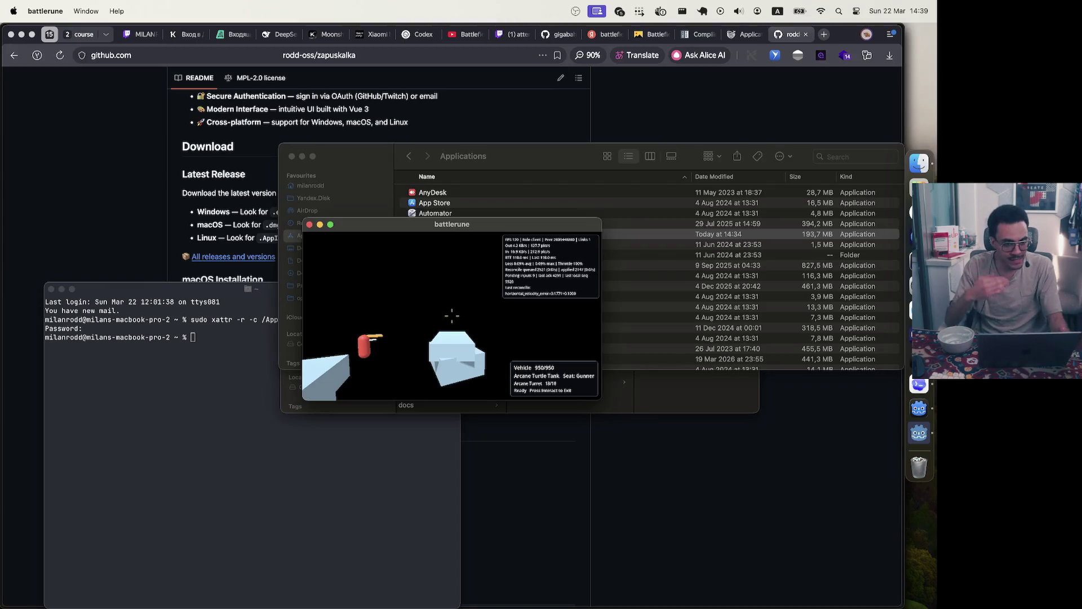
pyautogui.press('Escape')
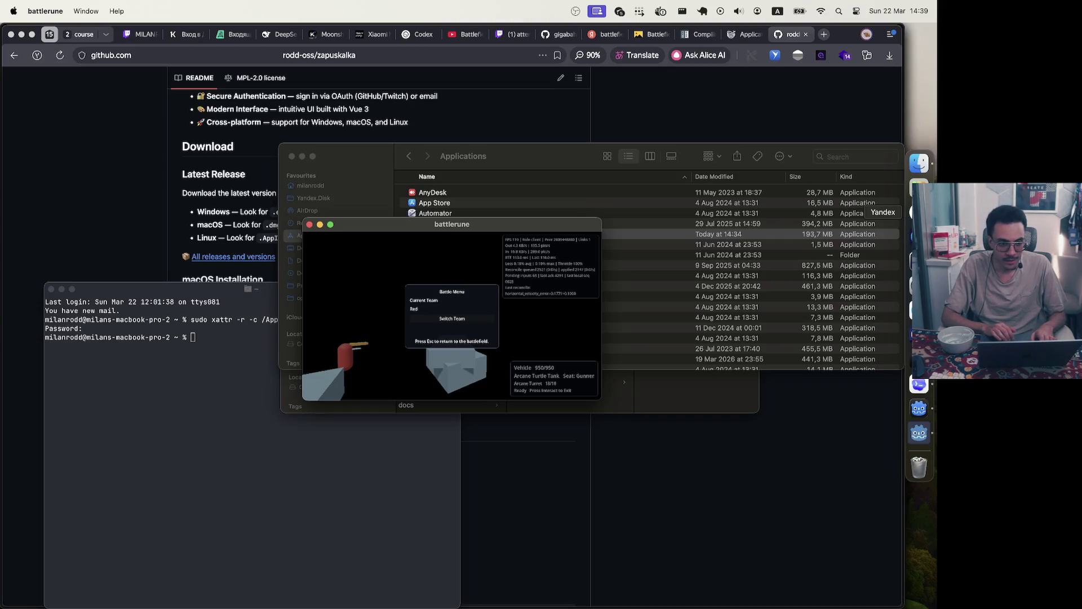
pyautogui.click(919, 212)
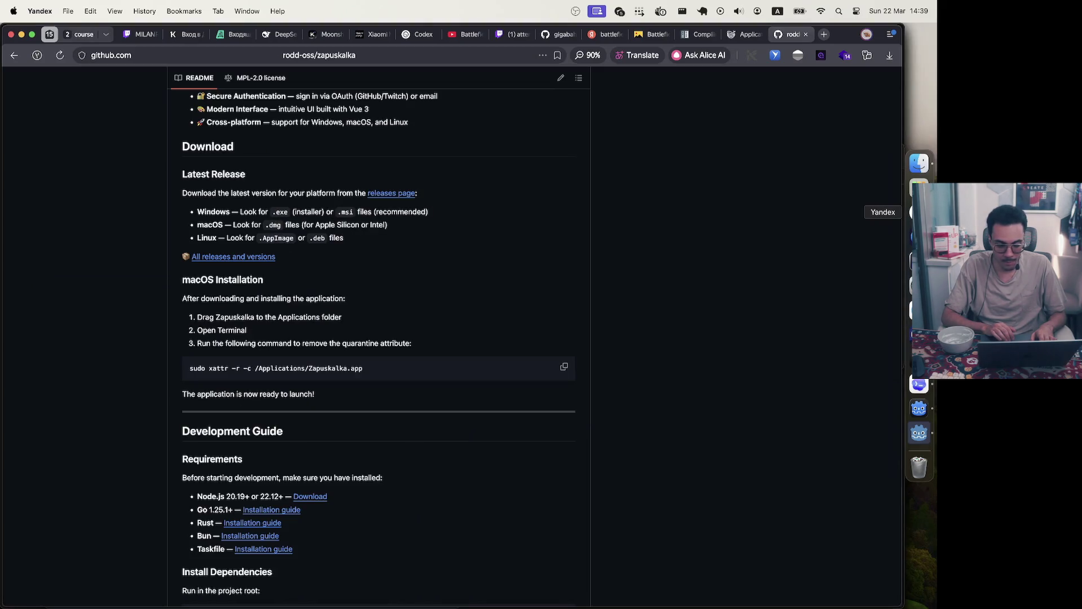
# Check the resource export modes of the Linux Server and Windows Desktop x86_64 presets, which export all resources
pyautogui.click(916, 407)
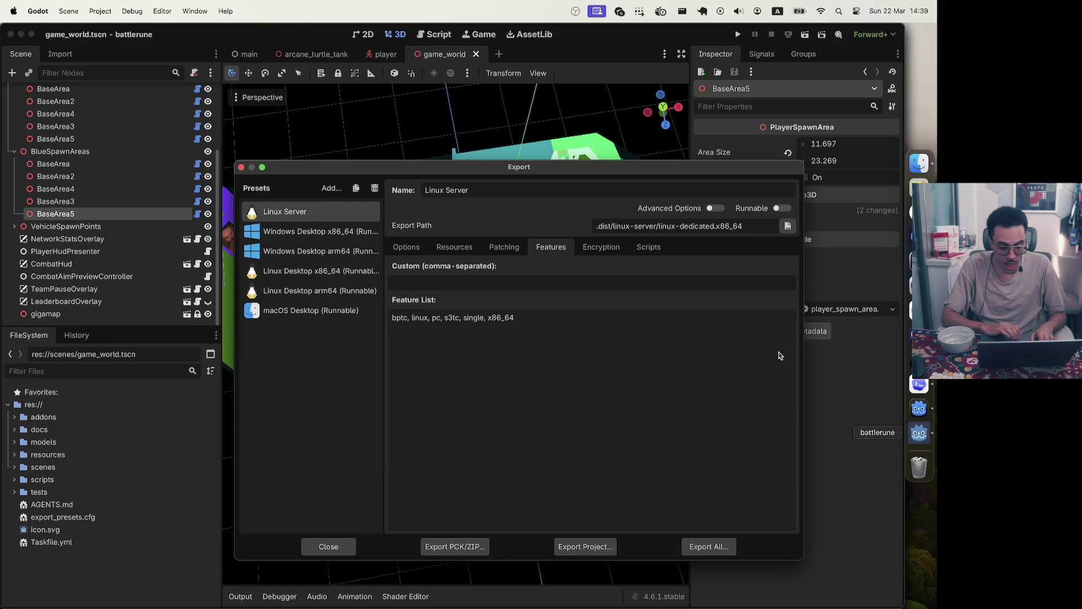
pyautogui.click(468, 251)
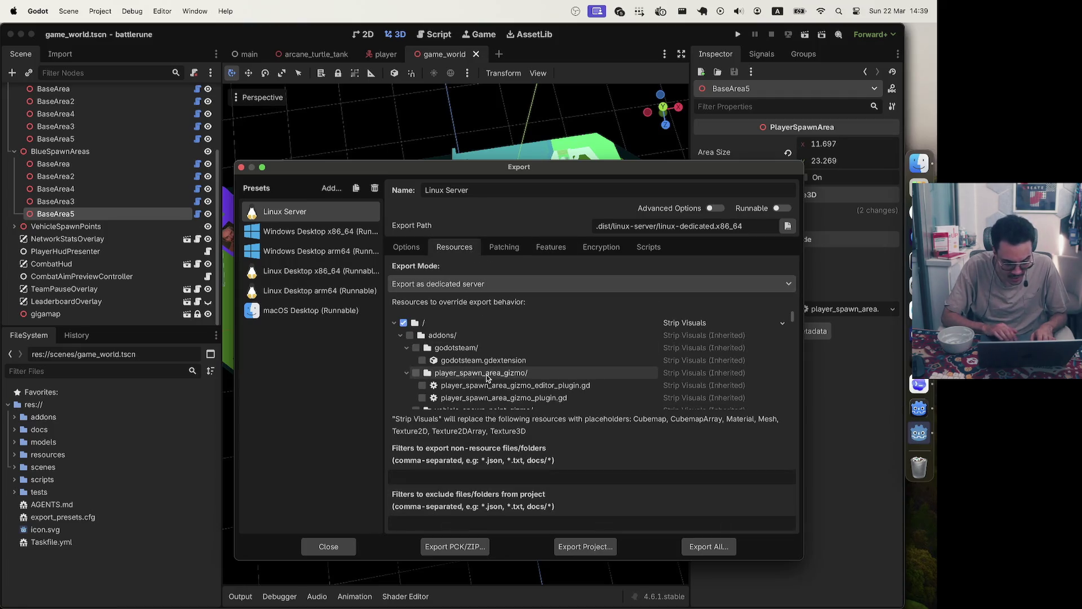
pyautogui.click(316, 232)
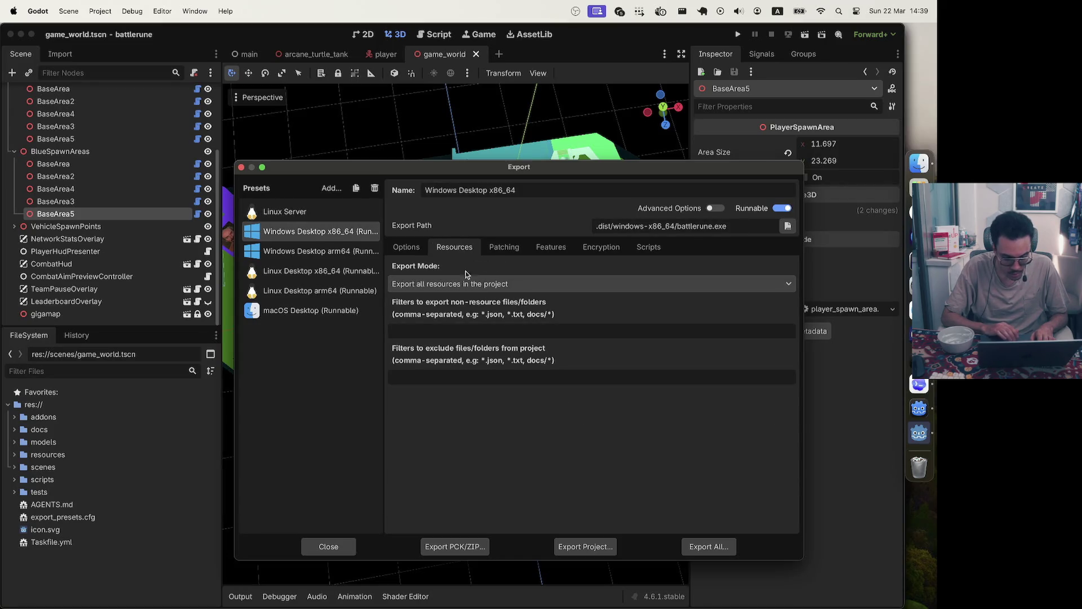
pyautogui.click(408, 248)
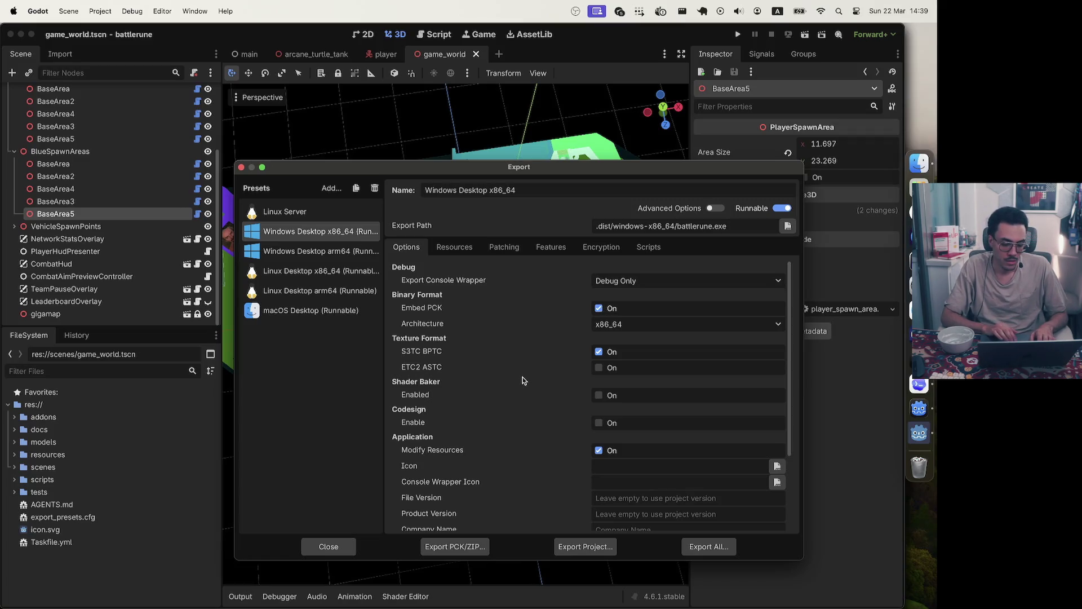
pyautogui.scroll(-4, 523, 381)
pyautogui.scroll(4, 523, 381)
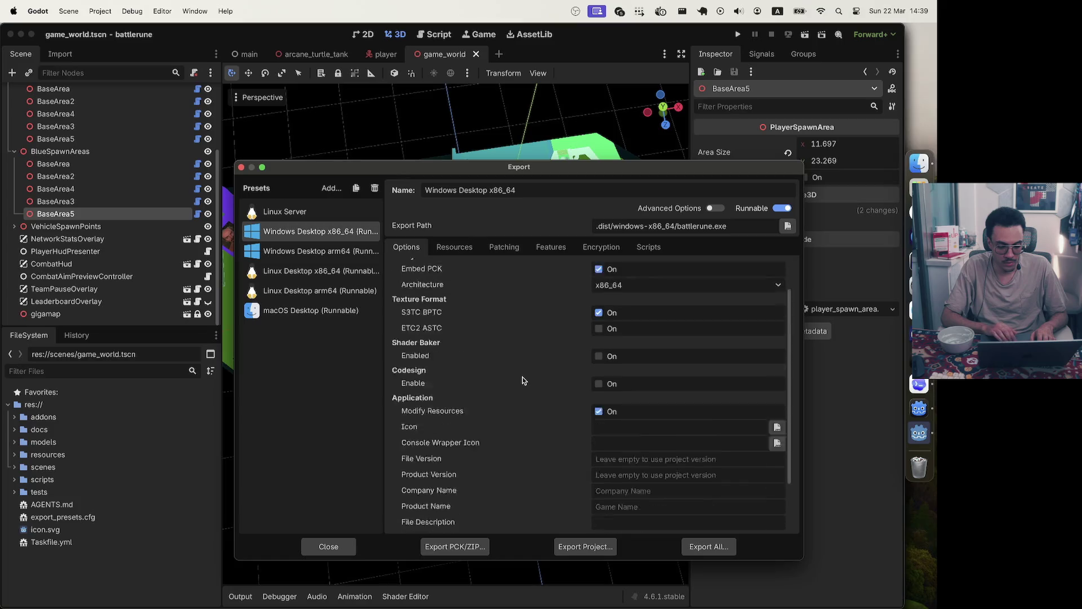
pyautogui.click(471, 248)
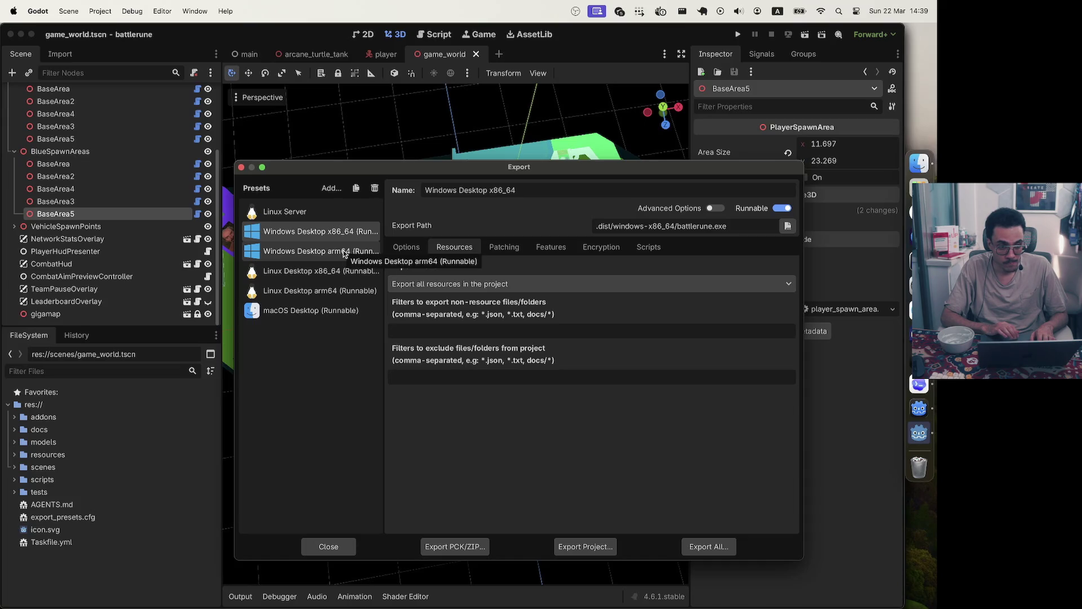
pyautogui.click(480, 284)
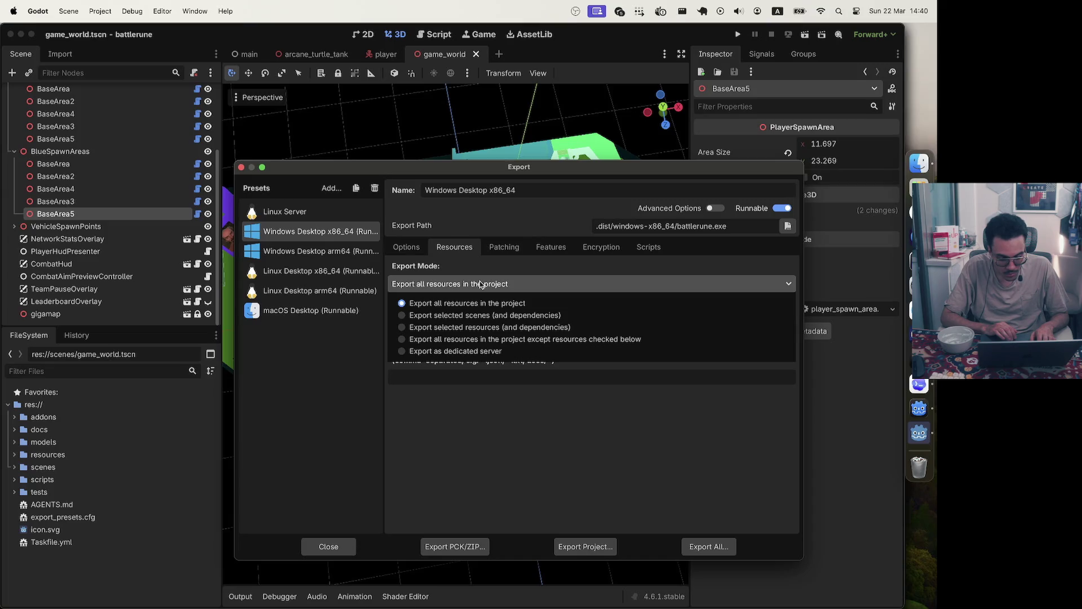
pyautogui.click(481, 284)
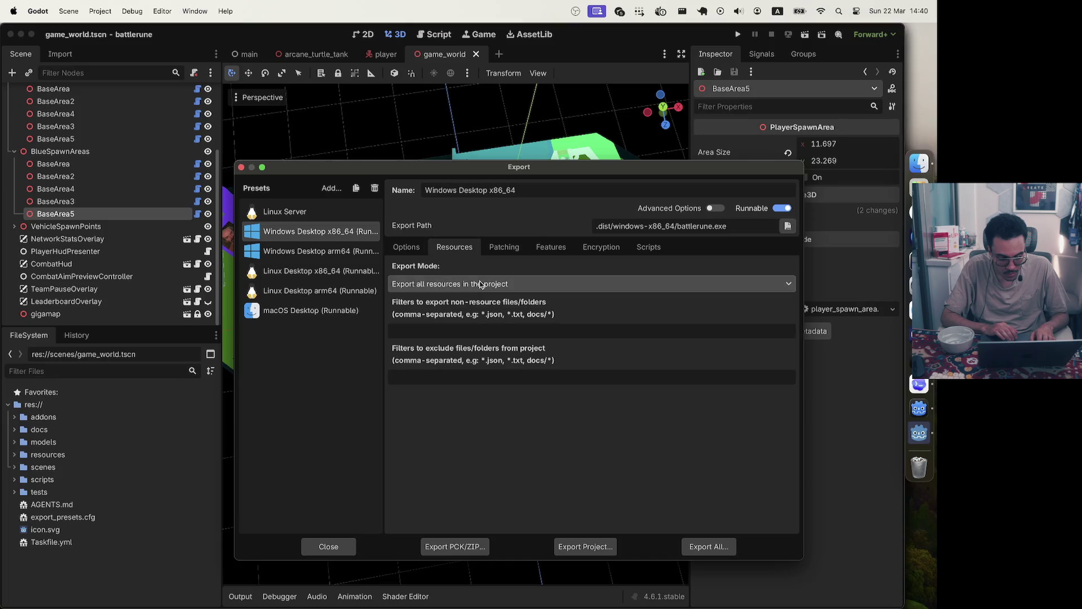
pyautogui.click(406, 248)
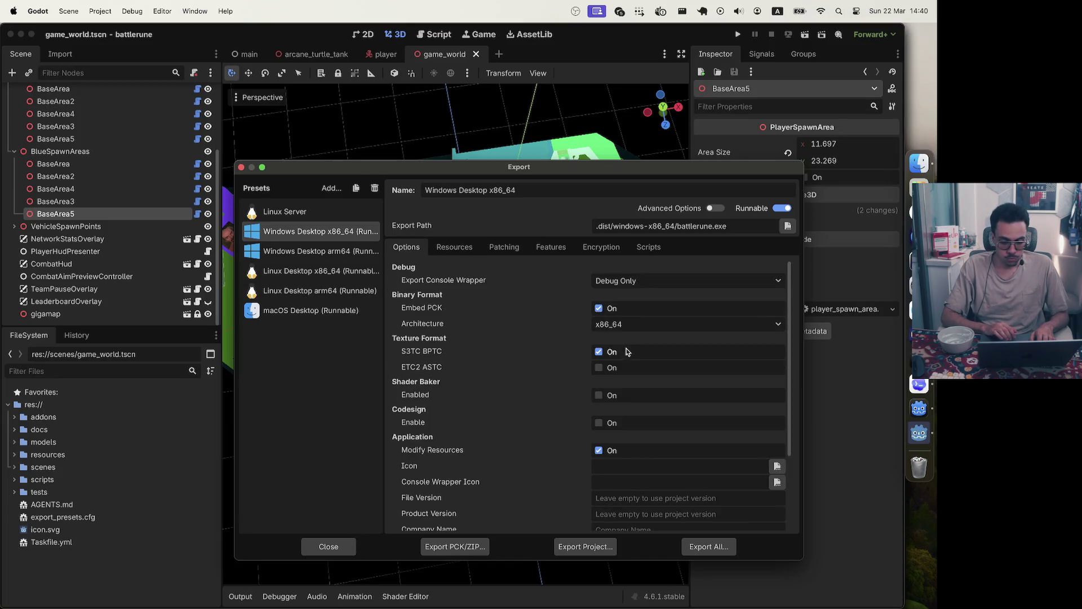
pyautogui.click(600, 312)
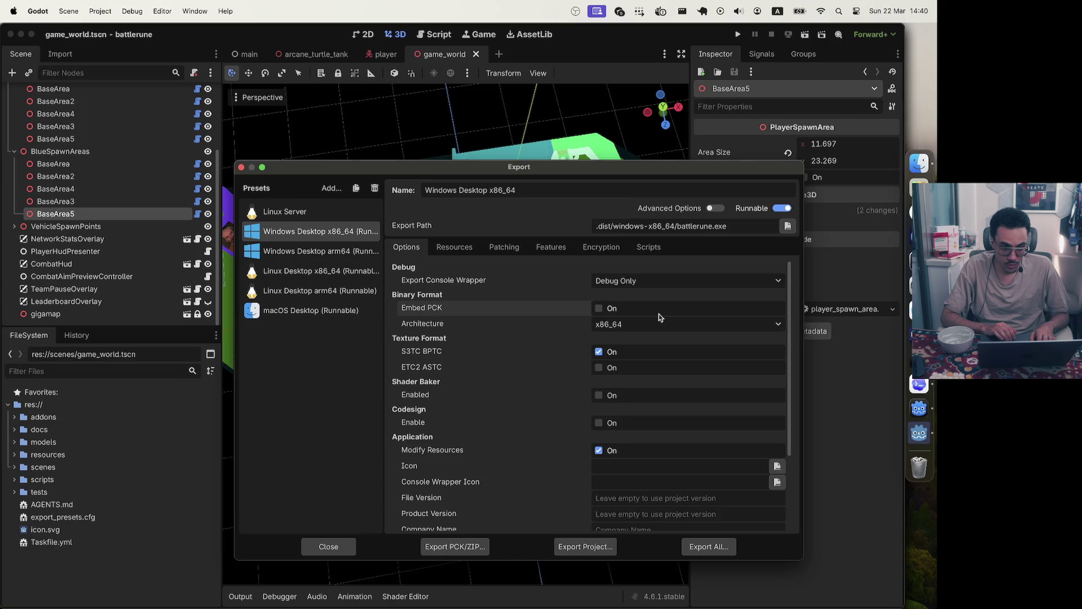
pyautogui.scroll(-3, 554, 321)
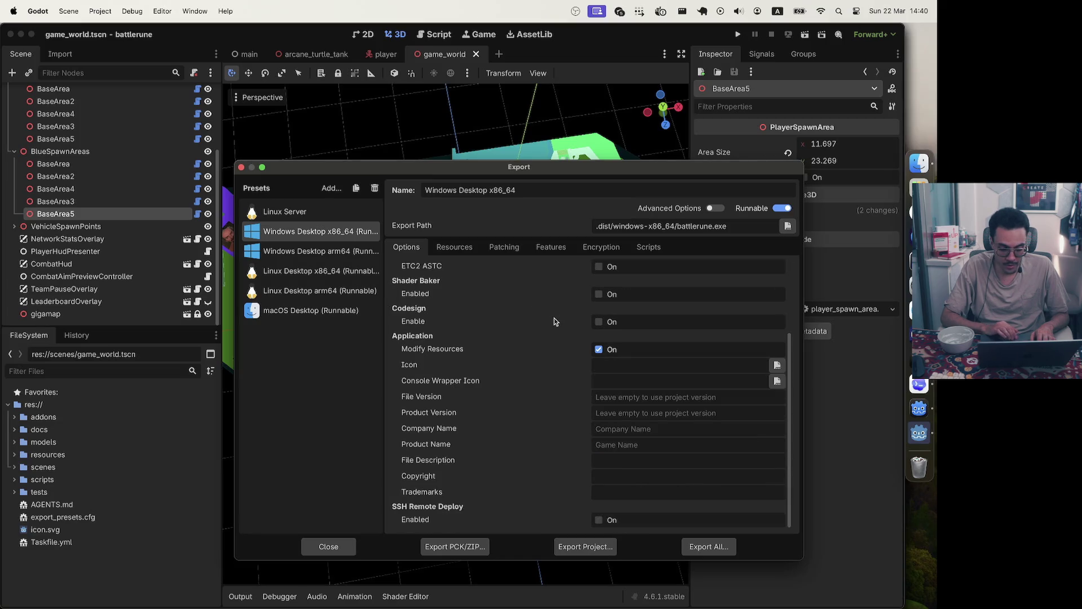
pyautogui.scroll(2, 554, 320)
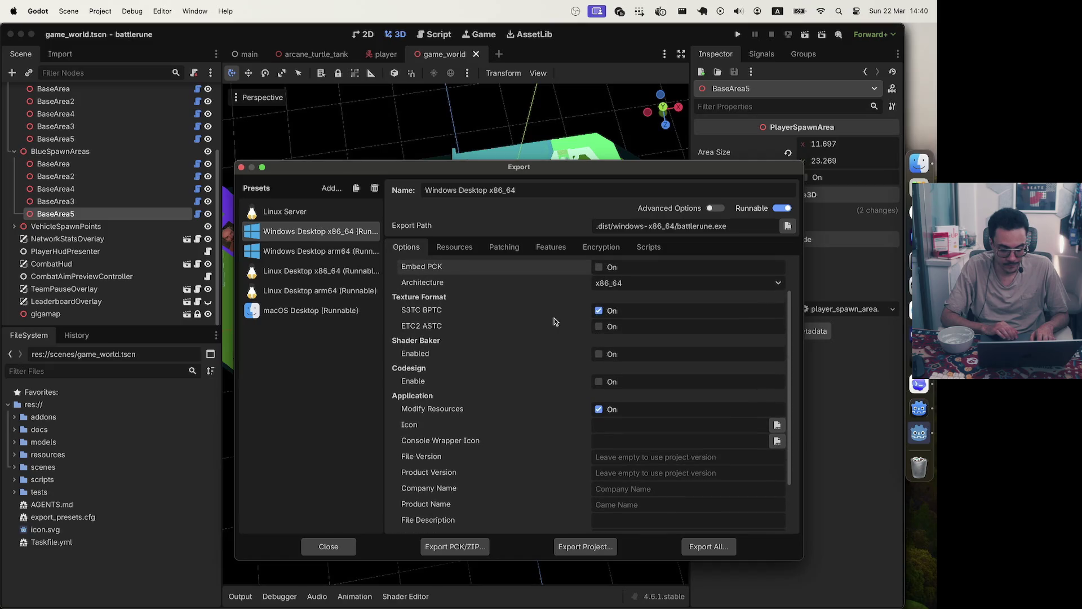
pyautogui.scroll(1, 554, 321)
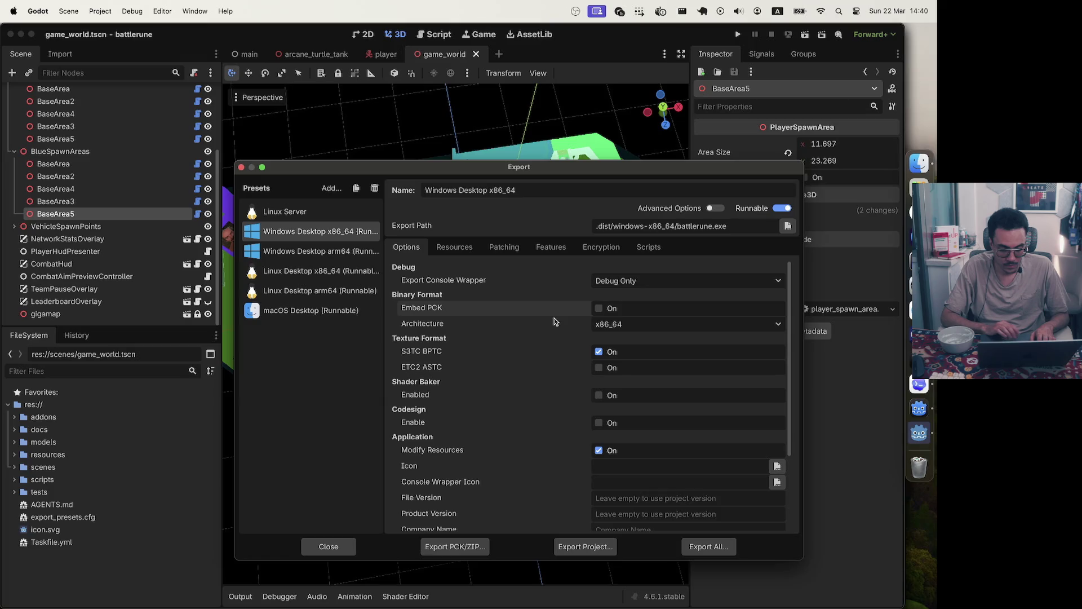
# Set the Linux Server preset's Export Console Wrapper to Debug and Release
pyautogui.click(351, 209)
pyautogui.click(627, 278)
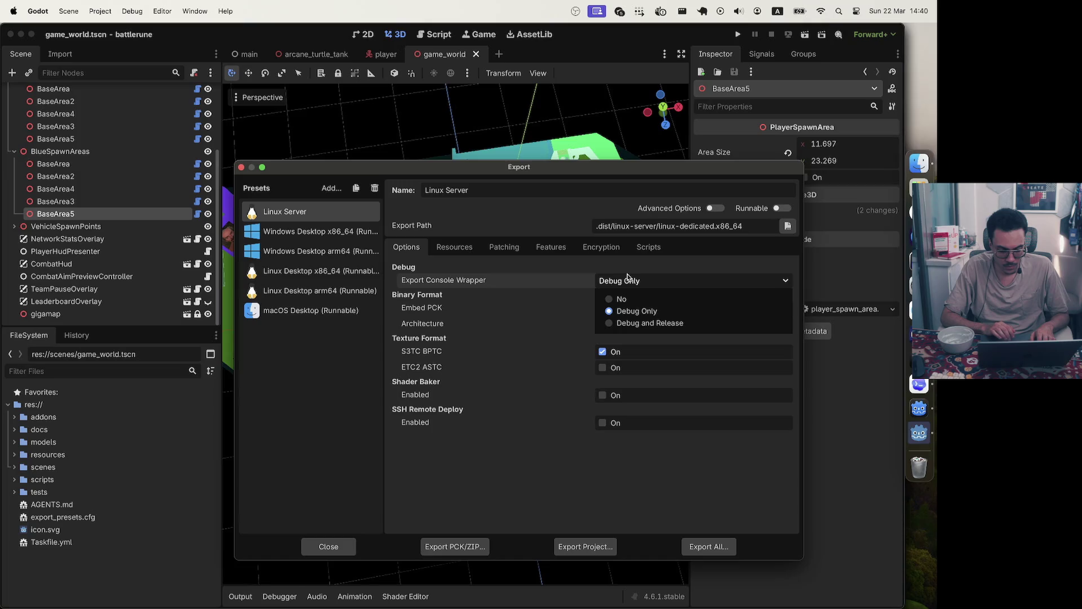
pyautogui.click(613, 325)
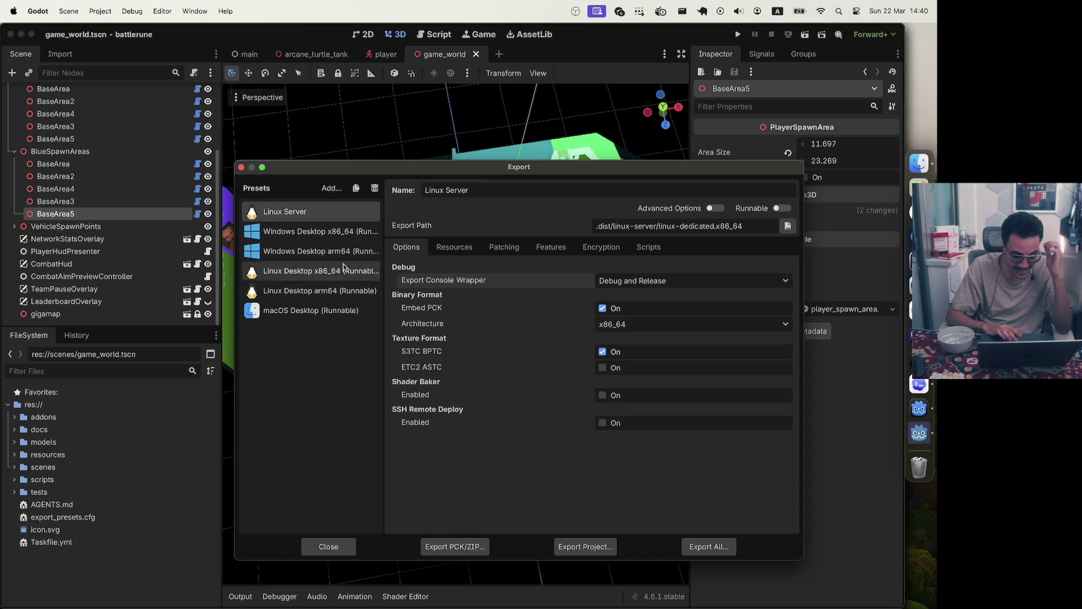
# Compare the Windows Desktop x86_64 and Linux Server presets, ending on Windows Desktop x86_64
pyautogui.click(353, 236)
pyautogui.click(350, 215)
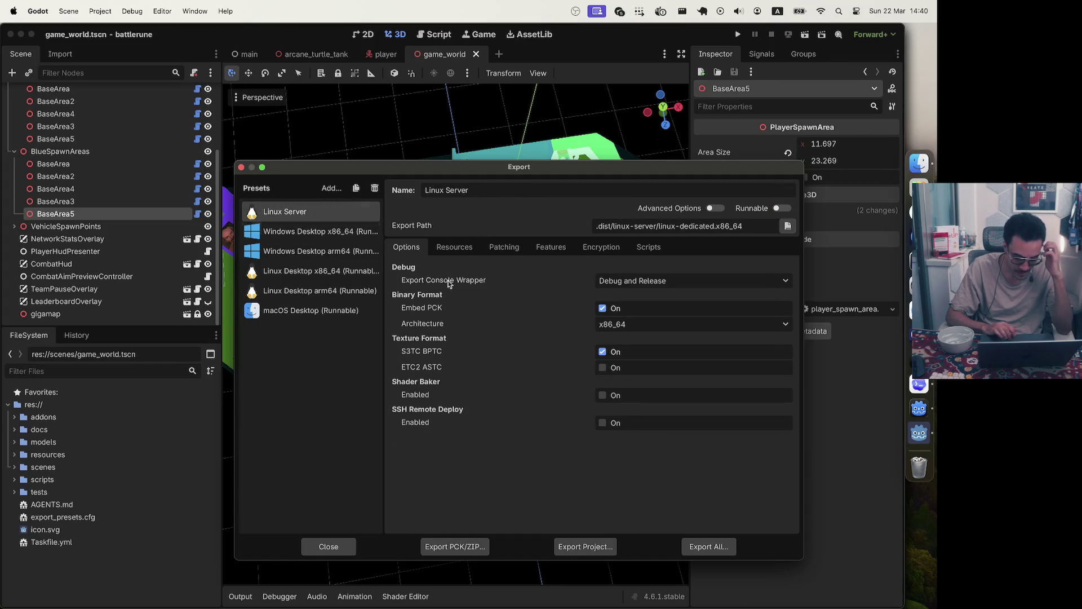
pyautogui.moveTo(431, 311)
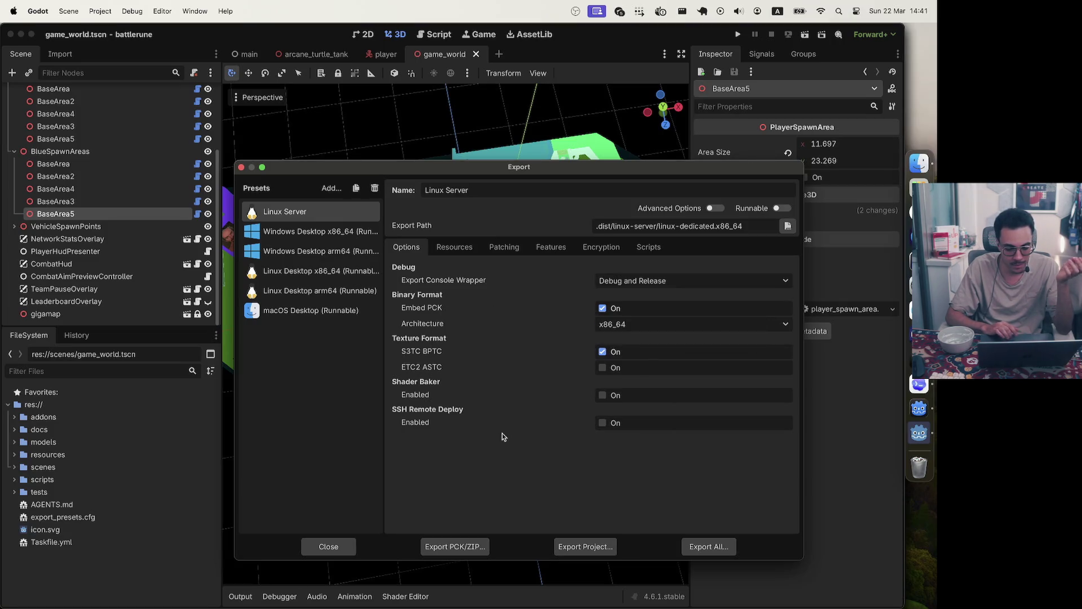
pyautogui.click(313, 234)
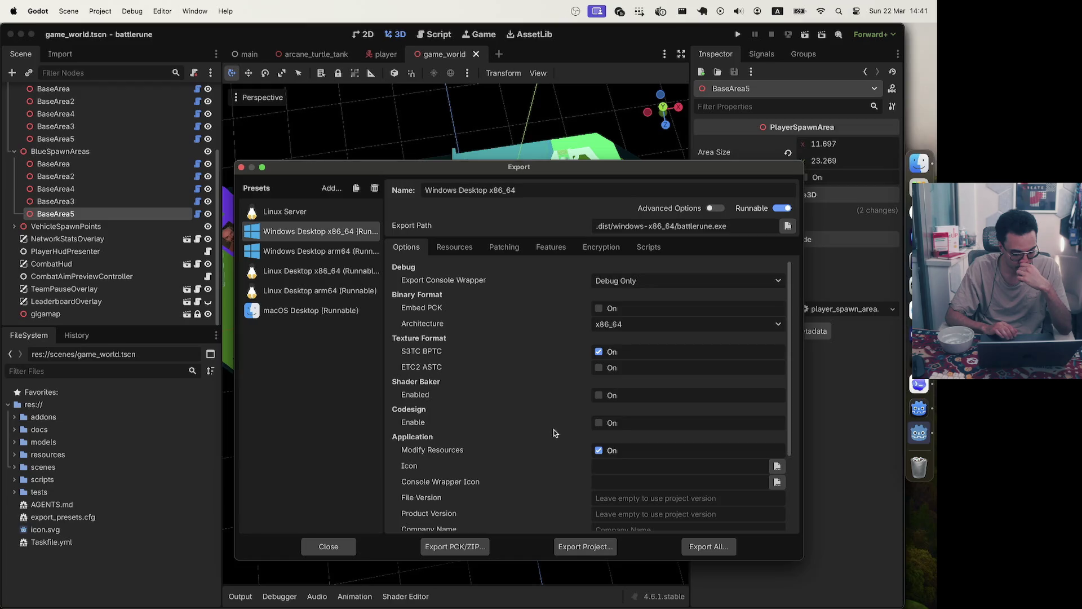
# Compare Windows Desktop x86_64 with the arm64 preset and turn Embed PCK on to match
pyautogui.scroll(-3, 424, 448)
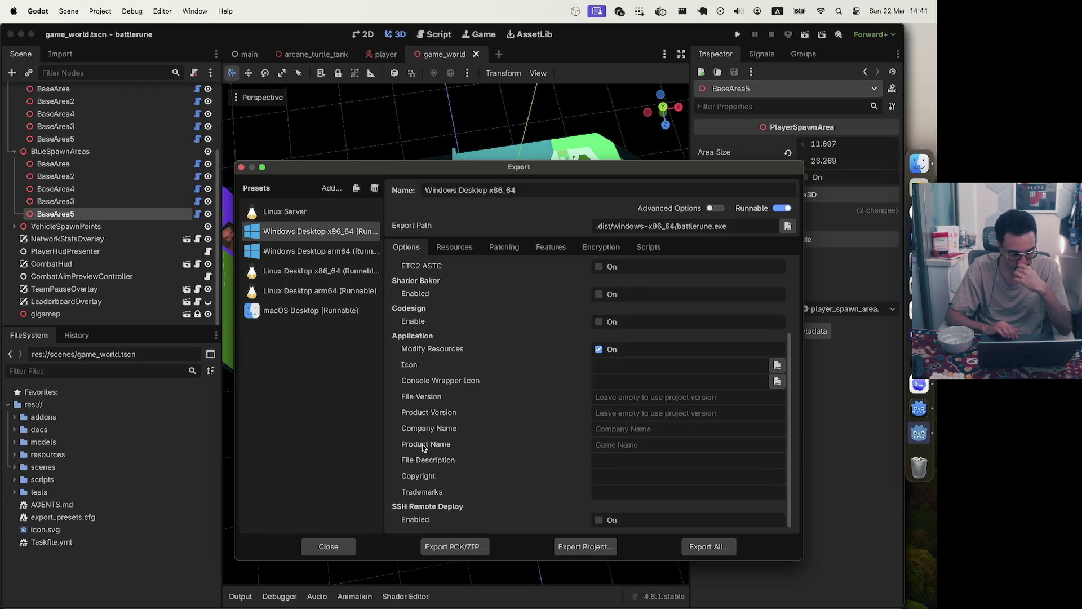
pyautogui.scroll(3, 424, 448)
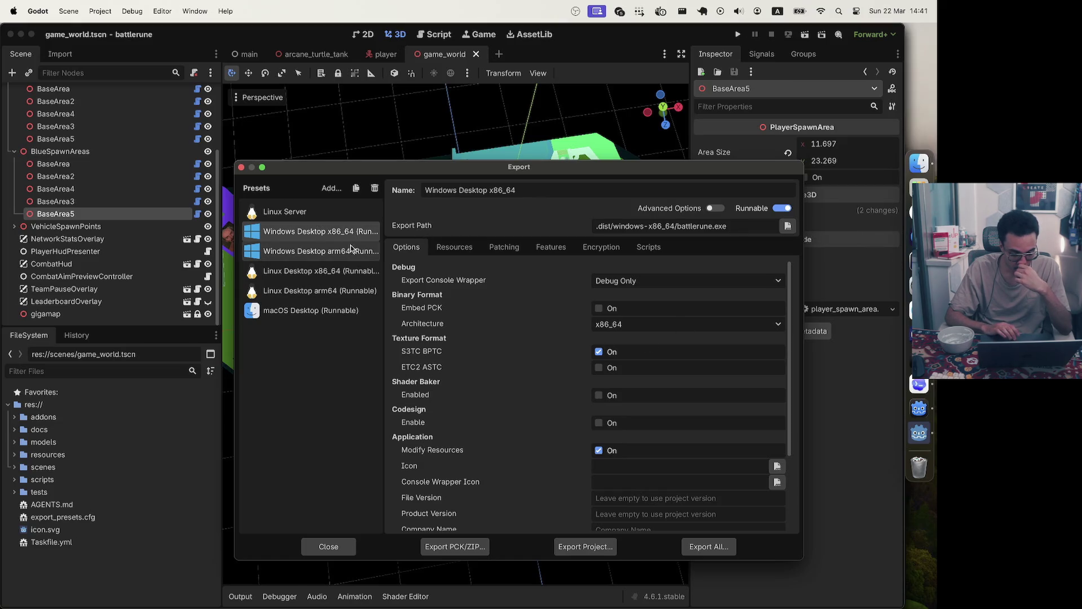
pyautogui.moveTo(435, 310)
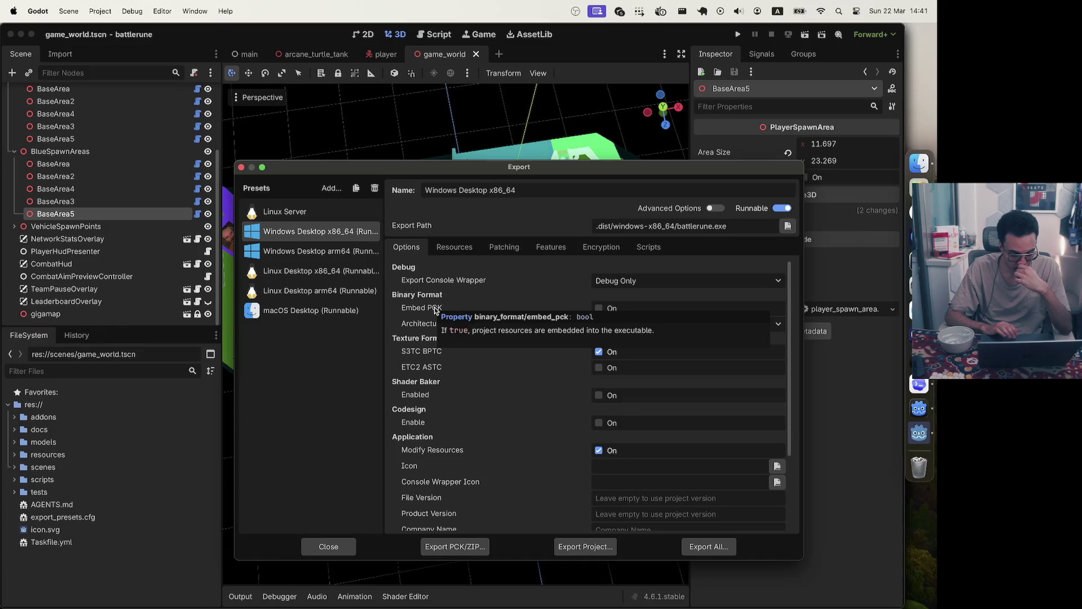
pyautogui.click(324, 250)
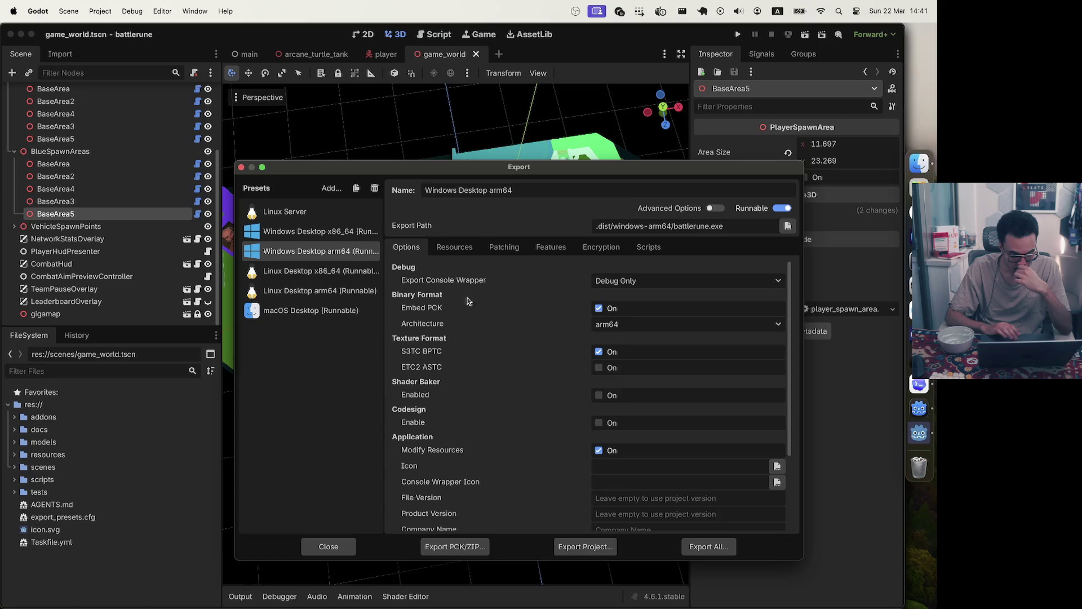
pyautogui.click(319, 232)
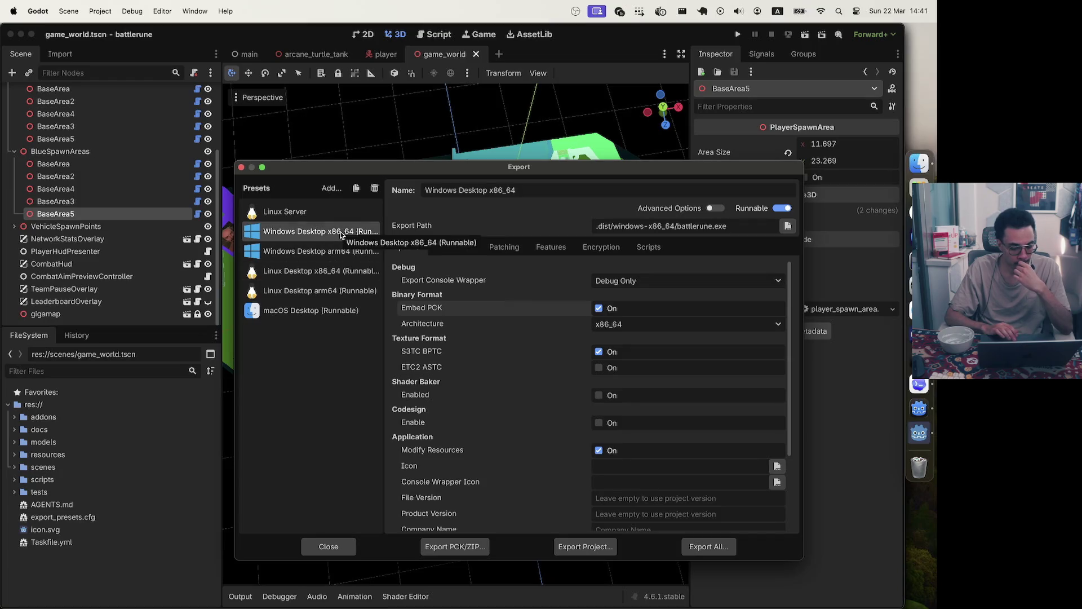
# Start exporting the Windows x86_64 build, cancel the save dialog, and recheck both Windows presets
pyautogui.click(583, 546)
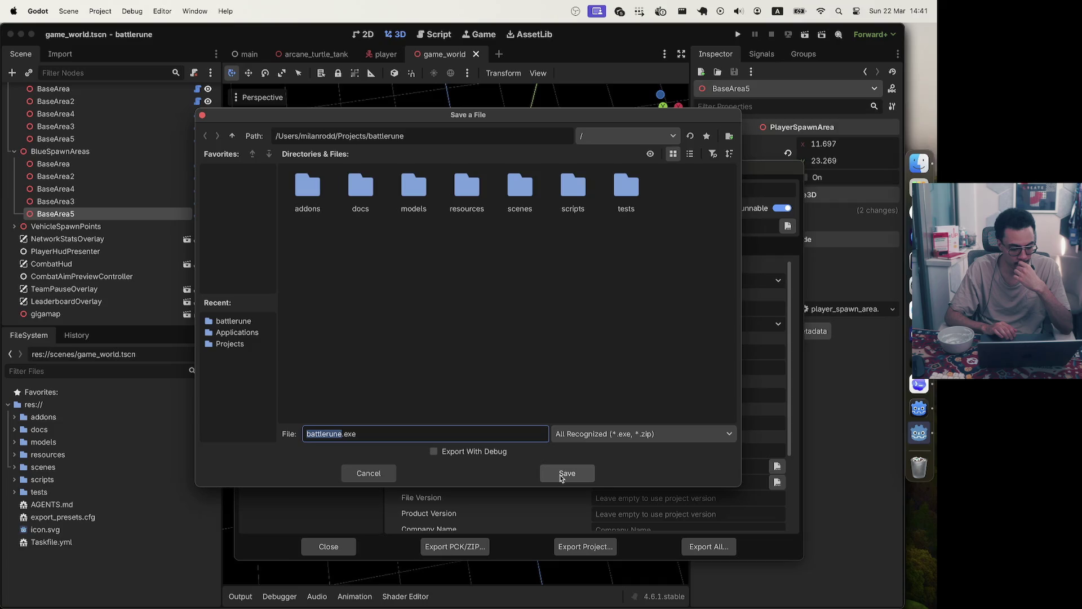
pyautogui.click(376, 474)
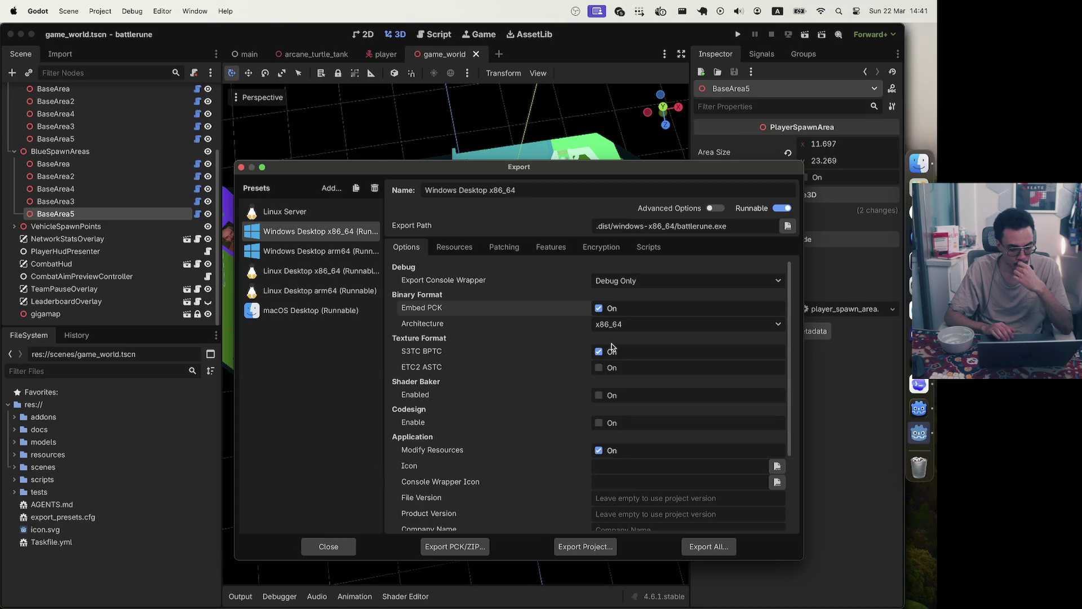
pyautogui.click(321, 250)
pyautogui.click(327, 234)
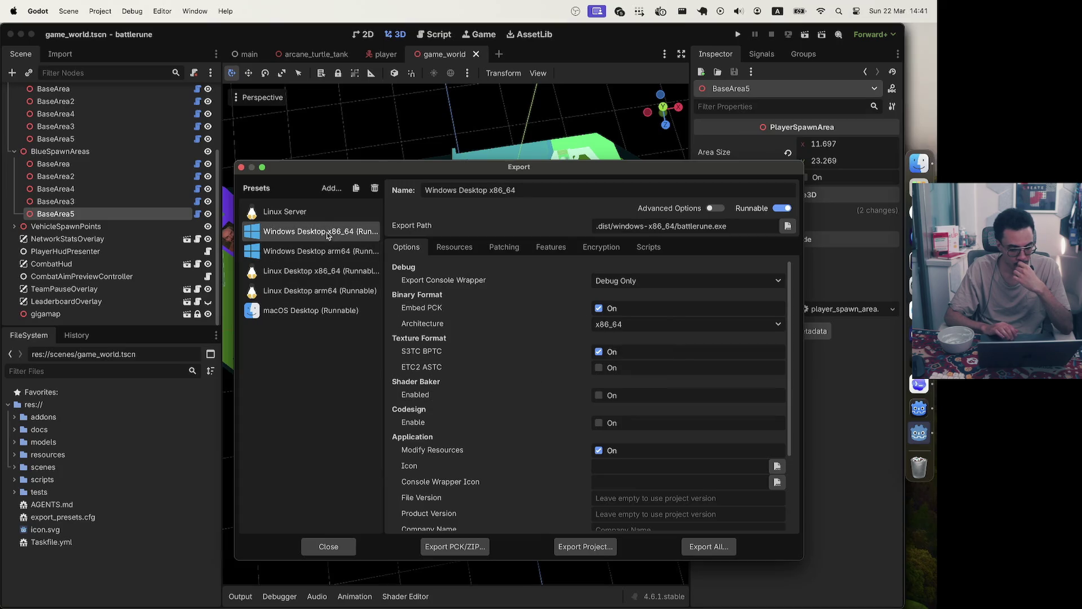
# Set the console wrapper to Debug and Release on Windows x86_64, Windows arm64, Linux x86_64 and Linux arm64
pyautogui.click(668, 281)
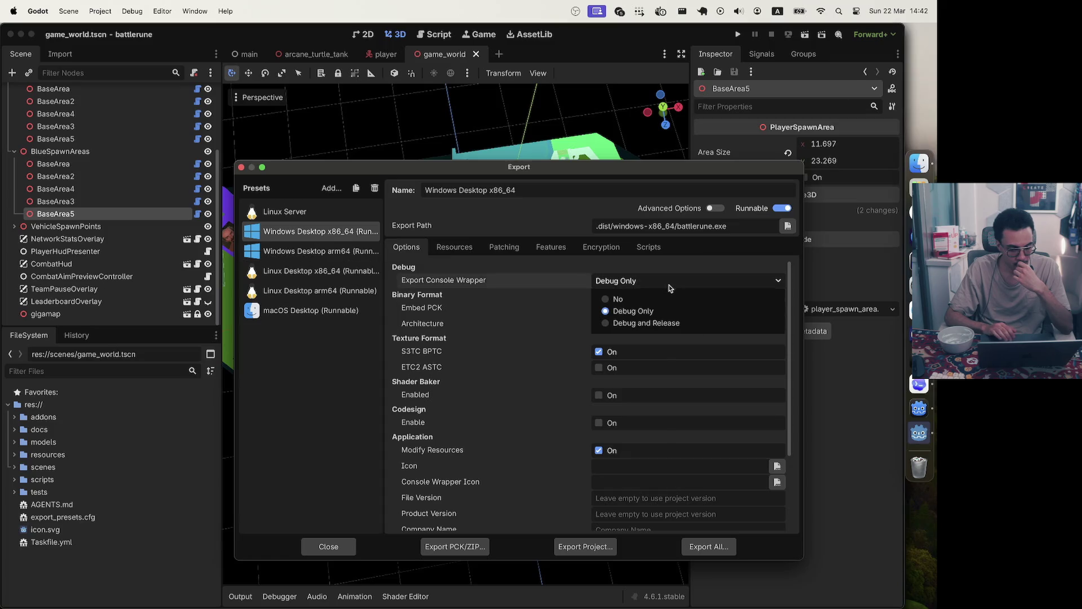
pyautogui.click(629, 325)
pyautogui.click(314, 253)
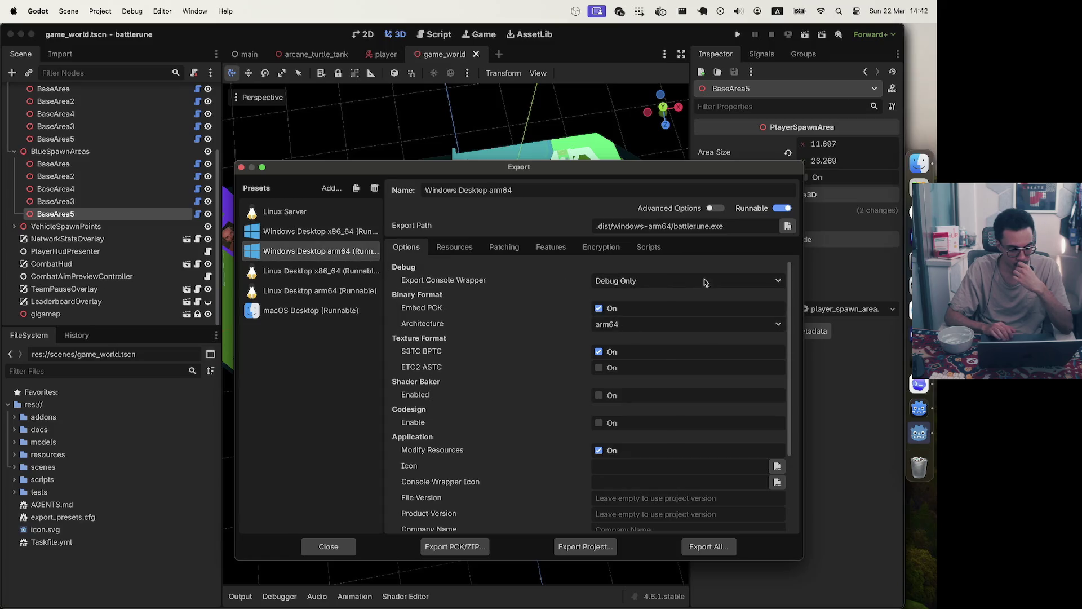
pyautogui.click(703, 281)
pyautogui.click(629, 325)
pyautogui.click(315, 271)
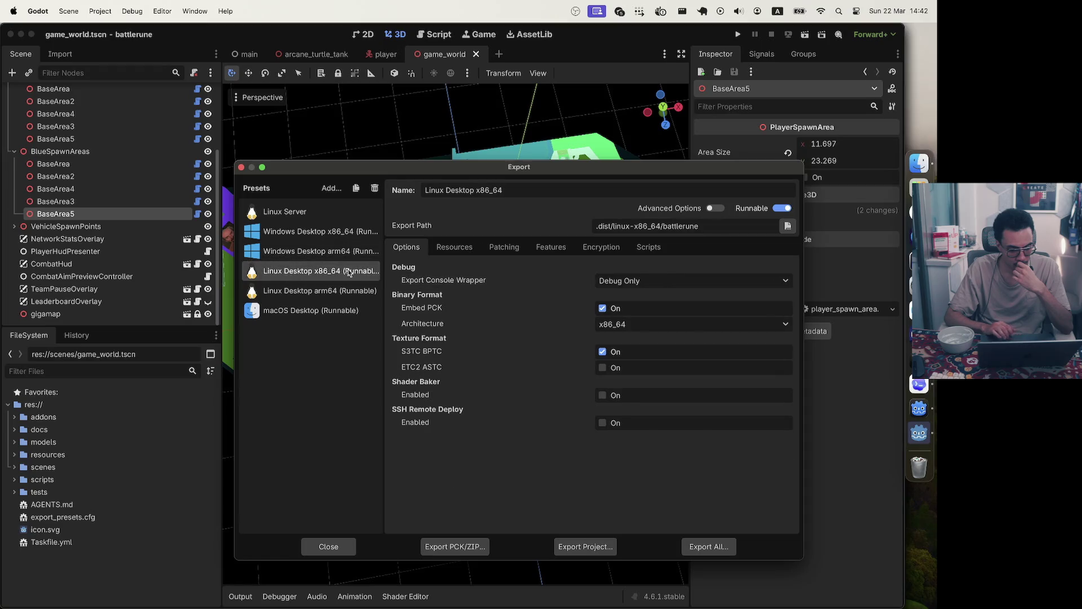
pyautogui.click(617, 283)
pyautogui.click(623, 324)
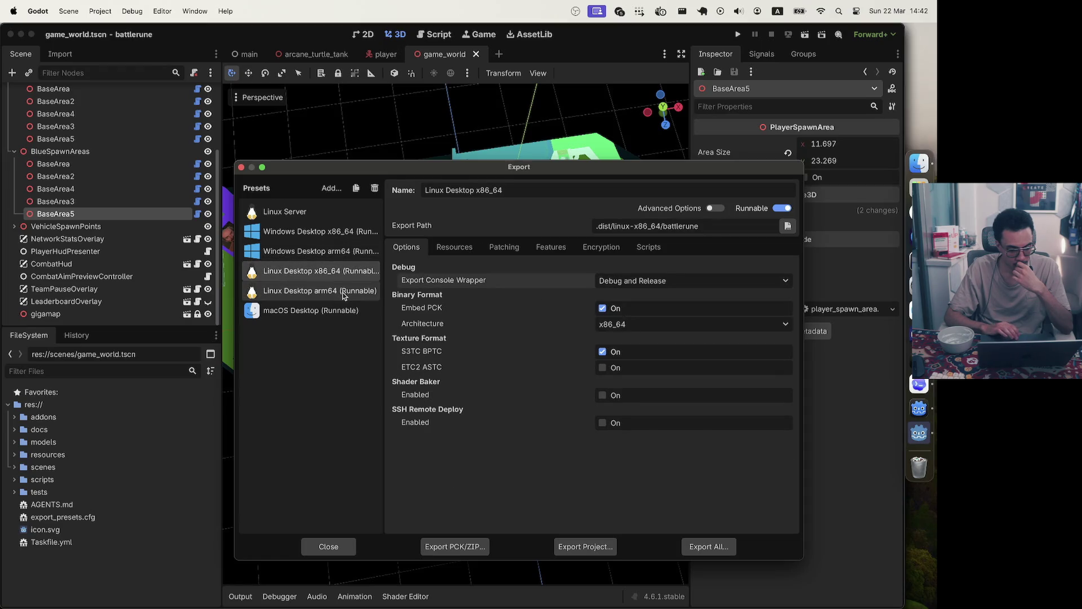
pyautogui.click(316, 290)
pyautogui.click(676, 281)
pyautogui.click(623, 325)
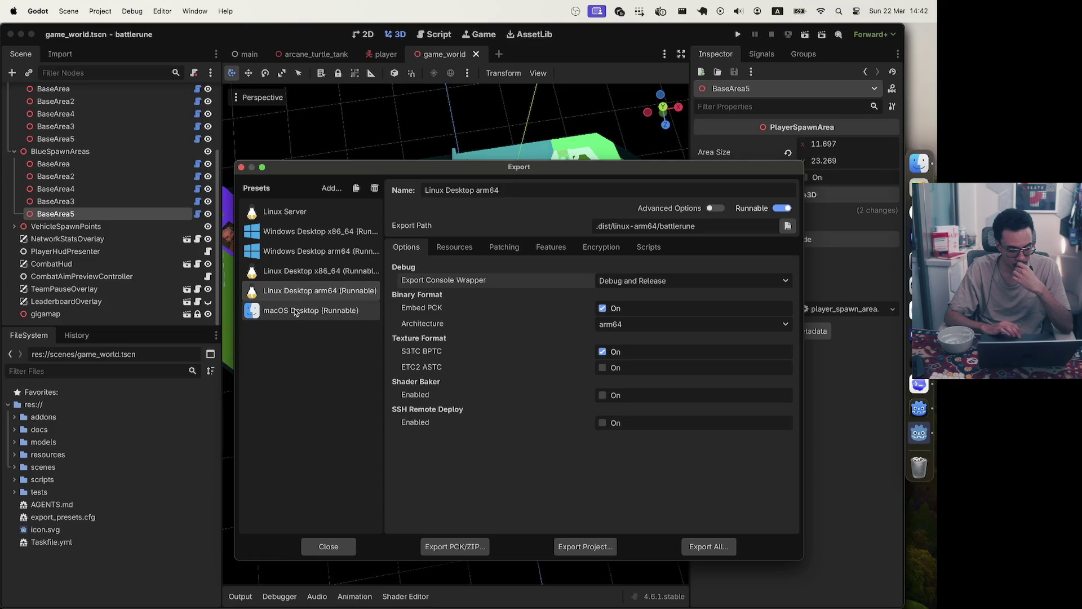
# Set the macOS Desktop preset's console wrapper to Debug and Release
pyautogui.click(297, 310)
pyautogui.click(684, 283)
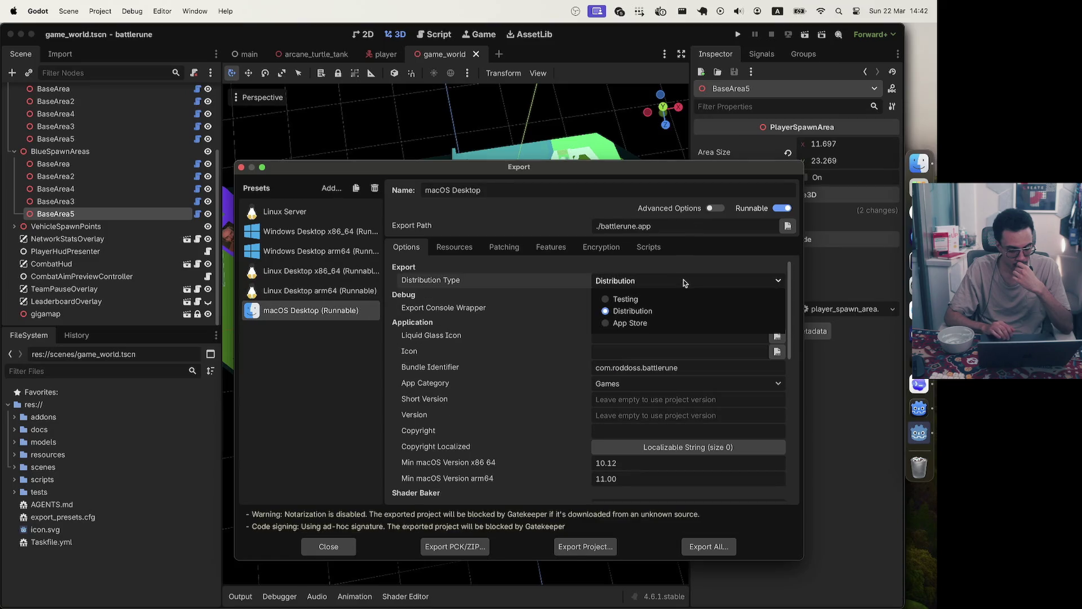
pyautogui.click(684, 282)
pyautogui.click(676, 309)
pyautogui.click(625, 350)
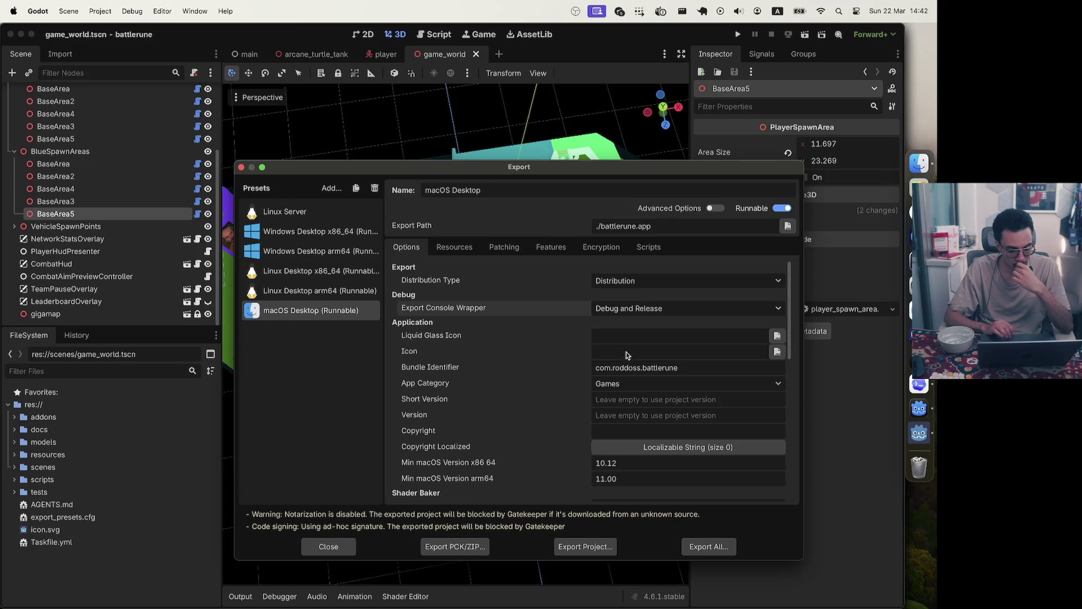
# Review all export presets, then show the macOS Desktop preset's advanced export settings
pyautogui.click(311, 217)
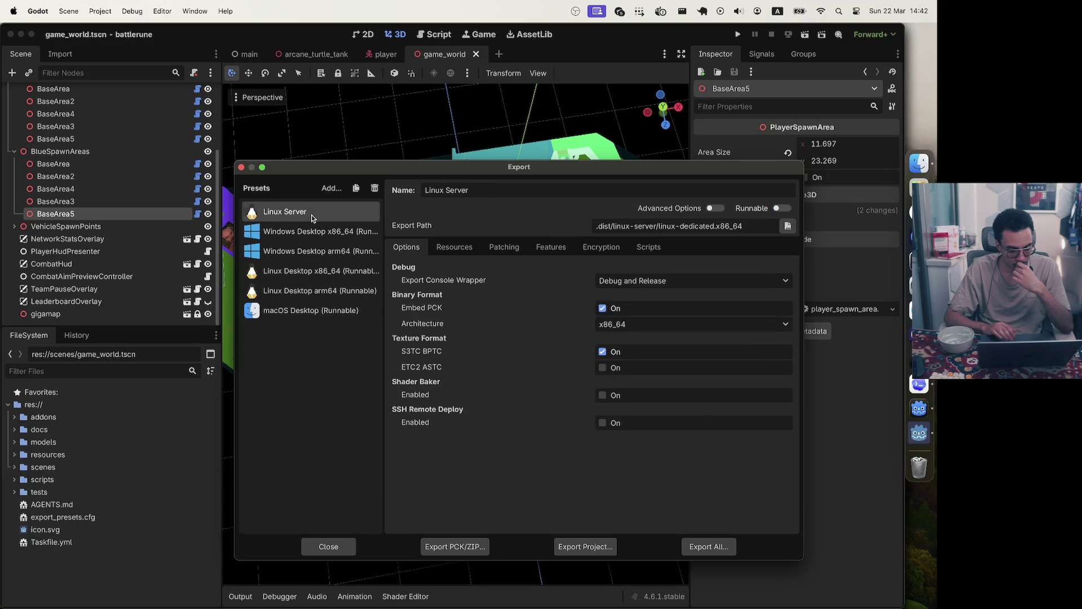
pyautogui.click(313, 231)
pyautogui.click(314, 252)
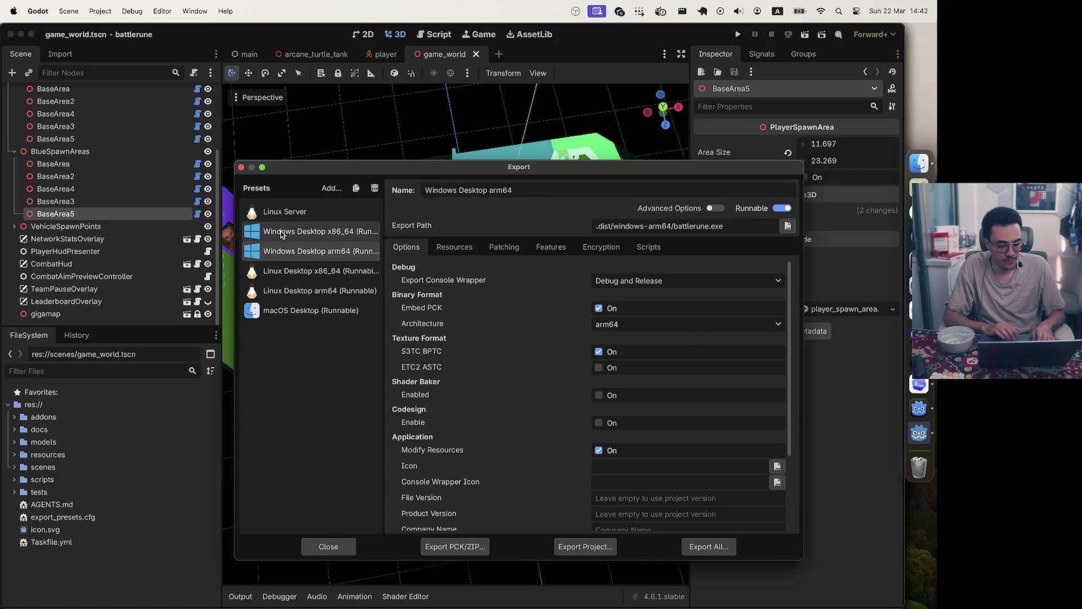
pyautogui.click(313, 232)
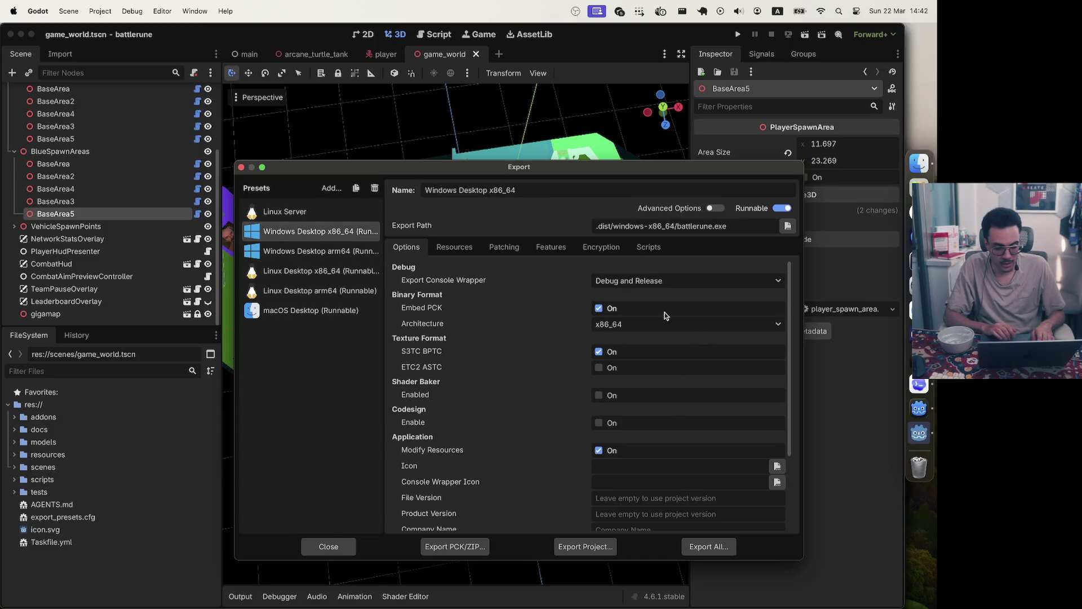
pyautogui.click(314, 251)
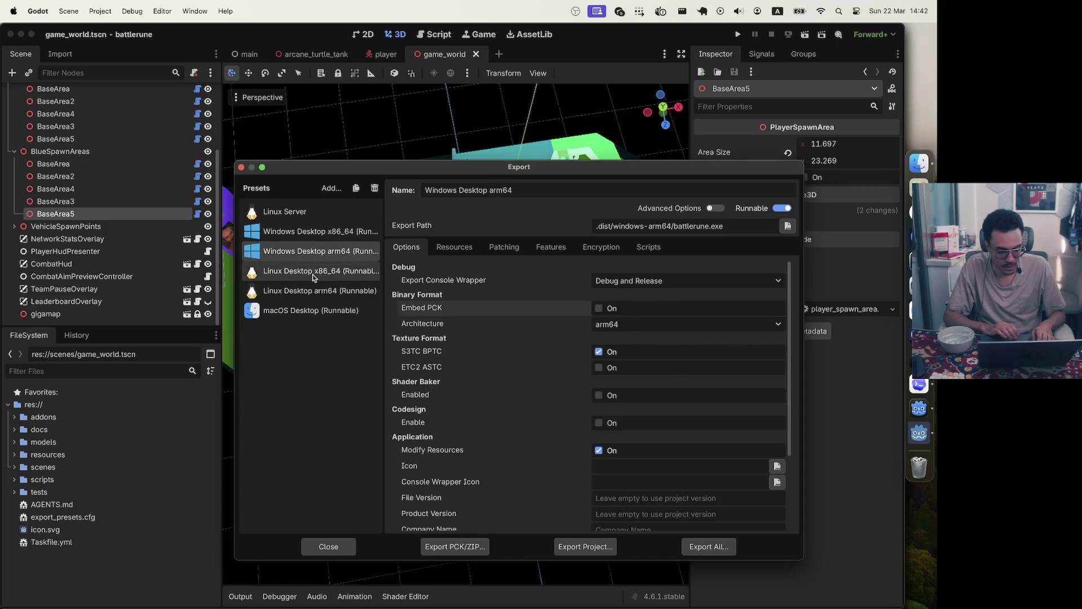
pyautogui.click(314, 273)
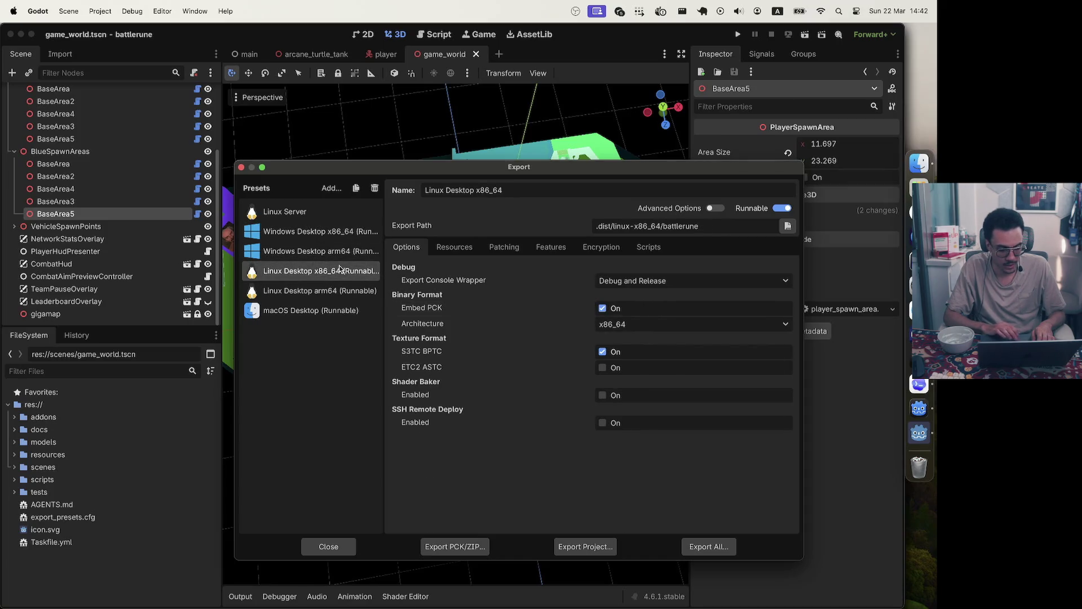
pyautogui.click(313, 291)
pyautogui.click(315, 276)
pyautogui.click(326, 290)
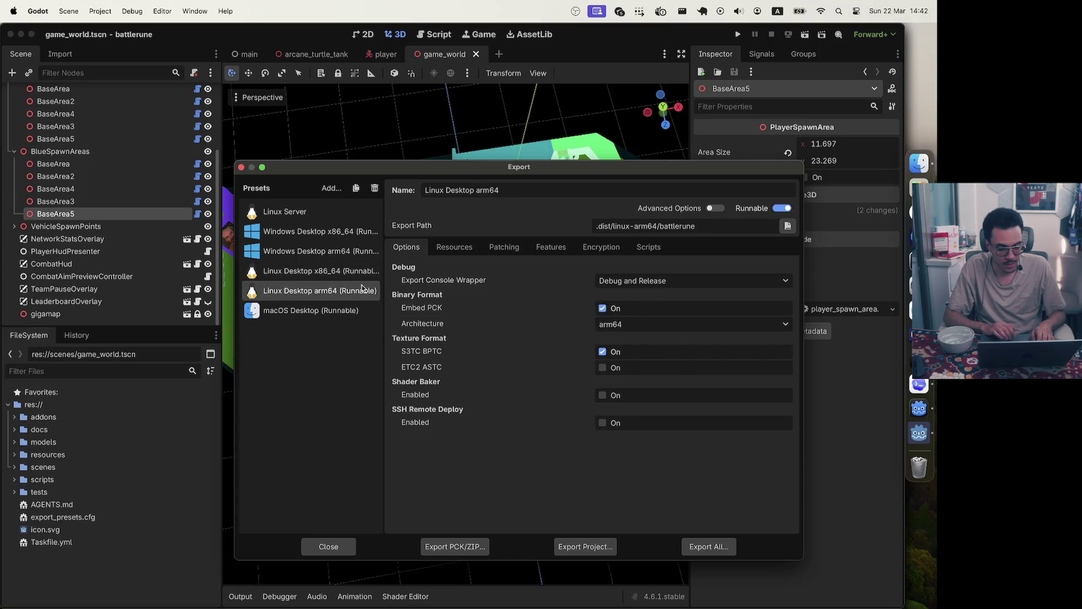
pyautogui.click(345, 311)
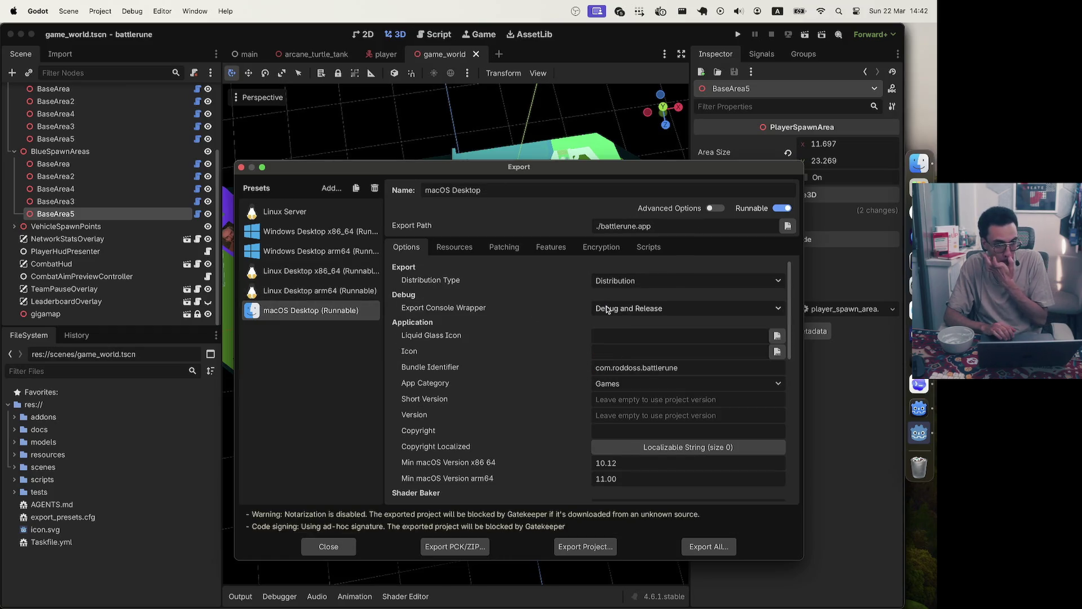
pyautogui.click(715, 209)
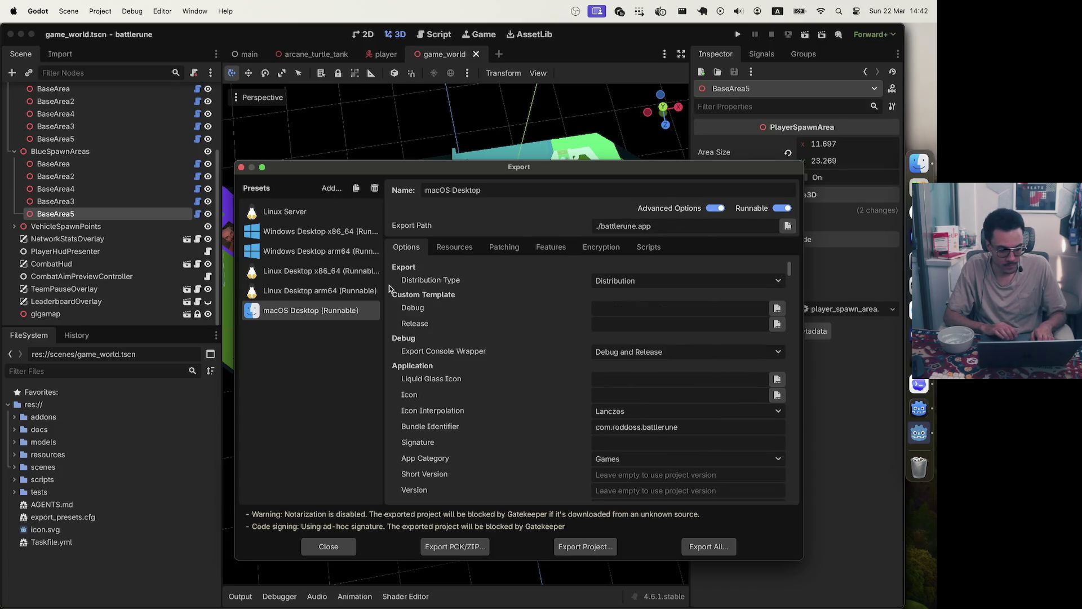
# Review the Windows Desktop x86_64 preset's Embed PCK and console wrapper options, then close Export
pyautogui.click(314, 234)
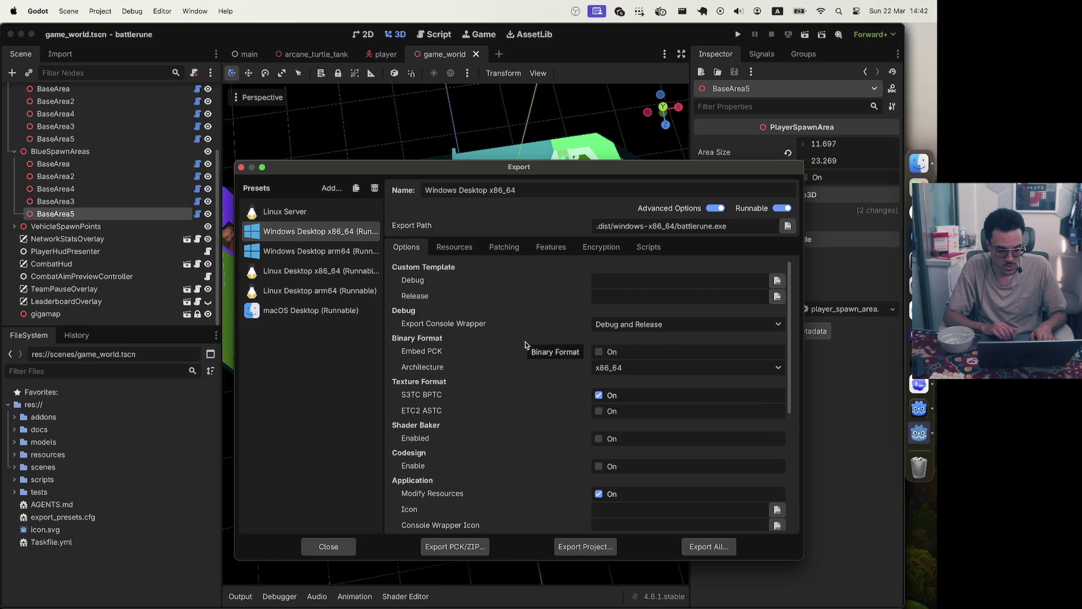
pyautogui.moveTo(465, 326)
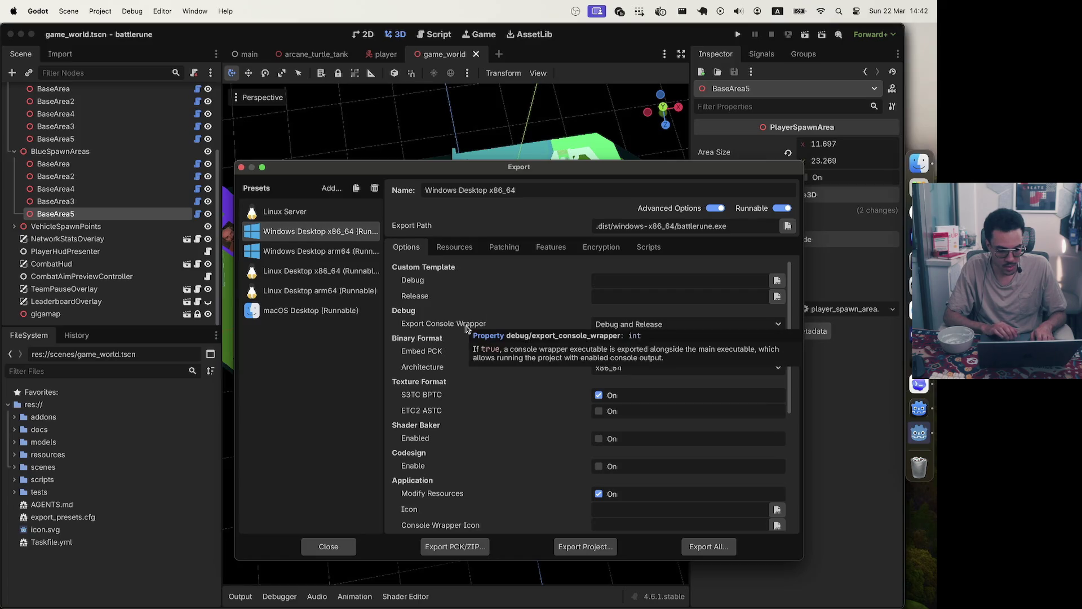
pyautogui.scroll(-3, 465, 326)
pyautogui.scroll(3, 466, 326)
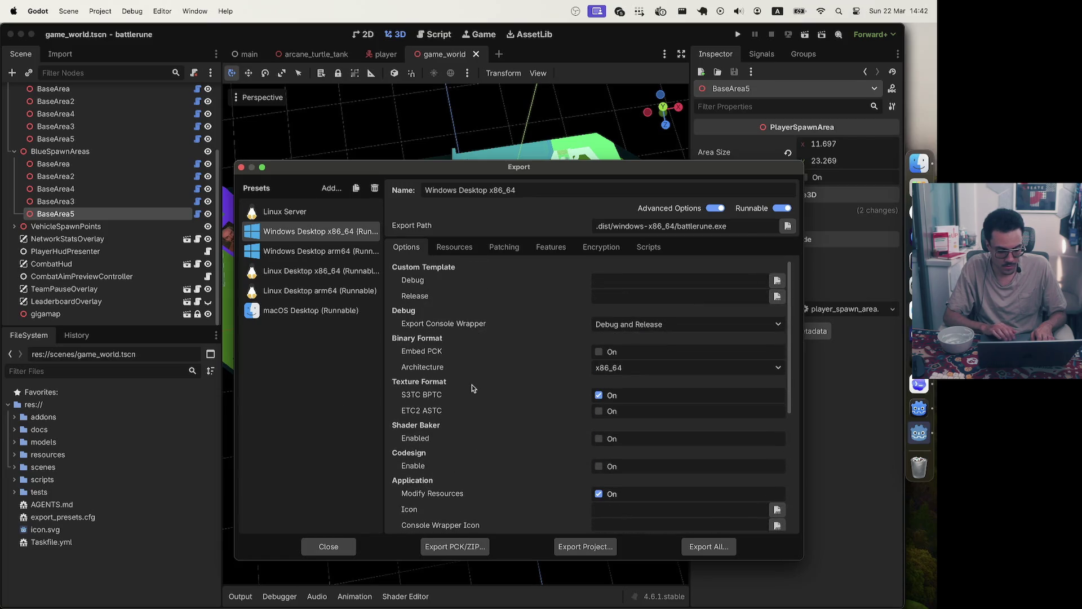
pyautogui.scroll(-3, 472, 387)
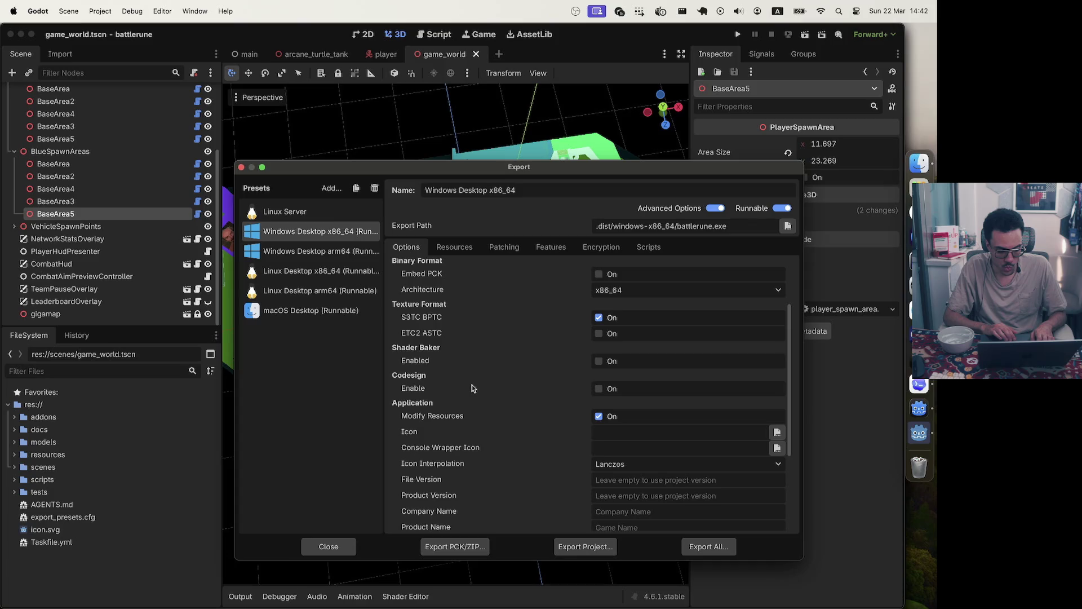
pyautogui.scroll(-5, 472, 388)
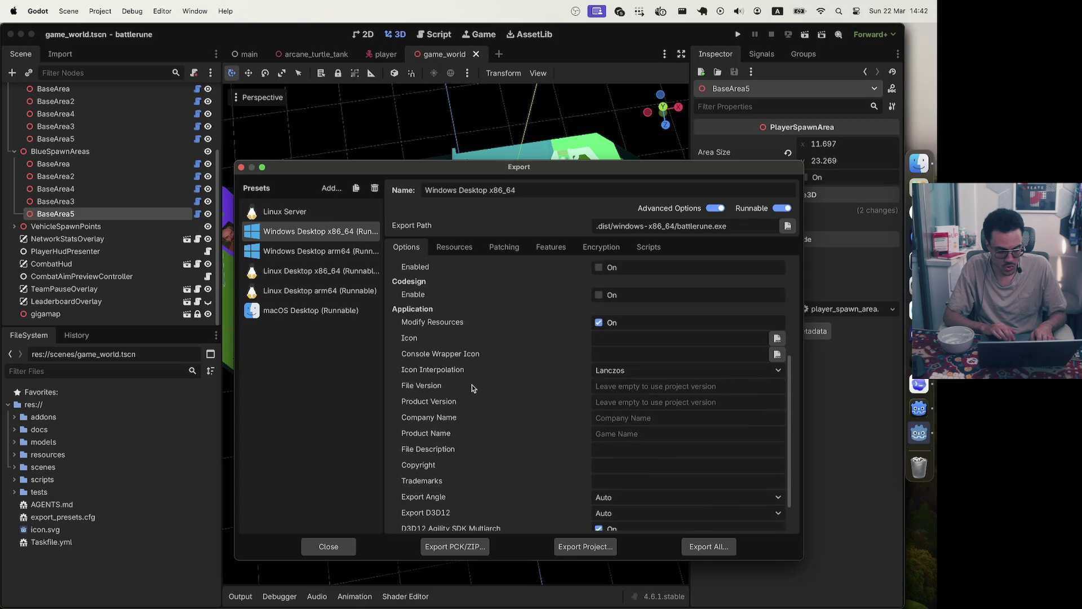
pyautogui.scroll(-1, 472, 387)
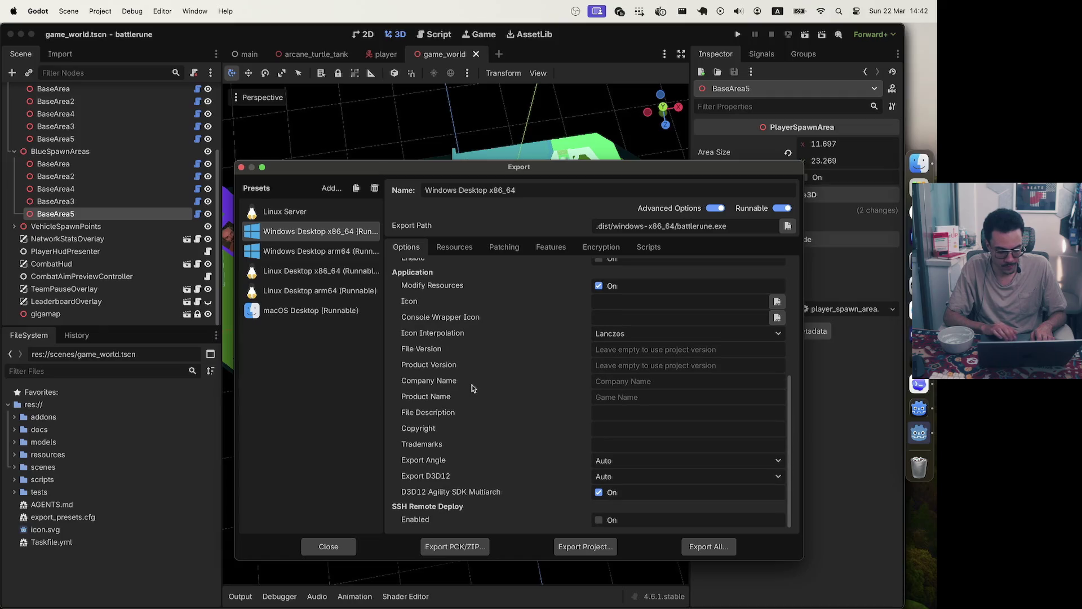
pyautogui.scroll(8, 472, 388)
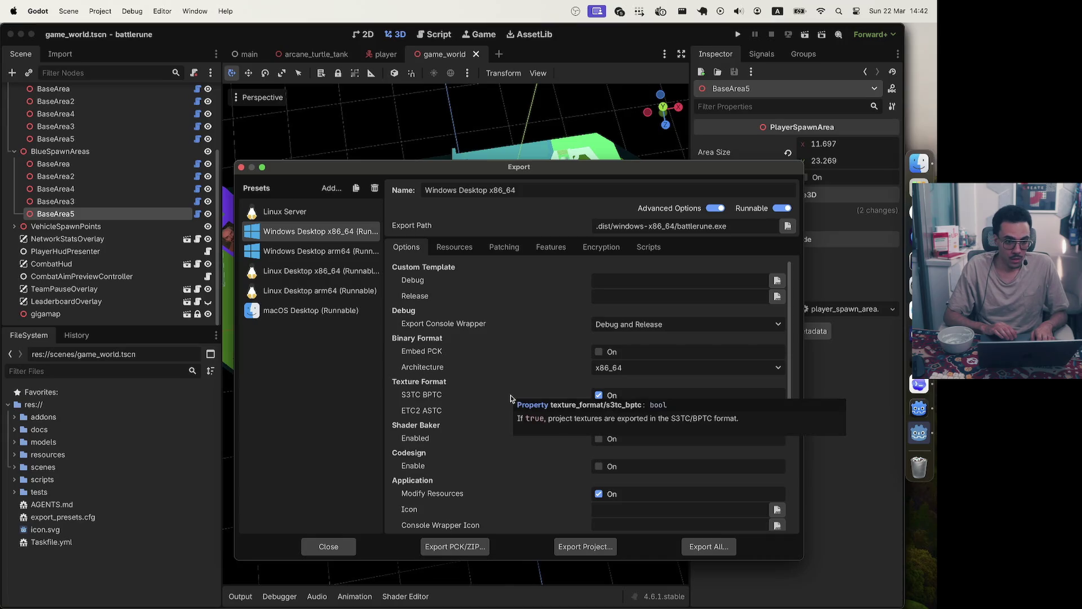
pyautogui.click(343, 547)
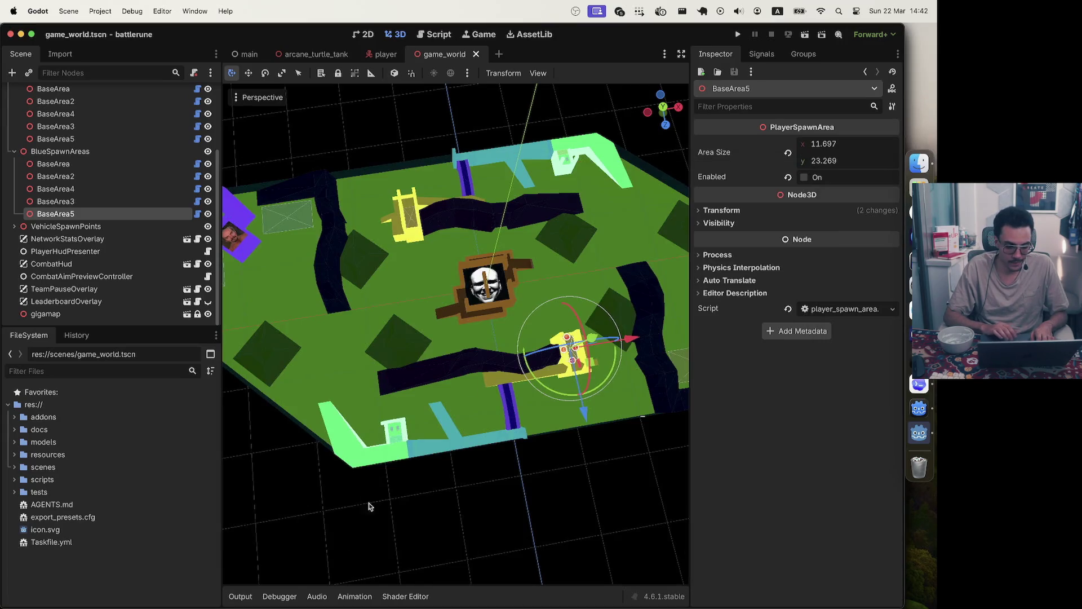
# Clear the BaseArea5 selection and open Debug > Customize Run Instances
pyautogui.click(663, 424)
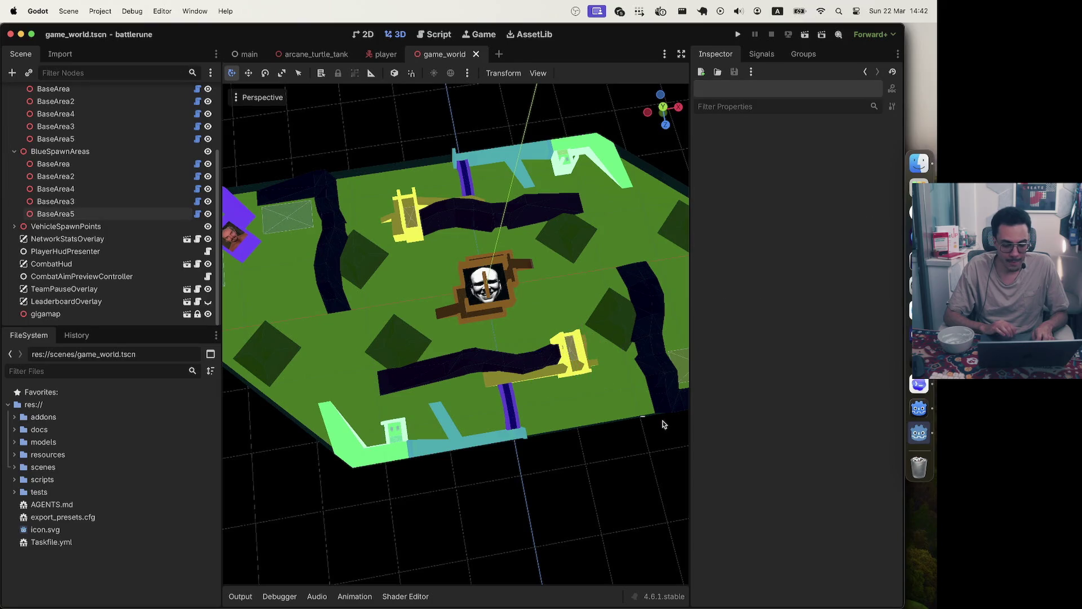
pyautogui.click(133, 11)
pyautogui.moveTo(158, 14)
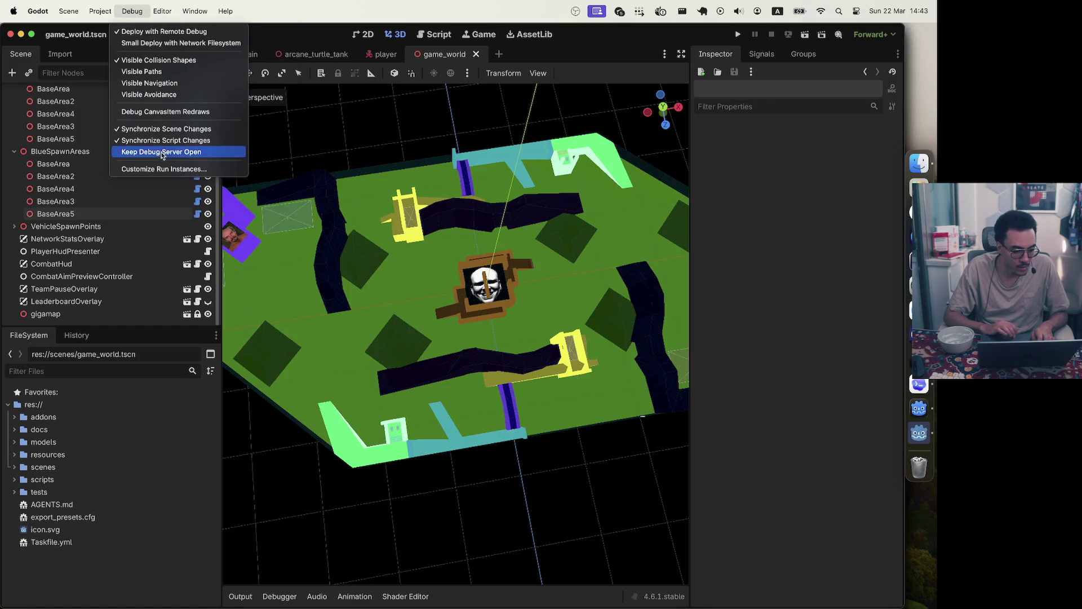
pyautogui.click(162, 167)
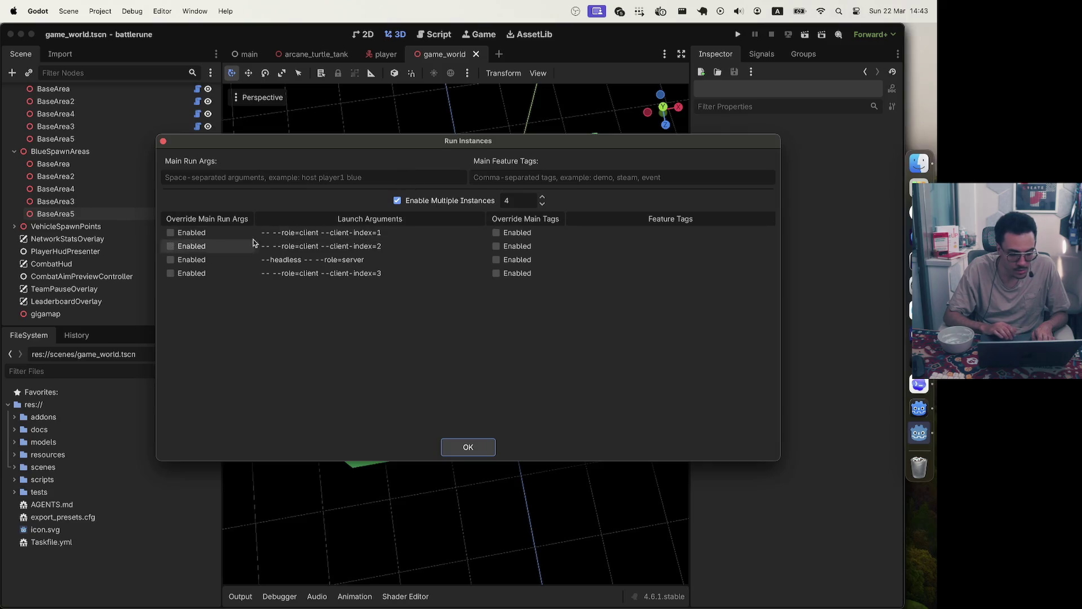
# Reduce the run instances to a single client and start appending '-' to its launch arguments
pyautogui.click(541, 197)
pyautogui.click(542, 204)
pyautogui.click(542, 204)
pyautogui.click(541, 204)
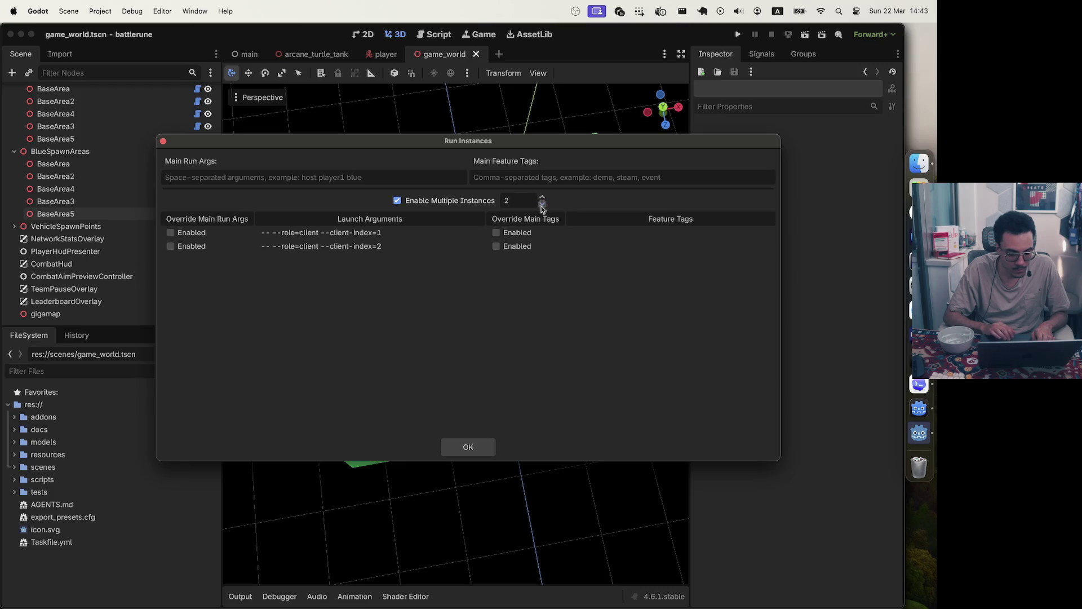
pyautogui.click(542, 204)
pyautogui.doubleClick(408, 232)
pyautogui.click(408, 231)
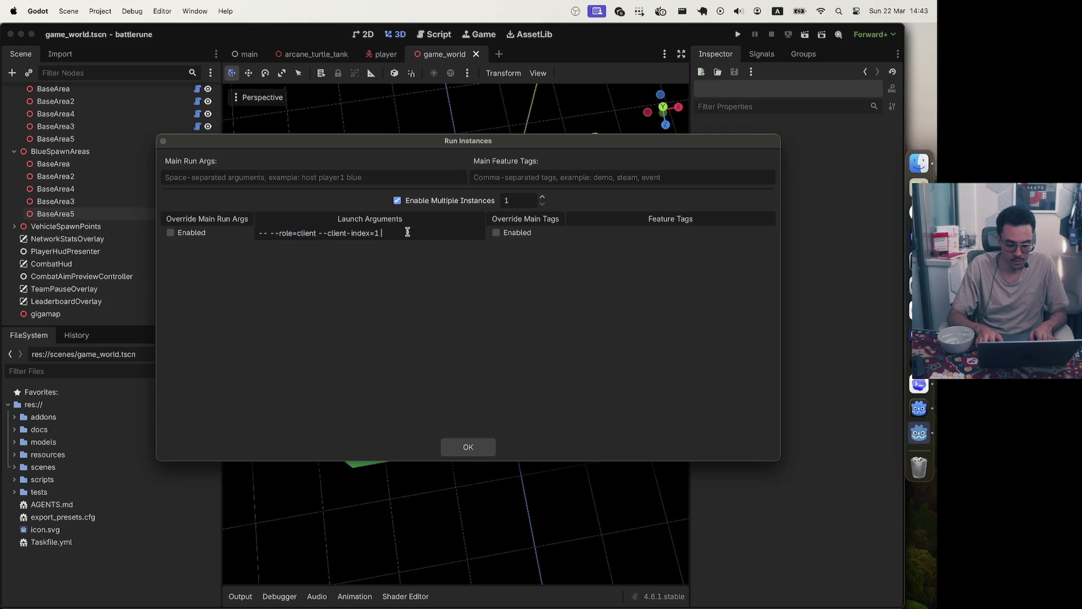
pyautogui.write('--')
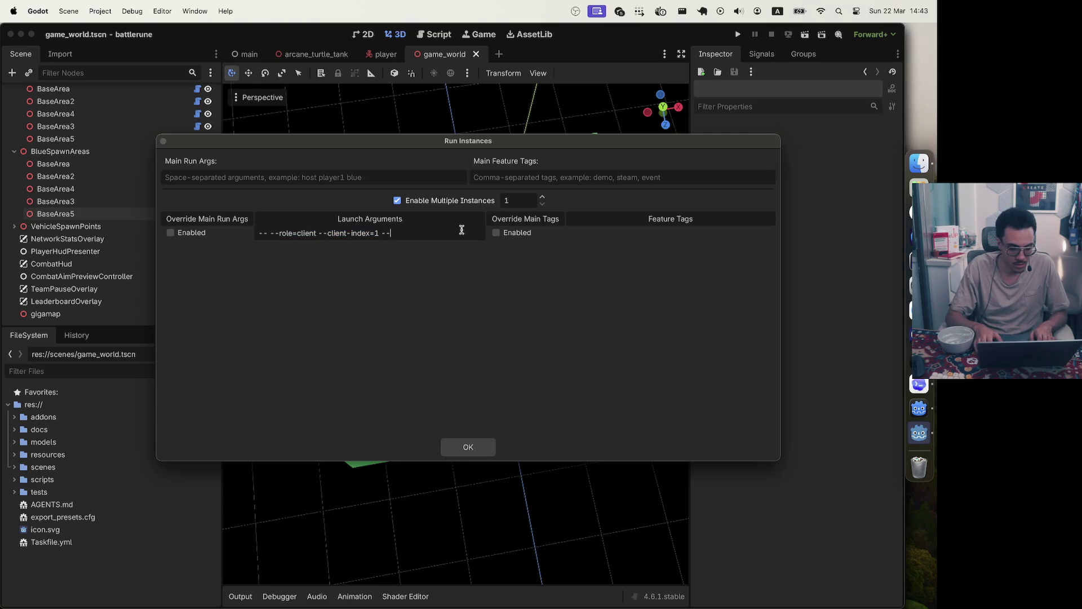
pyautogui.click(920, 383)
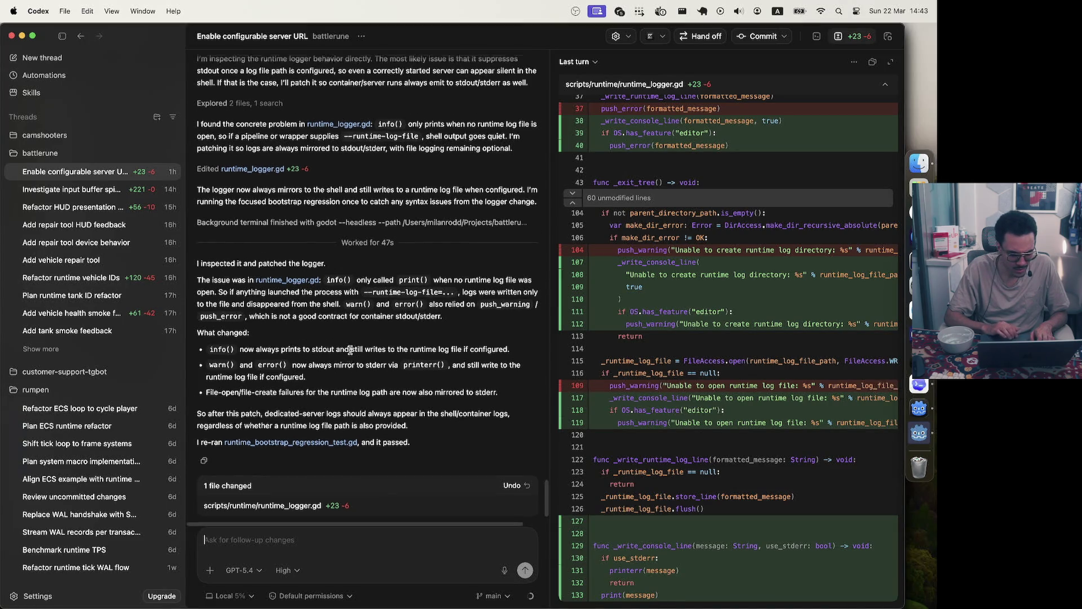
# Find the implementation summary in the Codex chat and copy the --connect-host flag
pyautogui.scroll(-15, 349, 354)
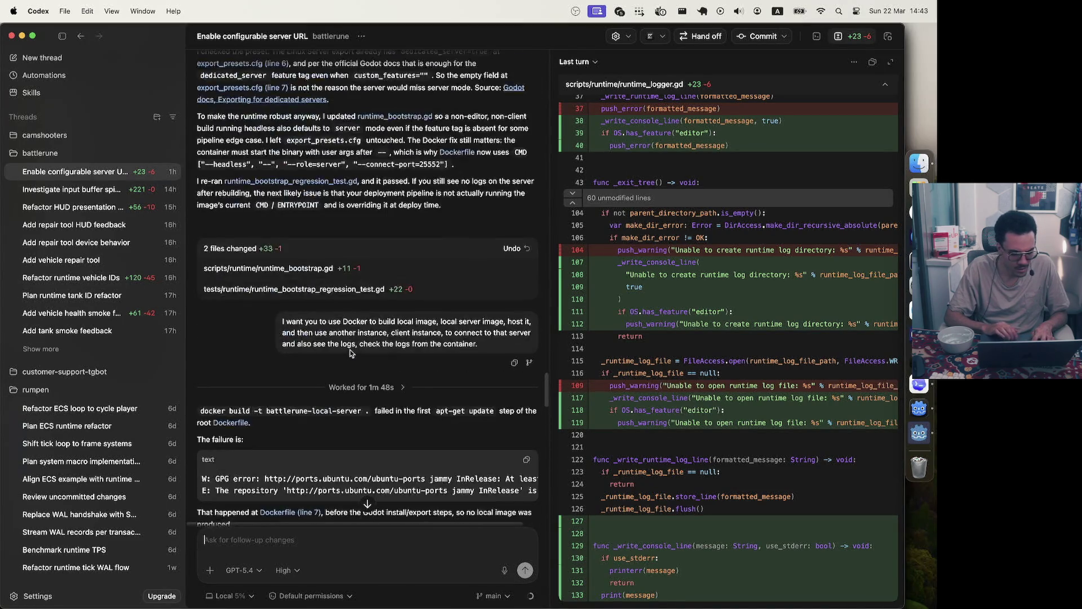
pyautogui.scroll(-7, 350, 353)
pyautogui.scroll(12, 350, 353)
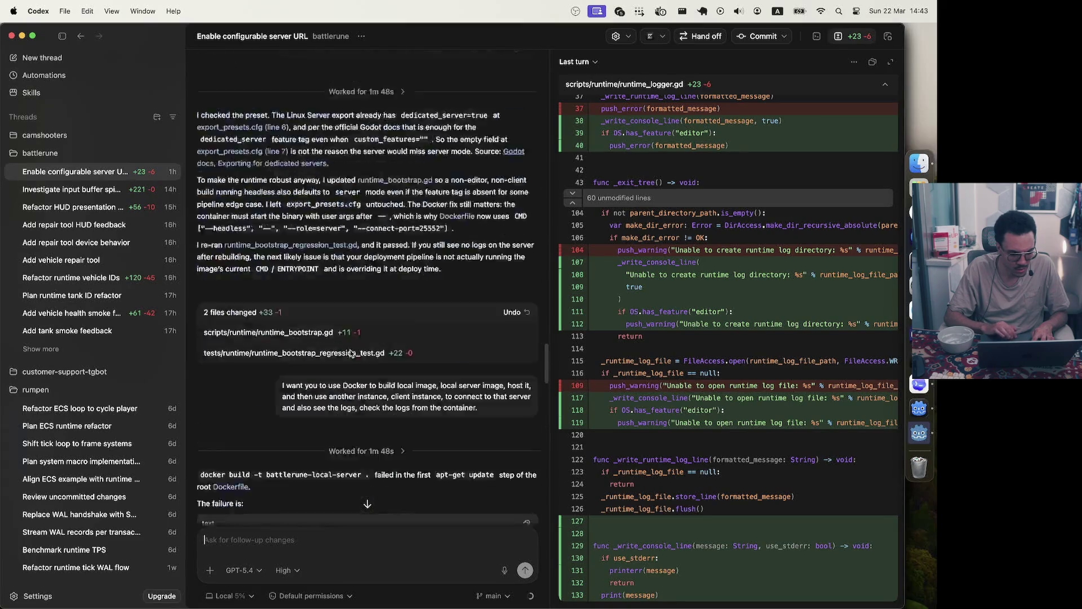
pyautogui.scroll(5, 349, 354)
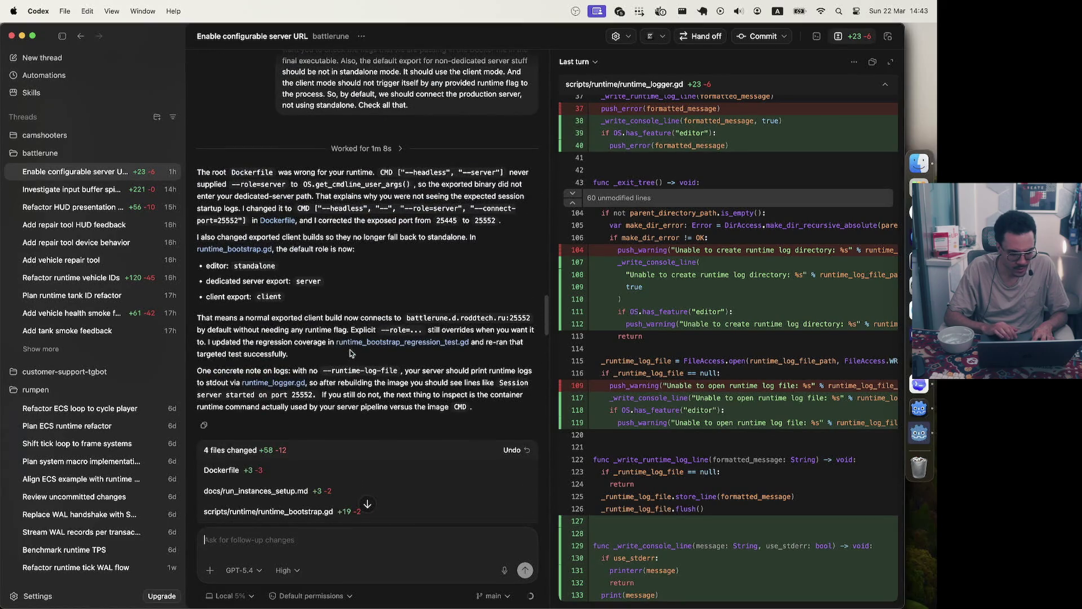
pyautogui.scroll(-12, 396, 237)
pyautogui.scroll(5, 396, 237)
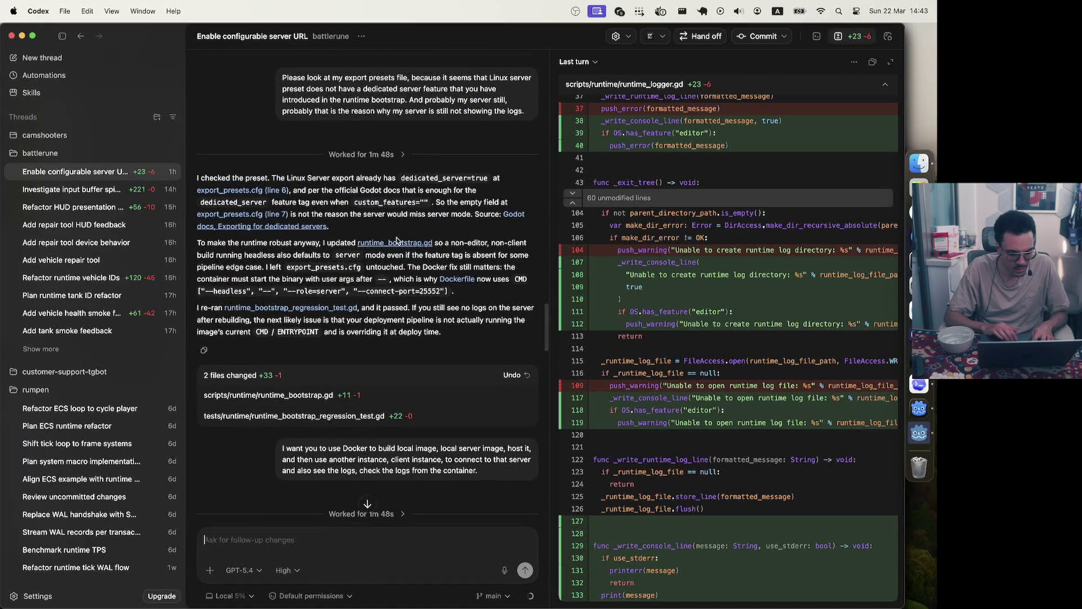
pyautogui.scroll(10, 397, 241)
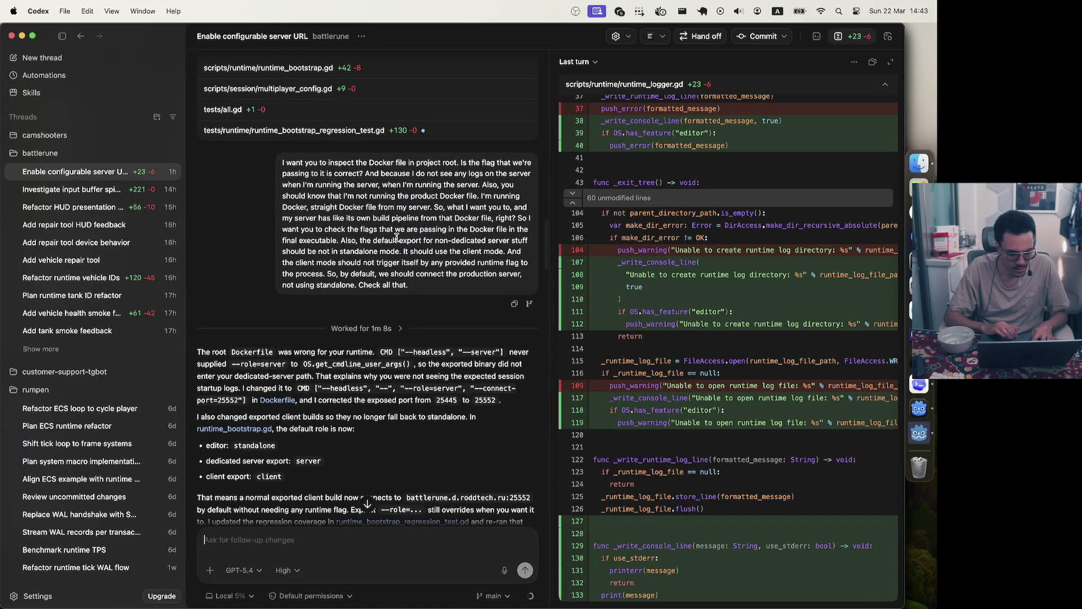
pyautogui.scroll(2, 396, 237)
pyautogui.scroll(-10, 397, 238)
pyautogui.scroll(6, 397, 237)
pyautogui.scroll(-4, 396, 237)
pyautogui.scroll(-1, 398, 240)
pyautogui.scroll(6, 399, 240)
pyautogui.scroll(-5, 439, 257)
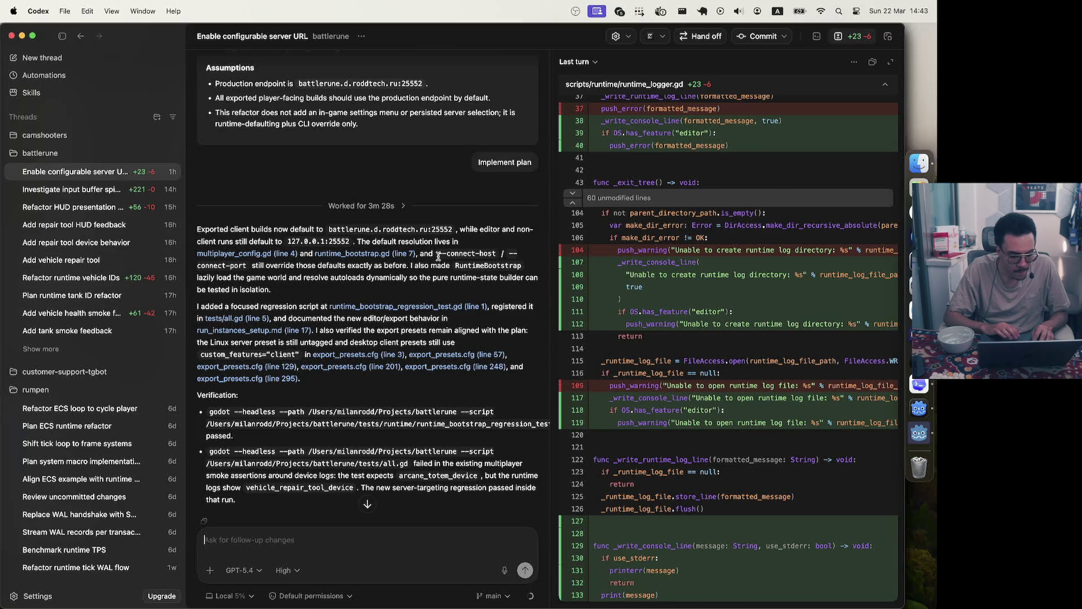
pyautogui.moveTo(438, 256); pyautogui.dragTo(492, 256)
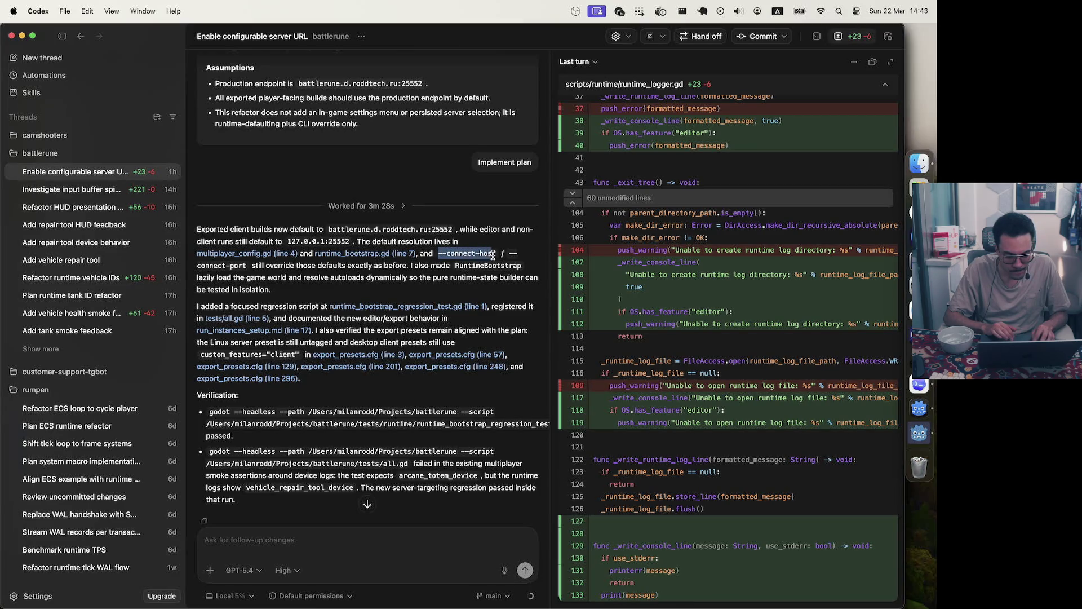
pyautogui.press('super+c')
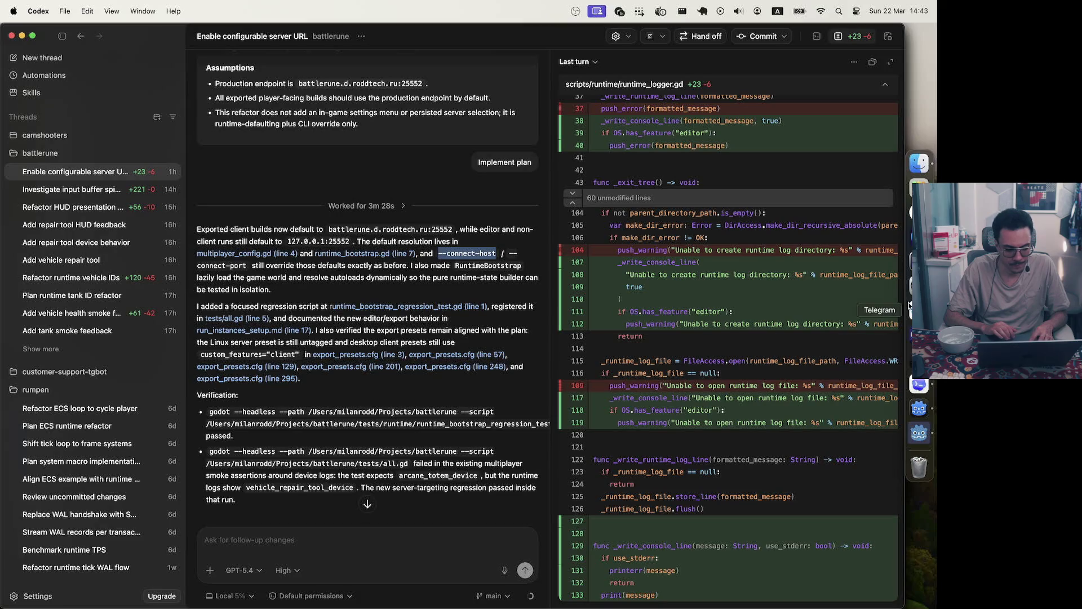
pyautogui.click(919, 408)
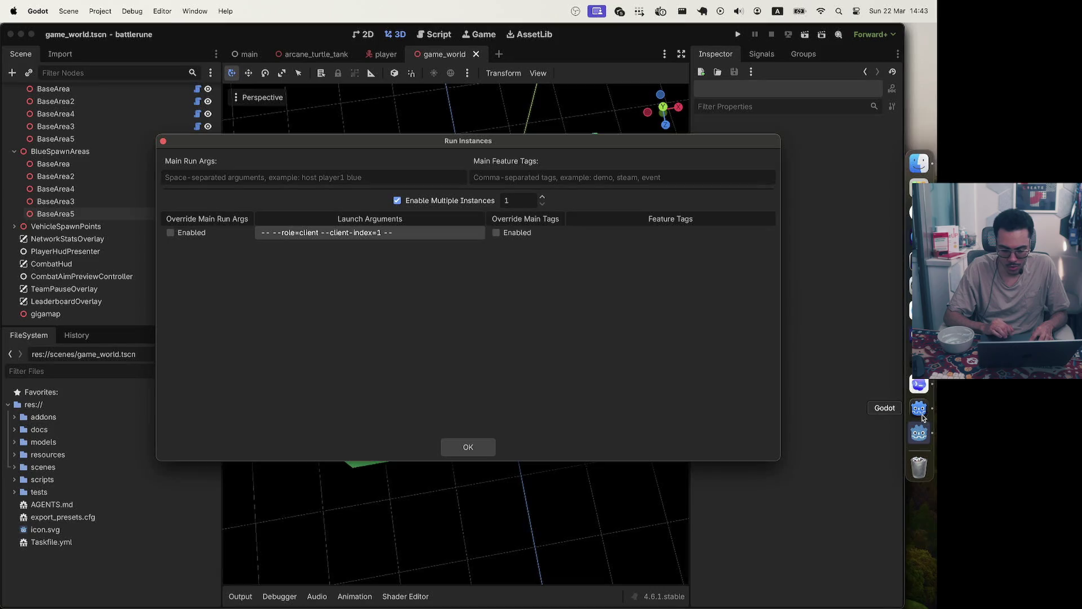
# Paste --connect-host after --client-index=1 in the launch arguments, removing the doubled dashes
pyautogui.click(405, 234)
pyautogui.press('Right')
pyautogui.press('super+v')
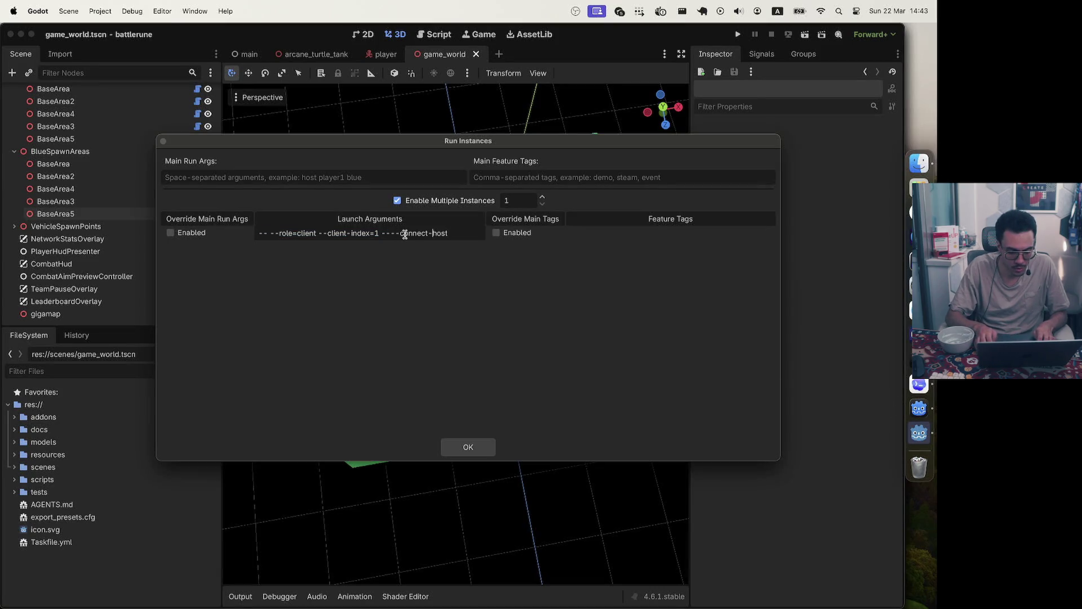
pyautogui.hotkey('alt', 'Left')
pyautogui.press('BackSpace')
pyautogui.press('BackSpace')
pyautogui.press('End')
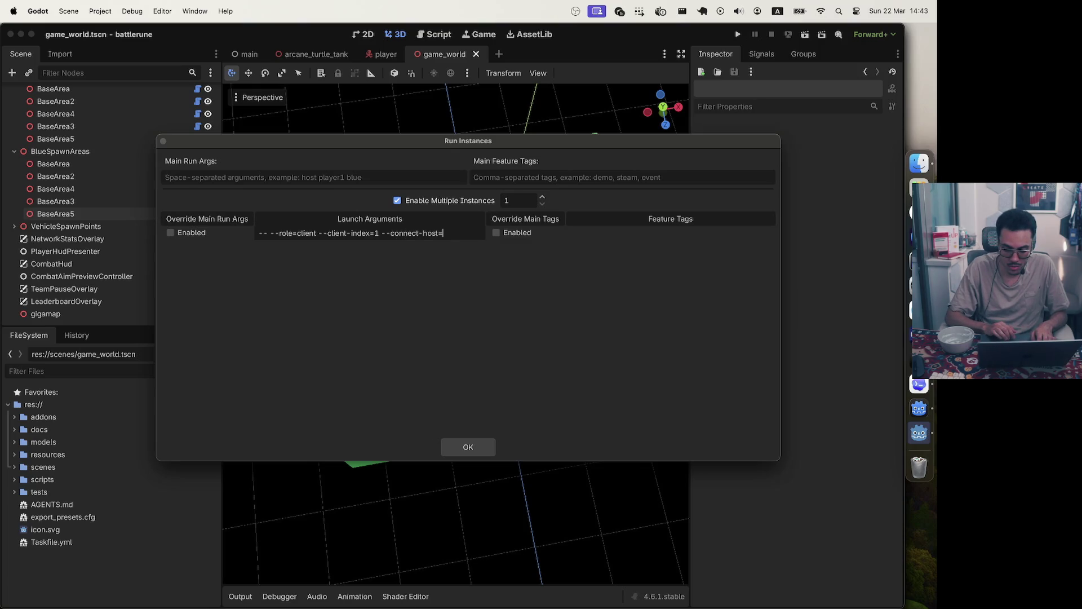
pyautogui.click(919, 387)
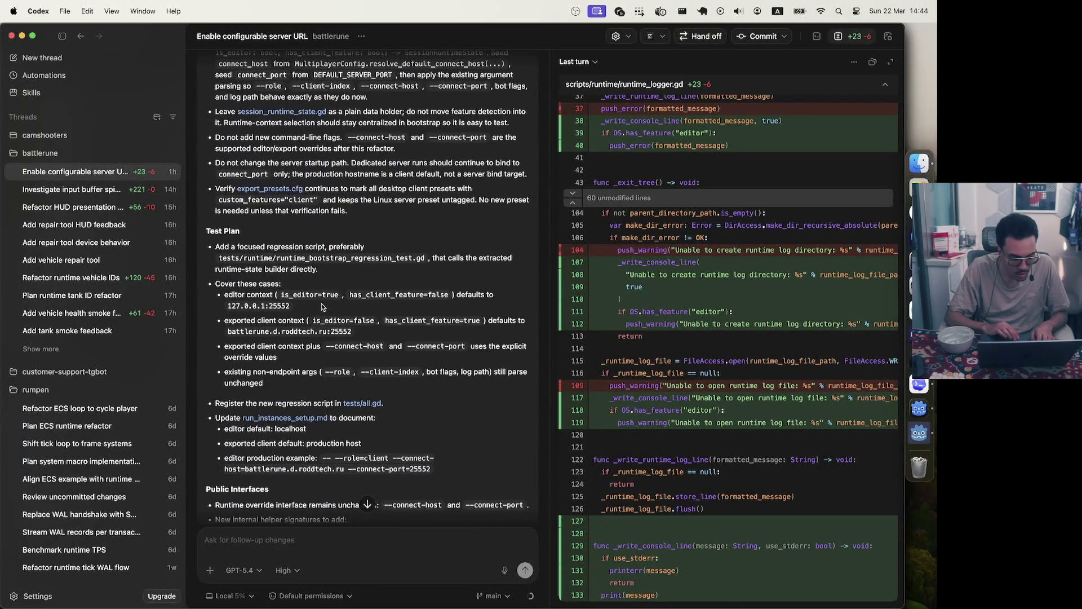
# Copy the production host and port example from the plan in Codex
pyautogui.scroll(-3, 323, 306)
pyautogui.scroll(-1, 322, 306)
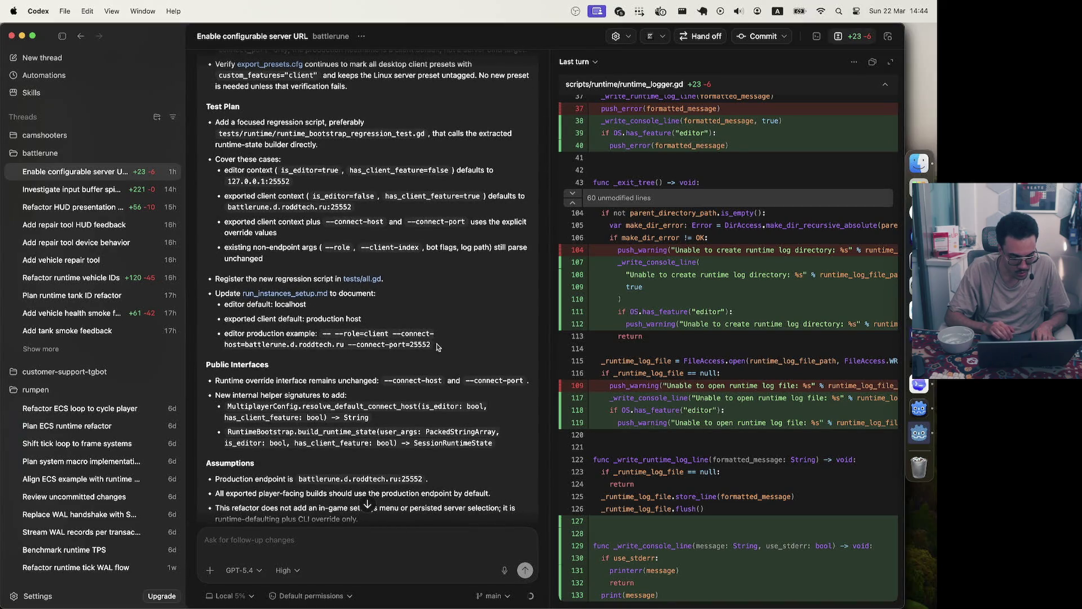
pyautogui.moveTo(439, 348); pyautogui.dragTo(225, 345)
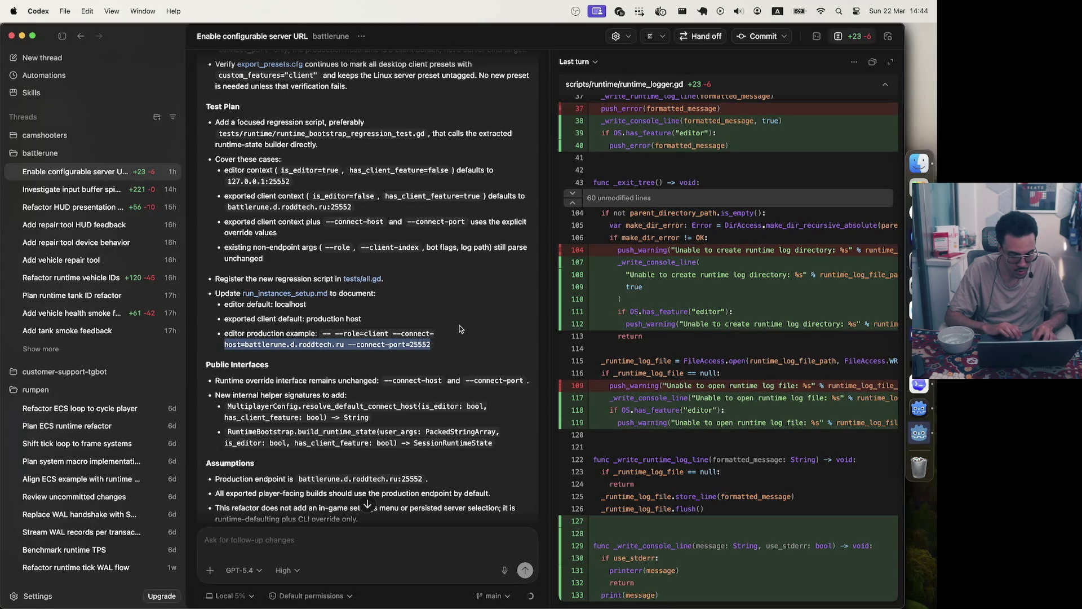
pyautogui.click(250, 347)
pyautogui.moveTo(246, 347); pyautogui.dragTo(432, 345)
pyautogui.press('super+c')
# Append --connect-host=battlerune.d.roddtech.ru --connect-port=25552 to the client's launch arguments and confirm
pyautogui.click(918, 435)
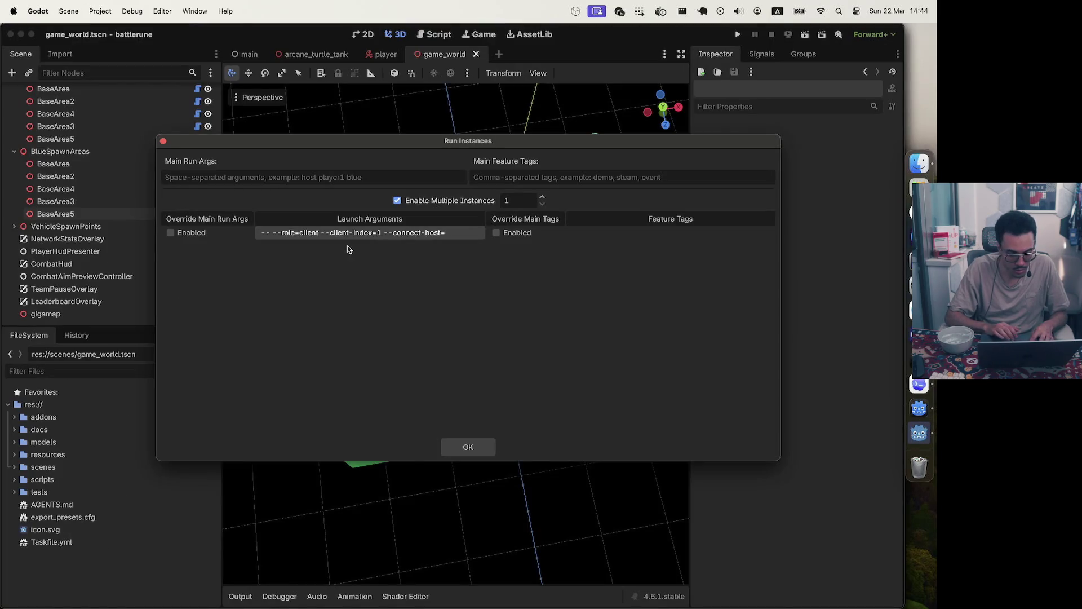
pyautogui.click(451, 233)
pyautogui.click(452, 233)
pyautogui.press('super+v')
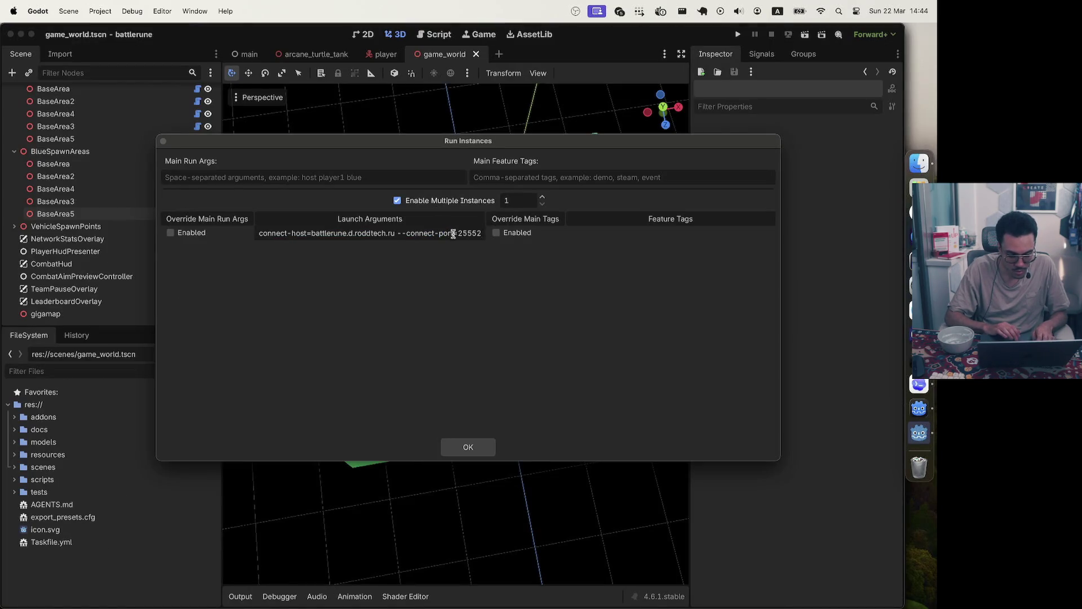
pyautogui.click(462, 454)
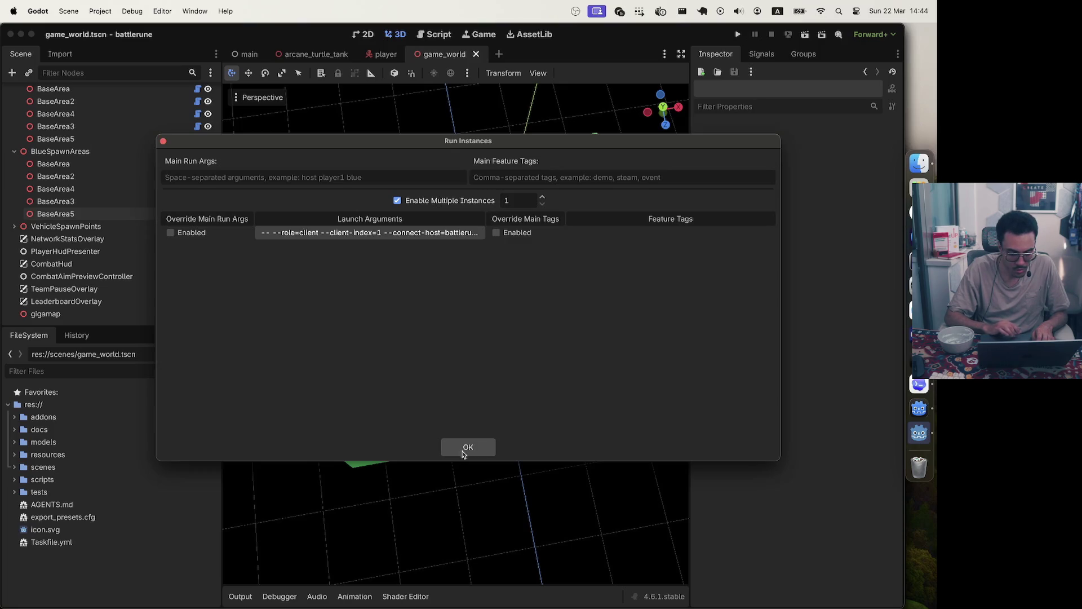
pyautogui.click(480, 448)
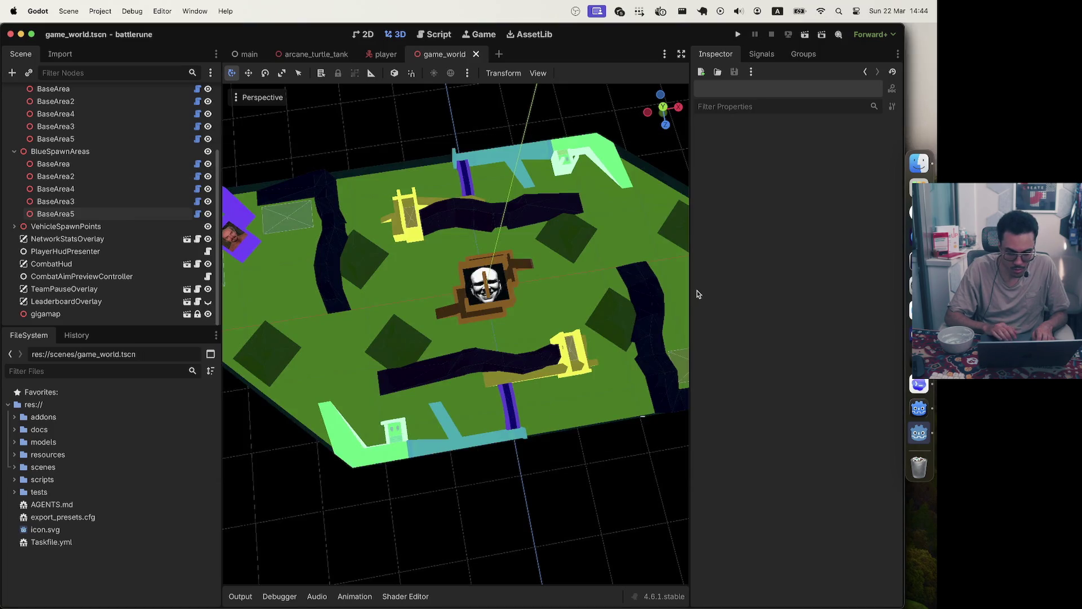
# Run the client, switch team from the Battle Menu, walk forward, then stop the game
pyautogui.click(739, 33)
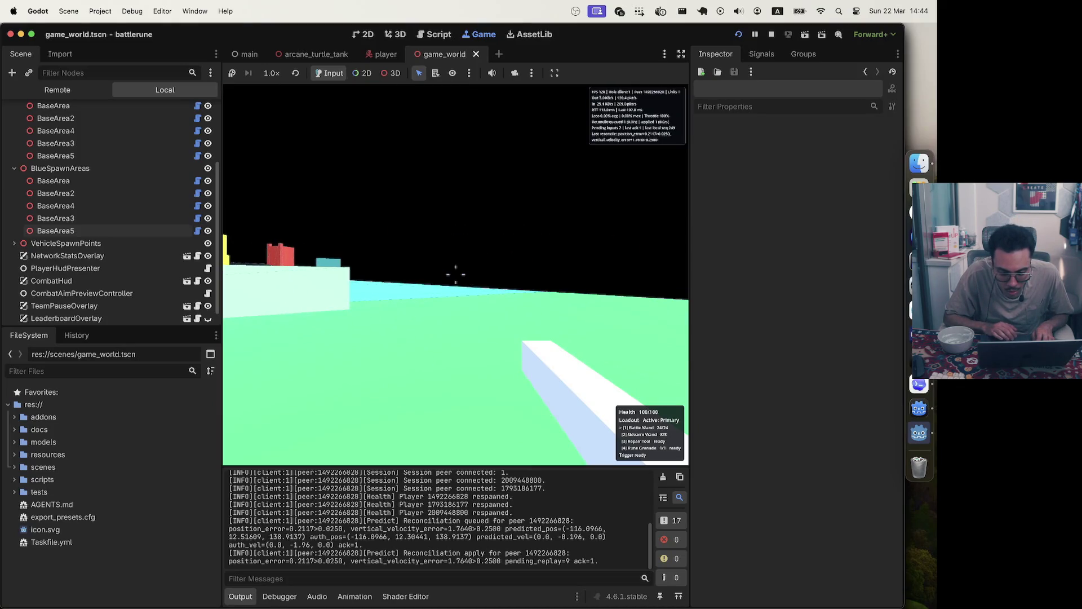
pyautogui.press('Escape')
pyautogui.click(482, 277)
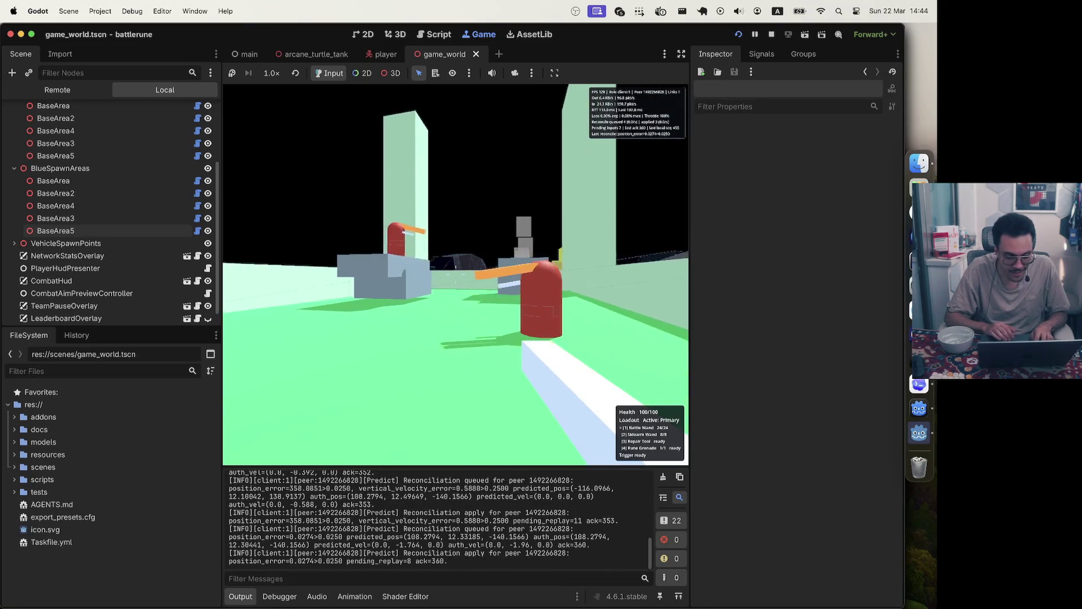
pyautogui.press('w')
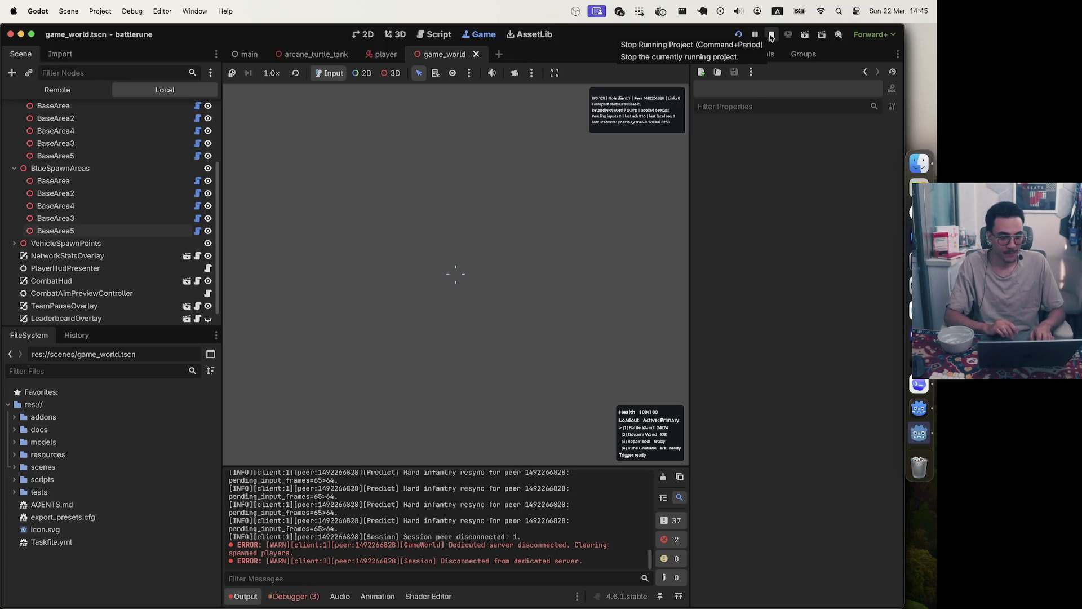
pyautogui.click(771, 35)
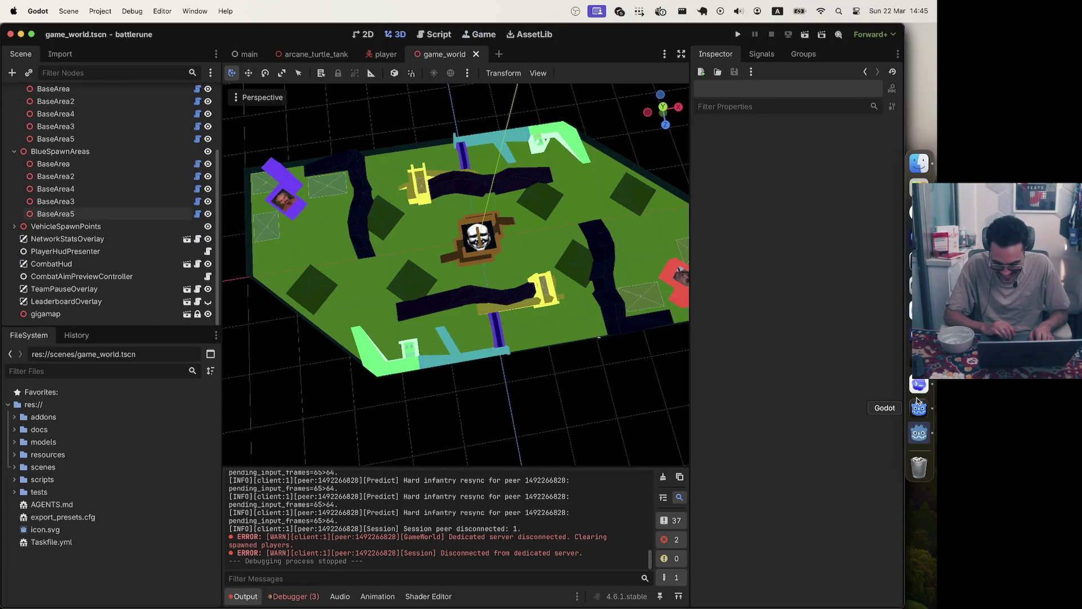
# Close the leftover battlerune game window and show the debugger's Errors list
pyautogui.click(919, 429)
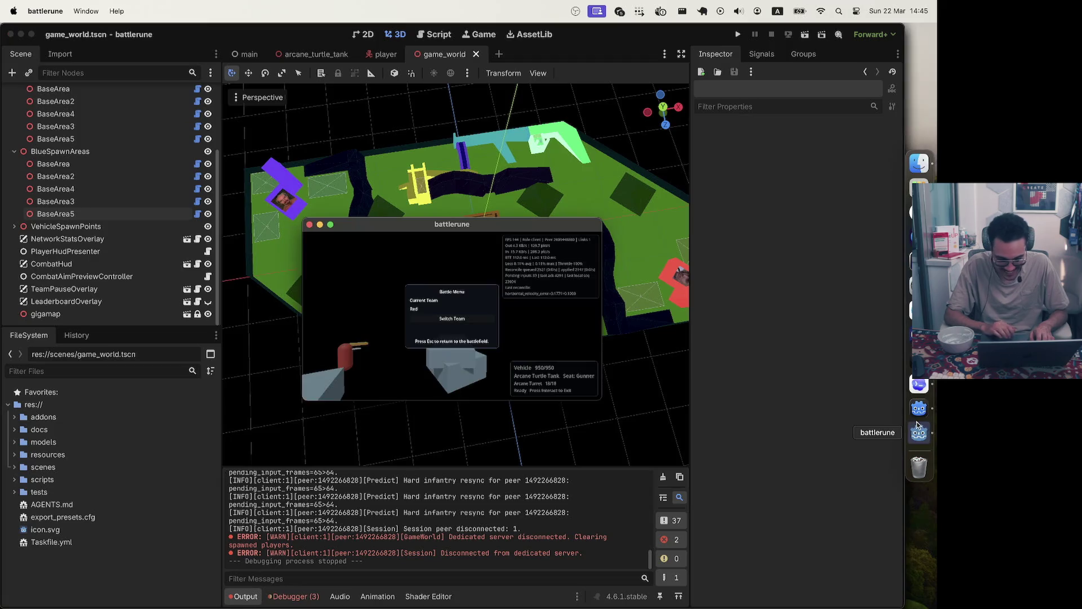
pyautogui.click(309, 225)
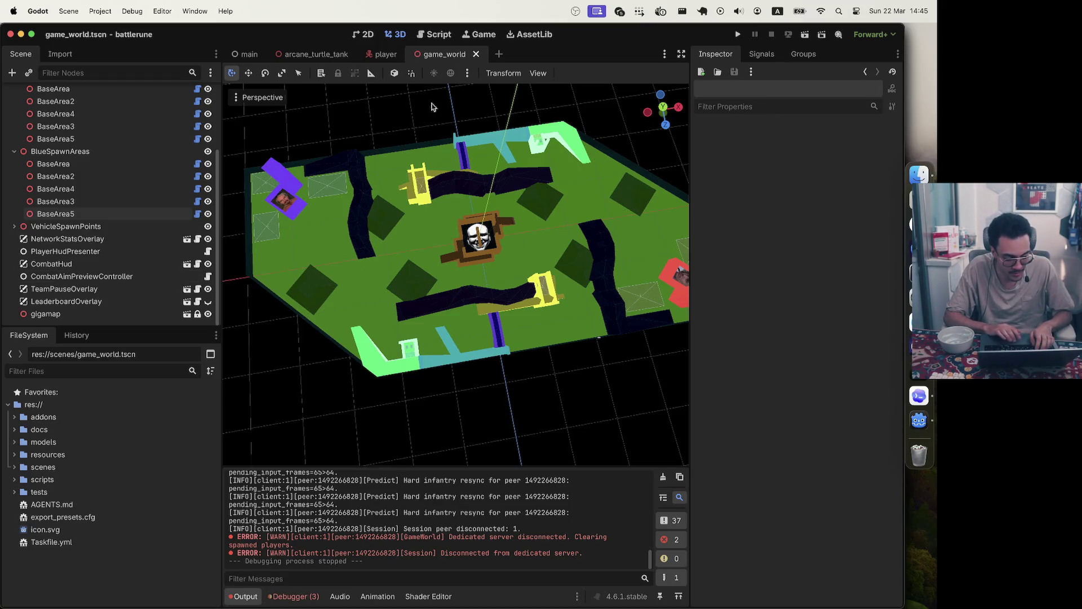
pyautogui.click(293, 596)
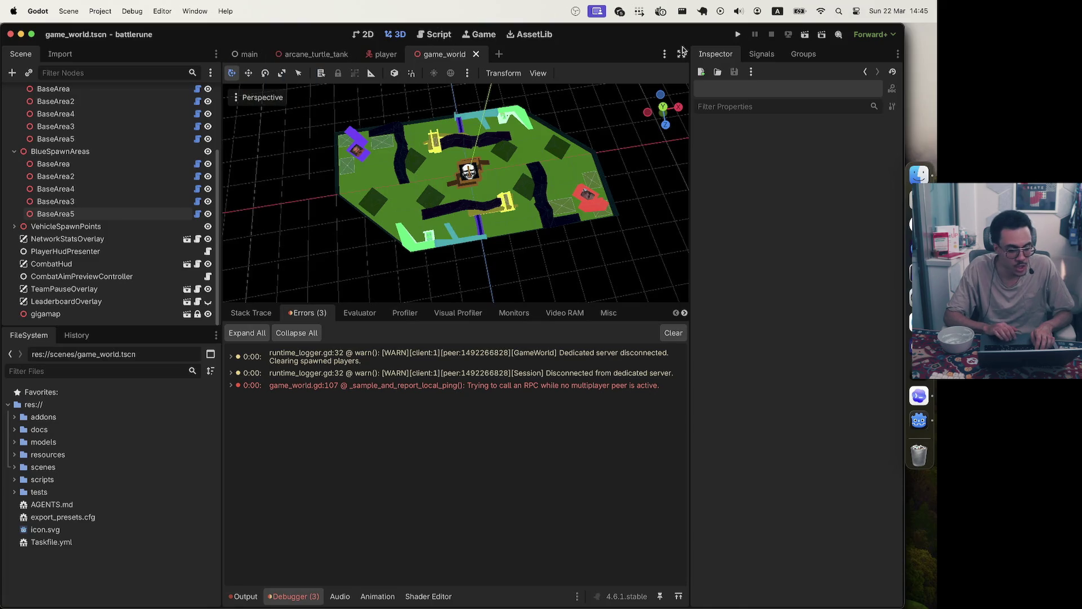
pyautogui.click(68, 14)
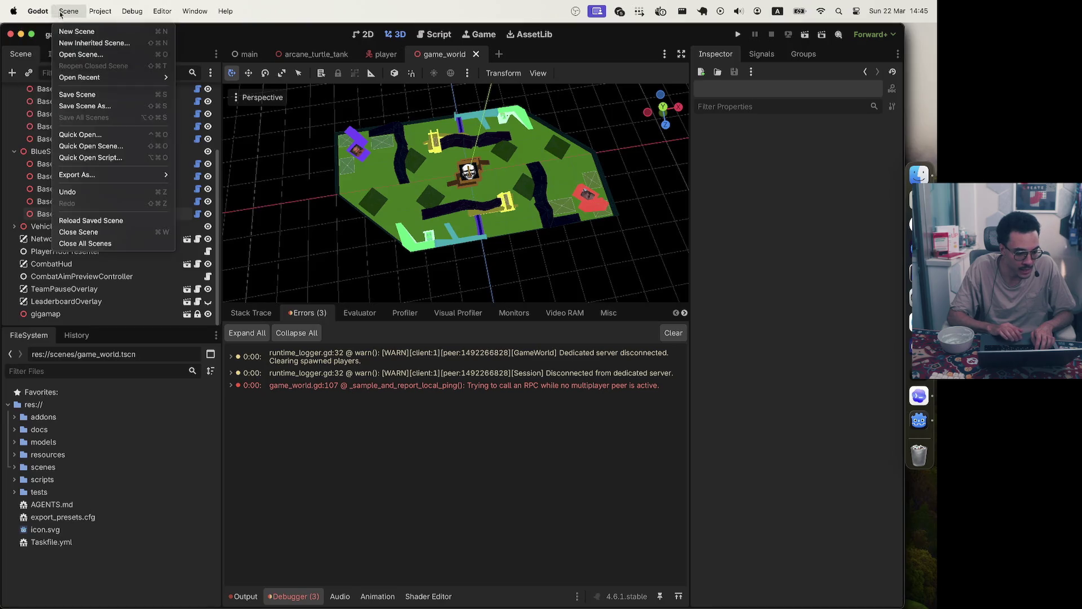
# Open Project > Export and inspect each preset from Linux Server through macOS Desktop
pyautogui.moveTo(100, 11)
pyautogui.click(134, 79)
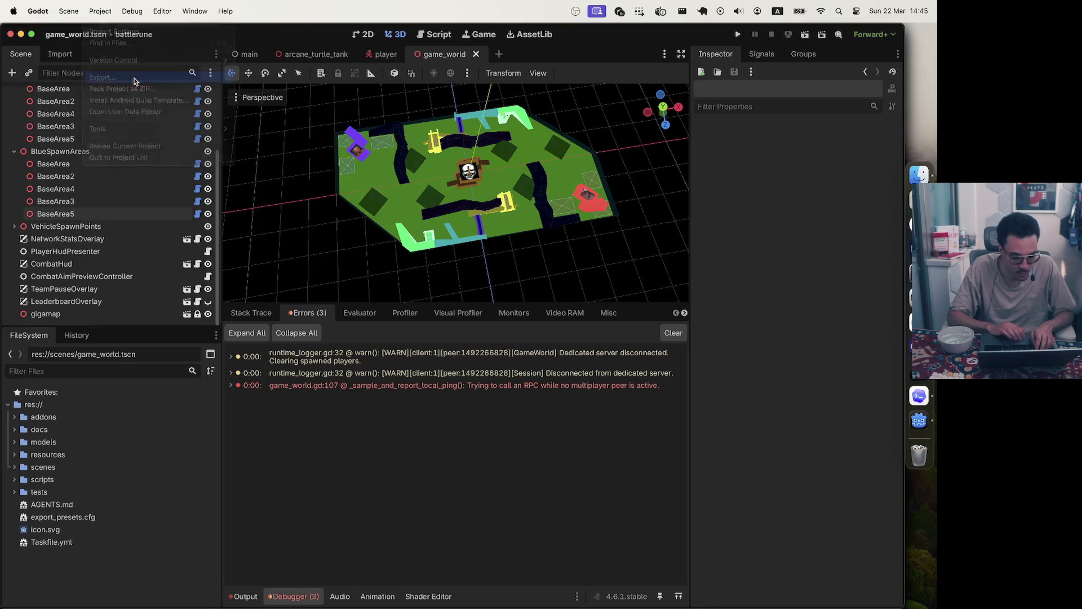
pyautogui.click(281, 212)
pyautogui.click(314, 233)
pyautogui.click(332, 189)
pyautogui.click(276, 211)
pyautogui.click(276, 212)
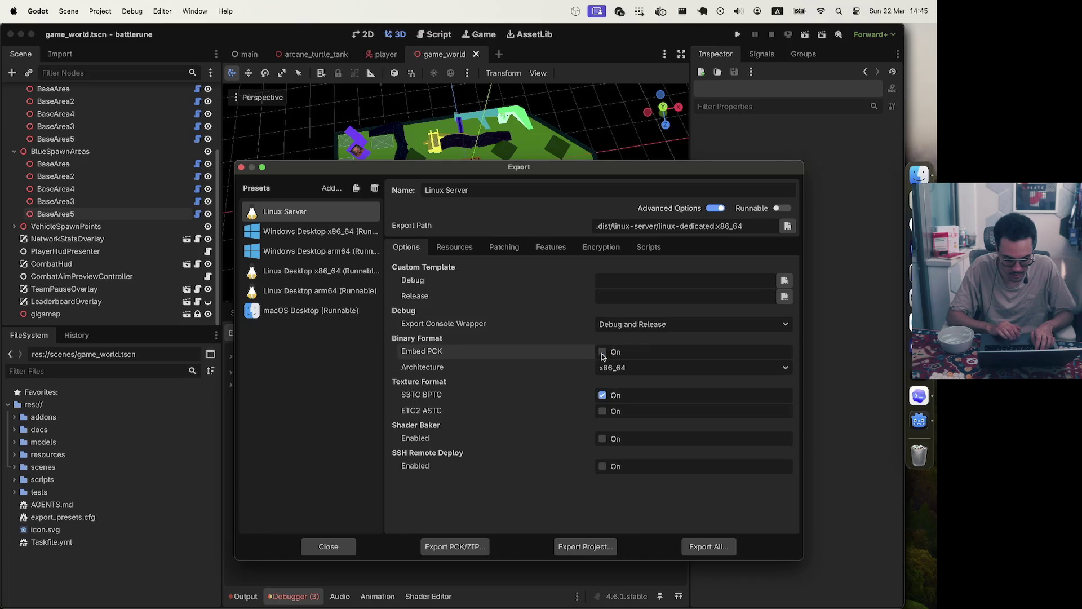
pyautogui.click(323, 234)
pyautogui.click(308, 251)
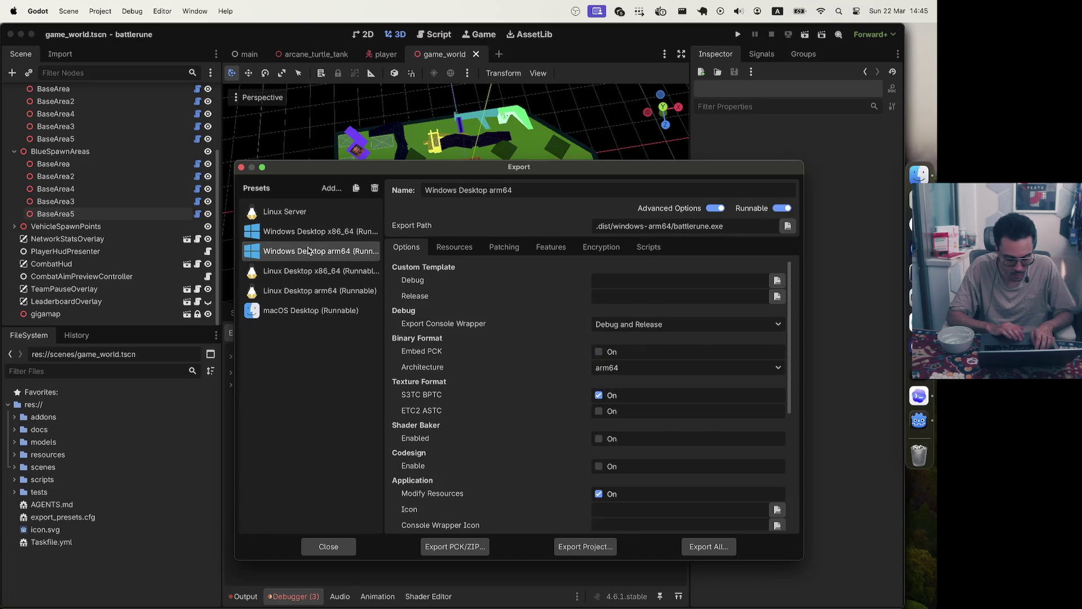
pyautogui.click(298, 270)
pyautogui.click(304, 290)
pyautogui.click(326, 310)
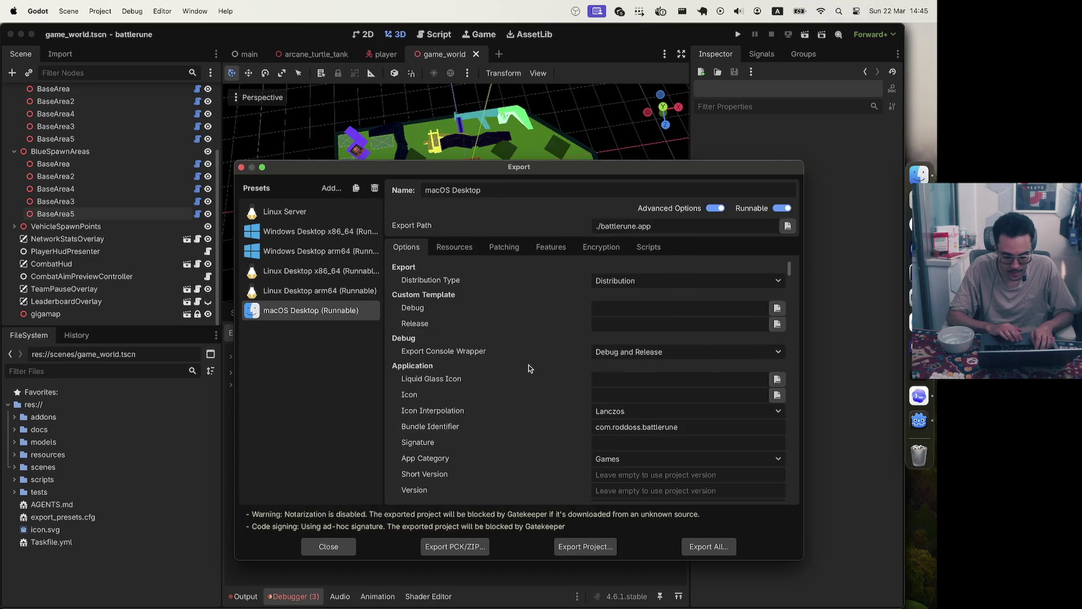
# Review the macOS Desktop preset's options and turn Advanced Options off
pyautogui.scroll(-10, 528, 368)
pyautogui.scroll(10, 528, 369)
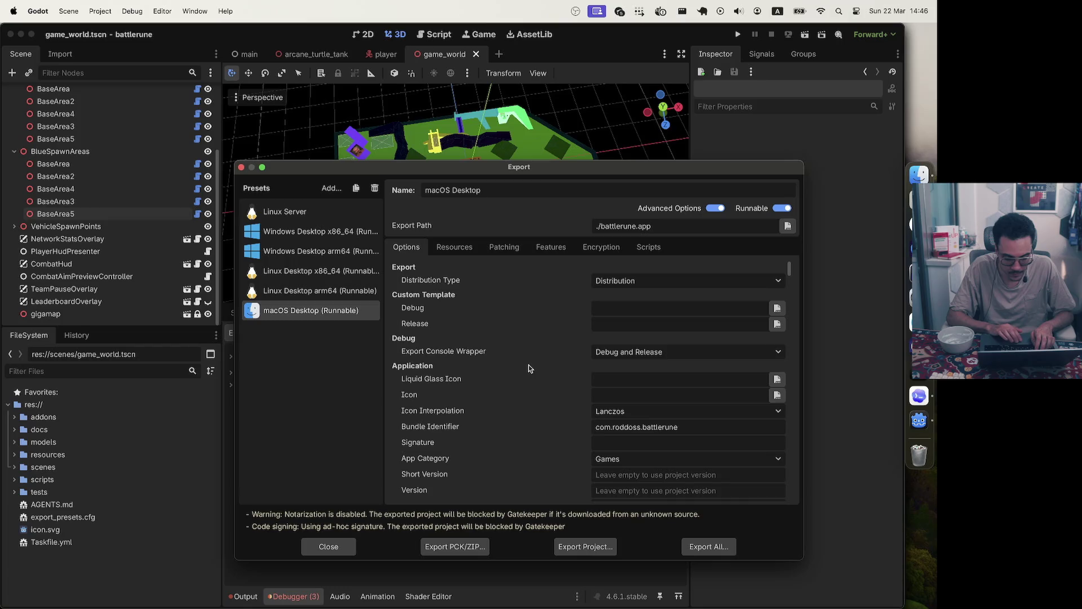
pyautogui.scroll(-10, 529, 369)
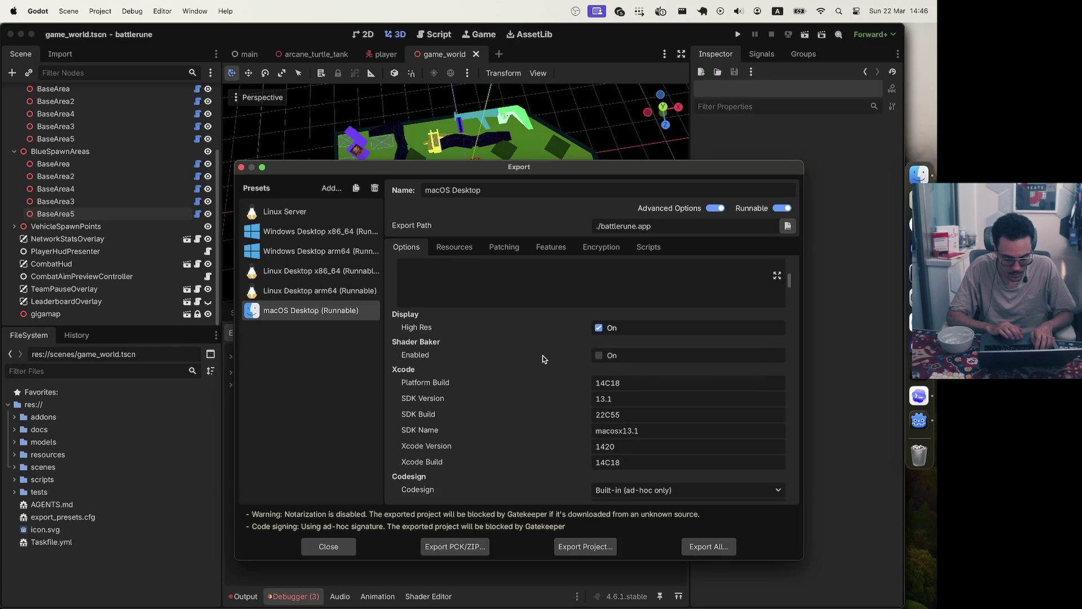
pyautogui.scroll(-15, 543, 360)
pyautogui.scroll(-10, 544, 358)
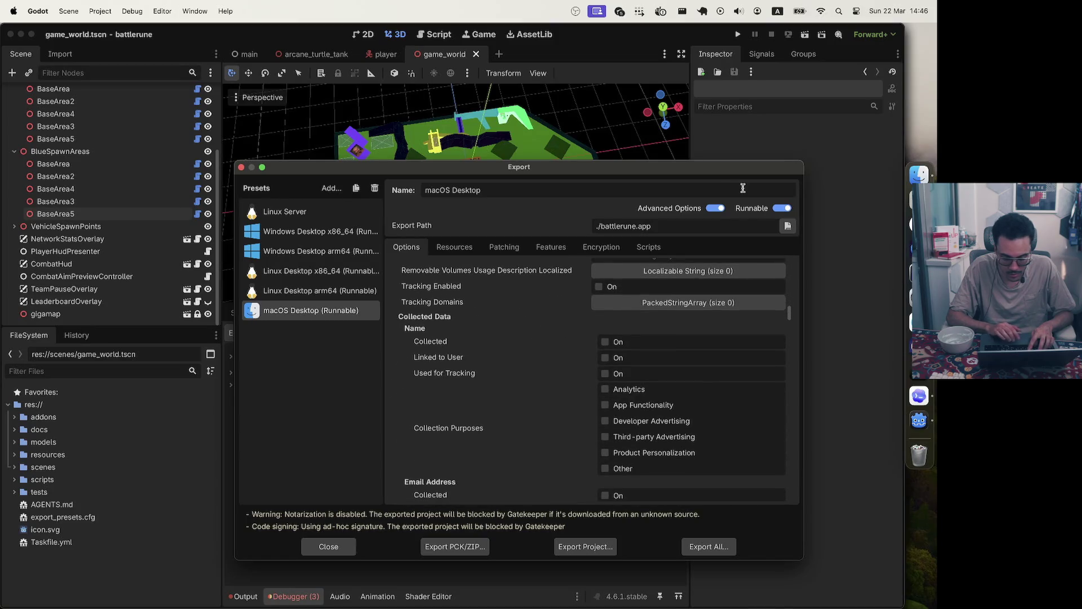
pyautogui.click(669, 208)
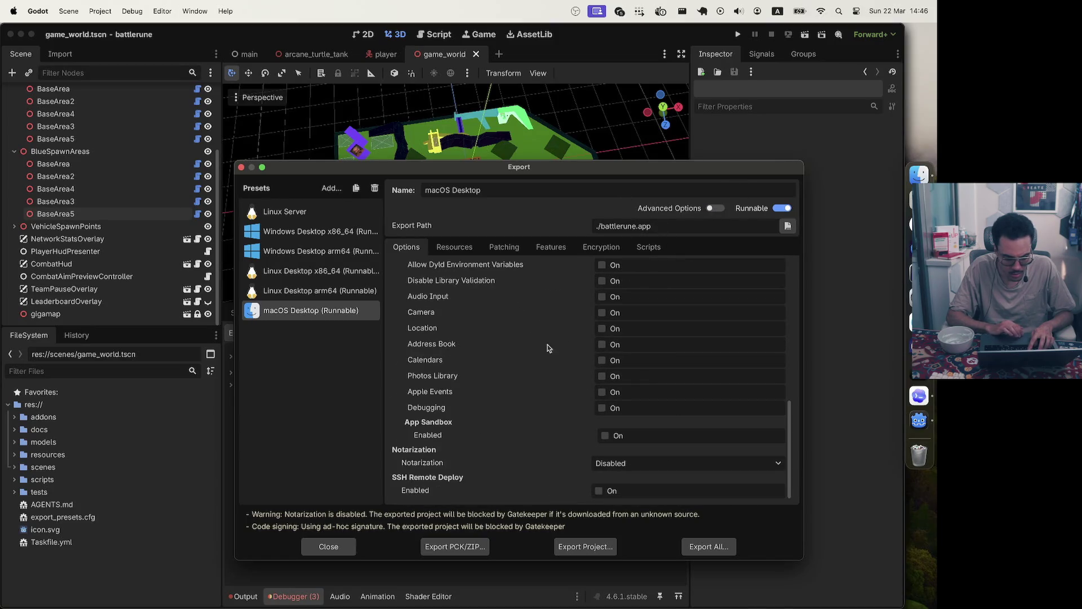
# Scroll the simplified macOS options and open the Distribution Type dropdown
pyautogui.scroll(5, 518, 371)
pyautogui.scroll(10, 518, 371)
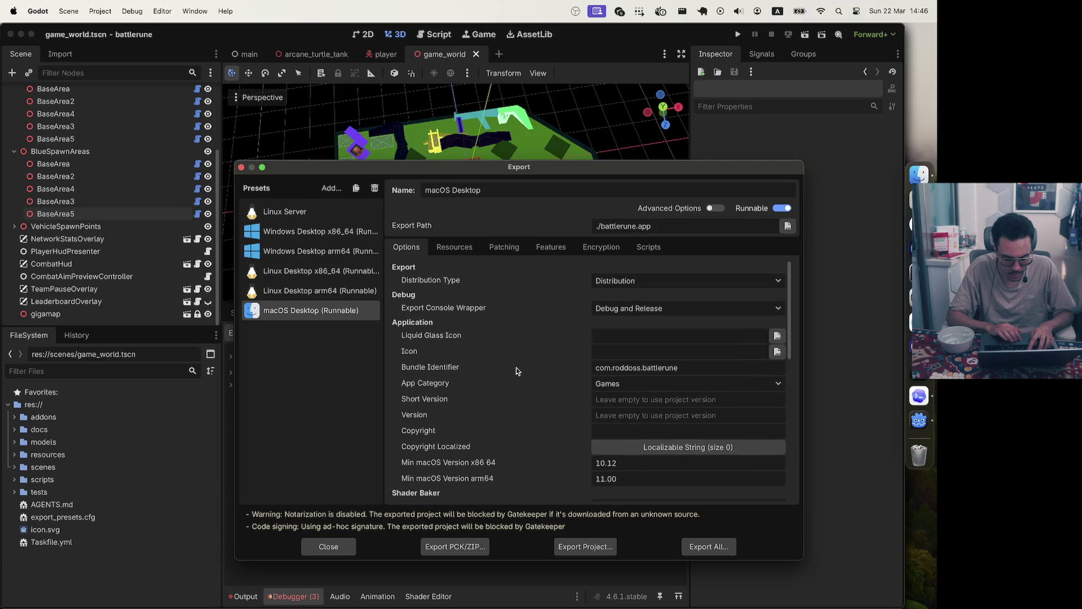
pyautogui.scroll(-1, 518, 371)
pyautogui.scroll(-6, 518, 371)
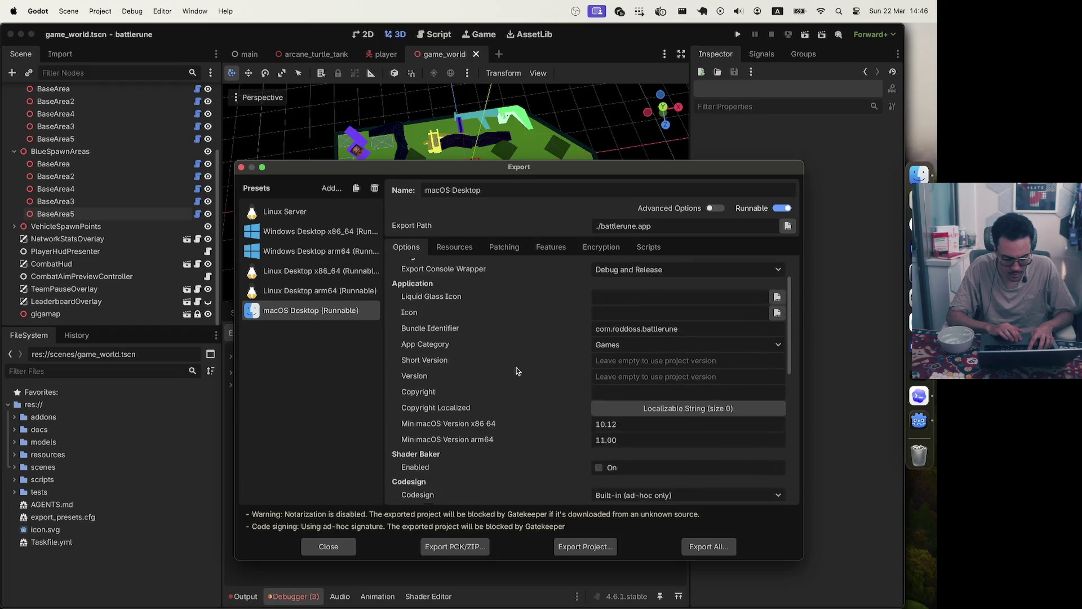
pyautogui.scroll(5, 517, 371)
pyautogui.scroll(-15, 517, 371)
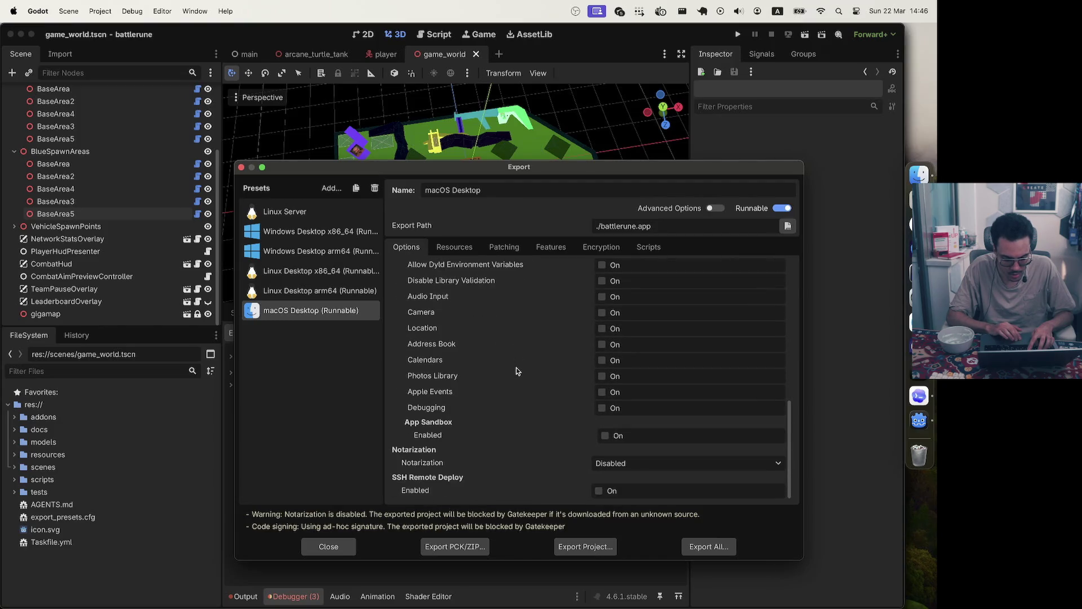
pyautogui.scroll(20, 517, 371)
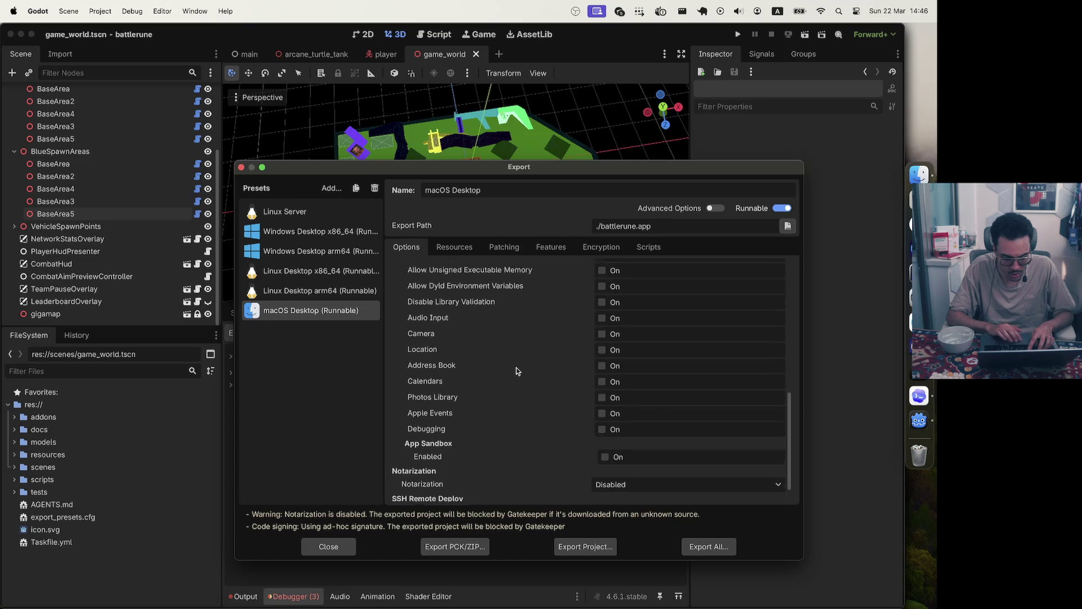
pyautogui.click(666, 281)
pyautogui.click(666, 280)
pyautogui.click(665, 280)
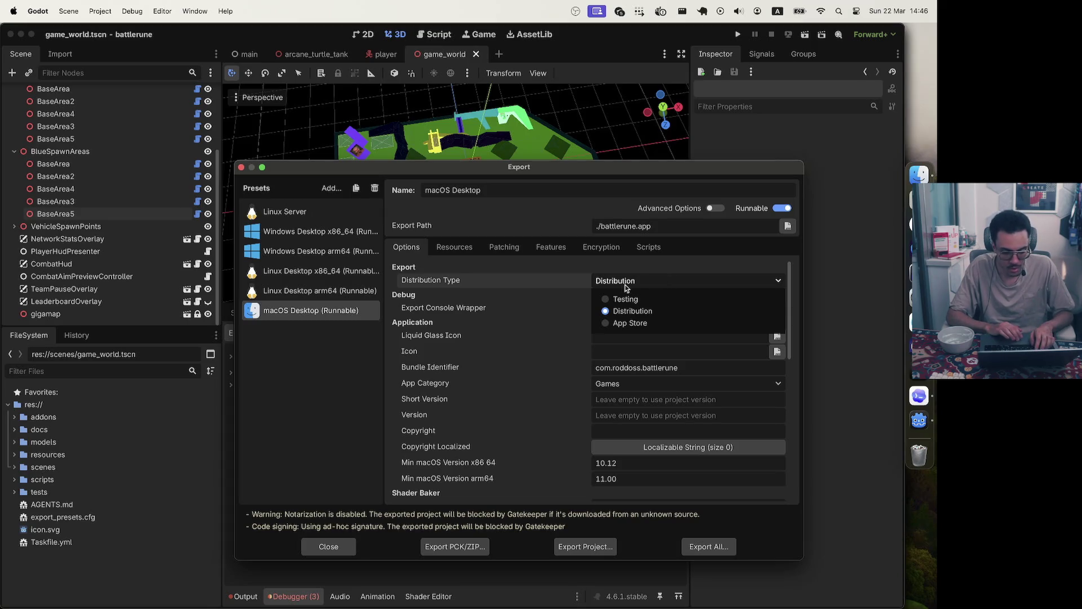
# Choose Testing as the macOS Desktop distribution type, then close the Export dialog
pyautogui.click(609, 299)
pyautogui.click(629, 283)
pyautogui.click(641, 283)
pyautogui.click(638, 284)
pyautogui.click(633, 289)
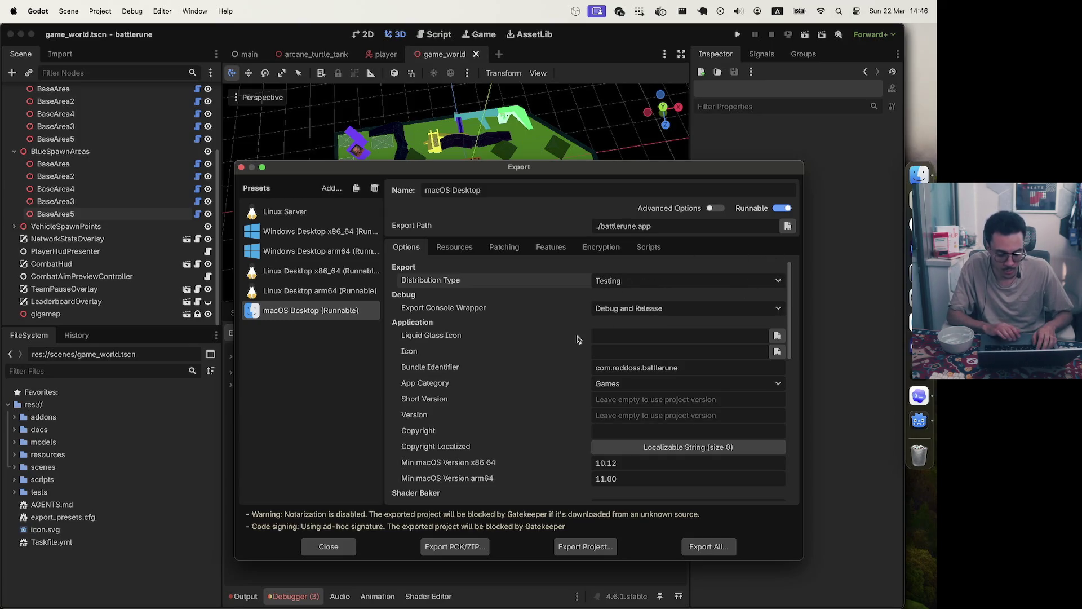
pyautogui.click(345, 549)
pyautogui.press('super+Tab')
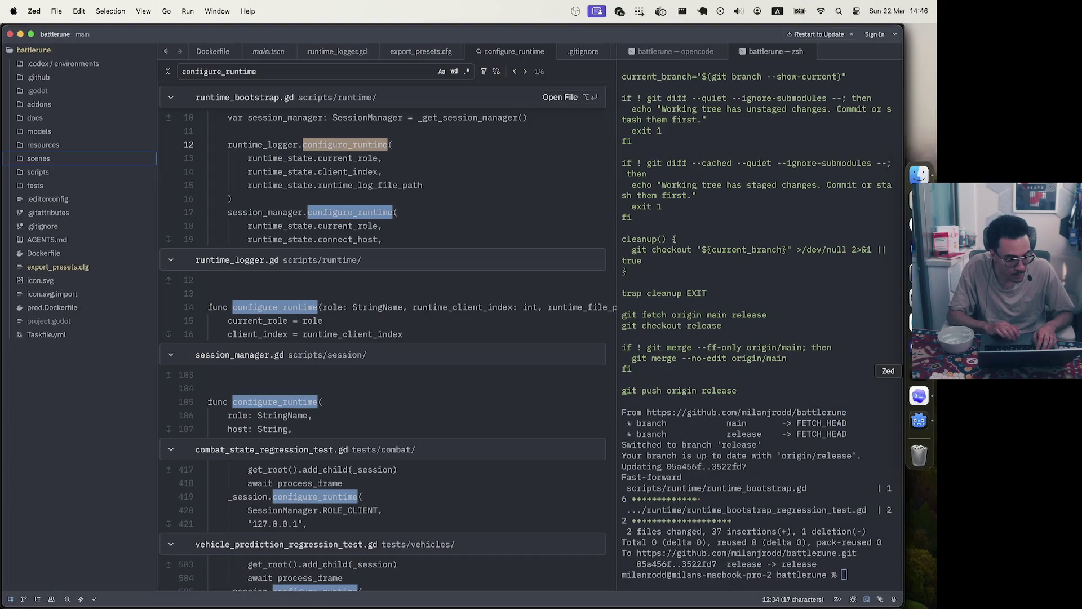
# Open the export_presets.cfg diff in Uncommitted Changes and restore the export_path hunk
pyautogui.click(23, 599)
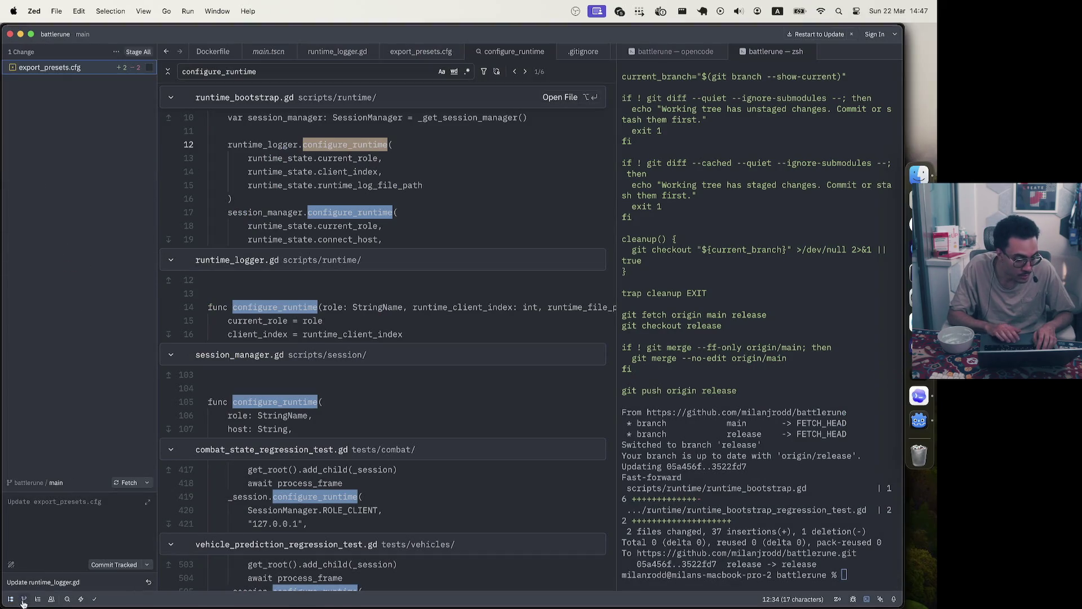
pyautogui.click(96, 70)
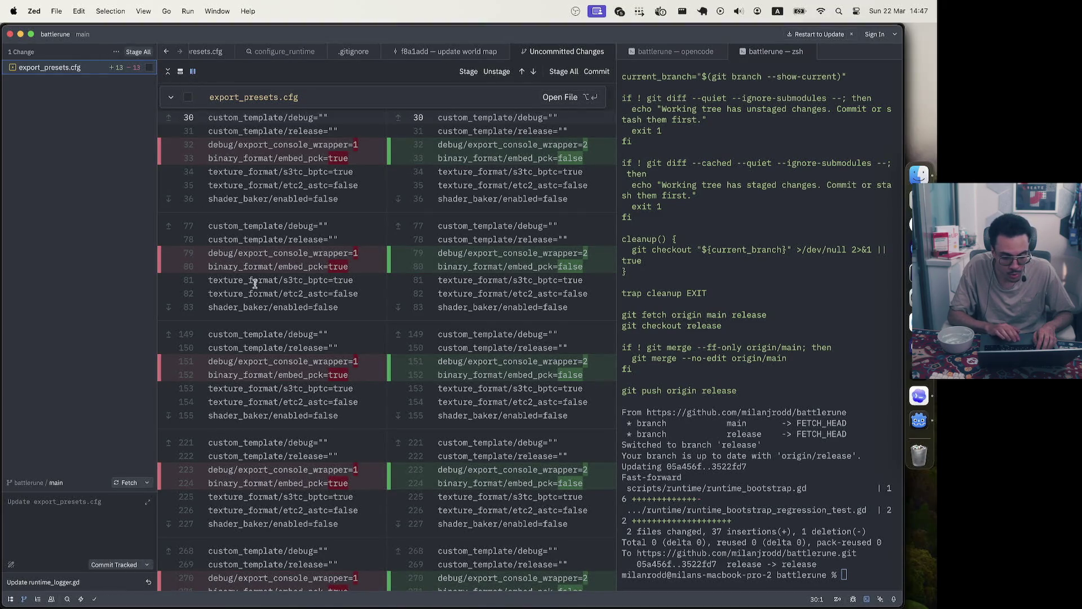
pyautogui.scroll(-10, 255, 284)
pyautogui.scroll(15, 254, 283)
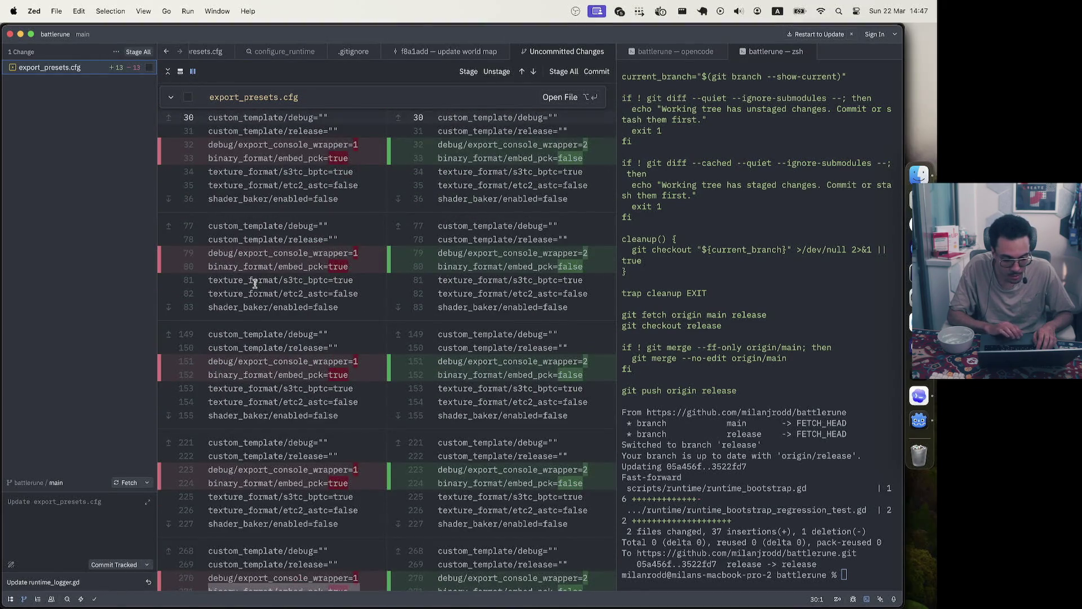
pyautogui.moveTo(463, 248)
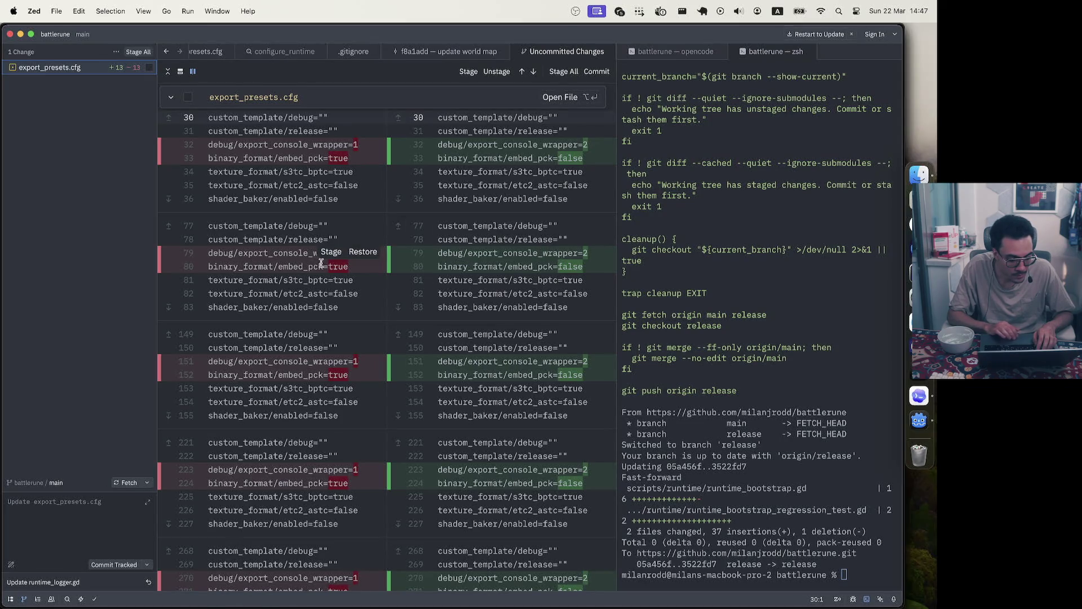
pyautogui.moveTo(351, 158)
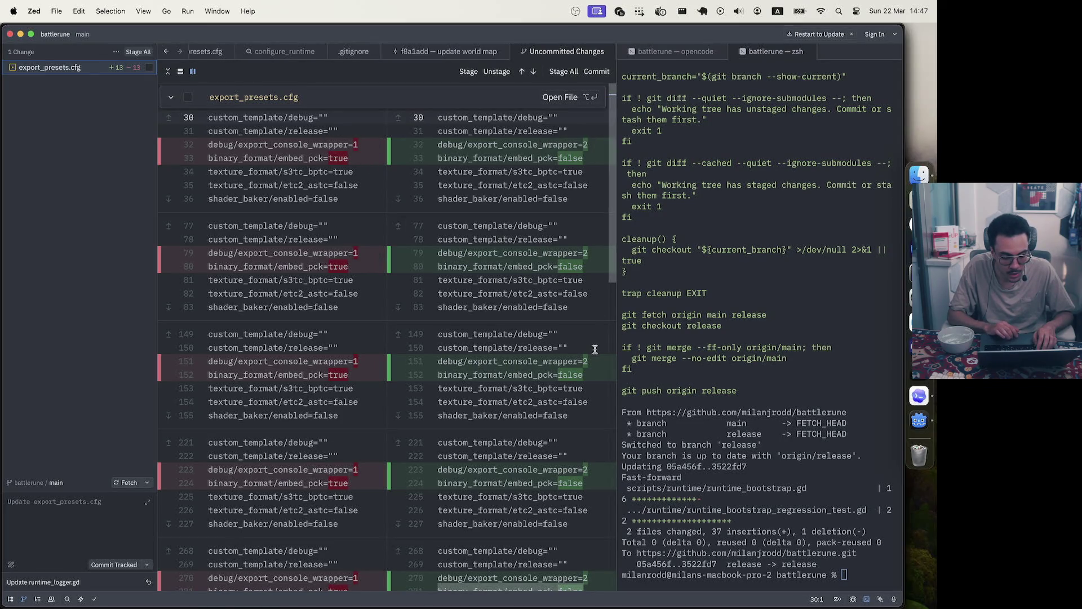
pyautogui.scroll(-3, 595, 350)
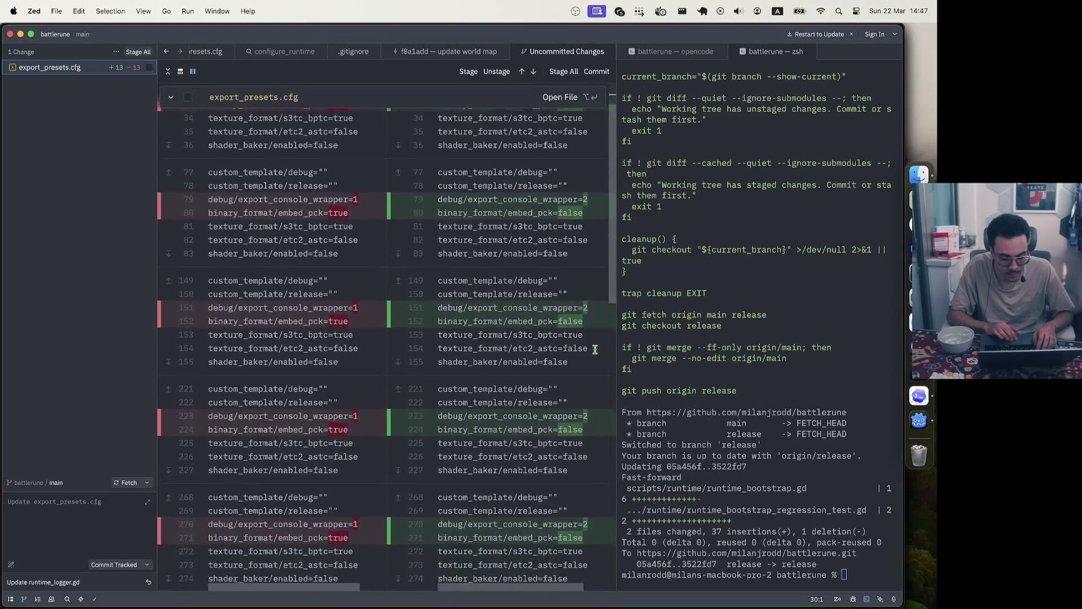
pyautogui.scroll(-6, 594, 349)
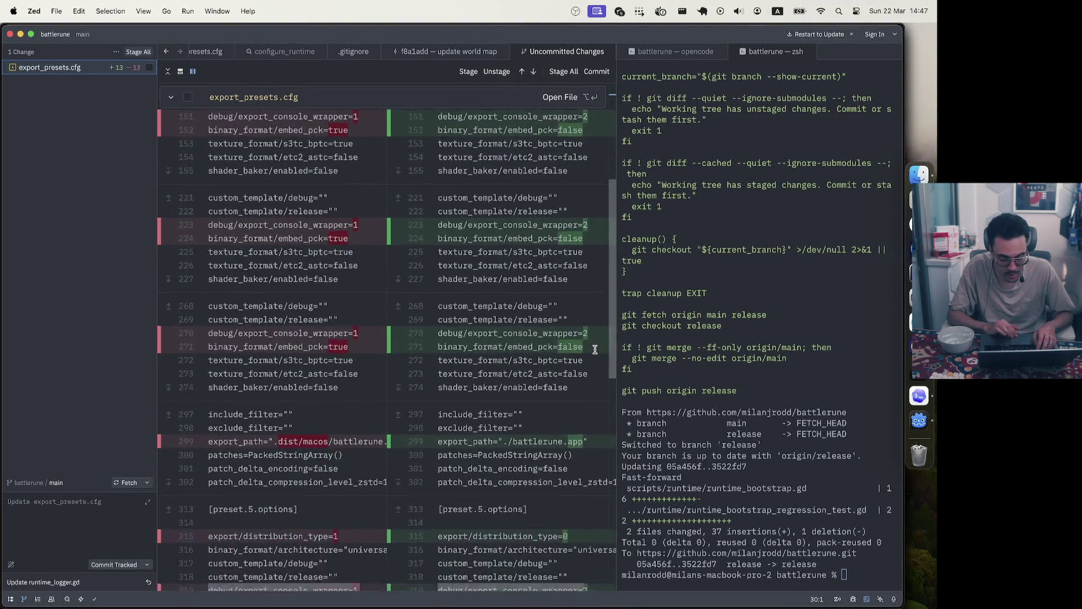
pyautogui.scroll(-1, 595, 349)
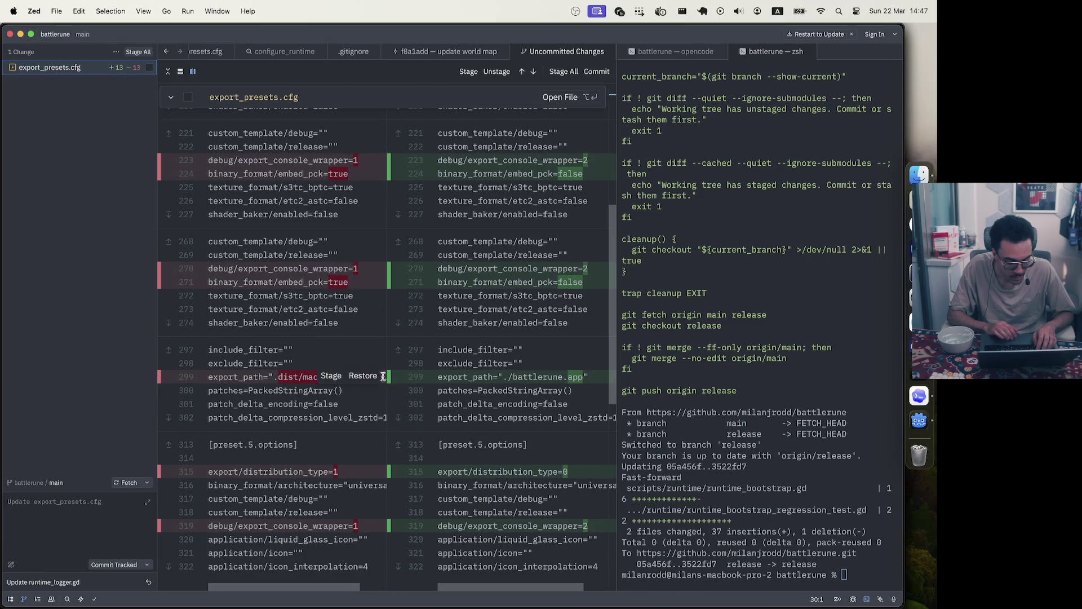
pyautogui.click(360, 377)
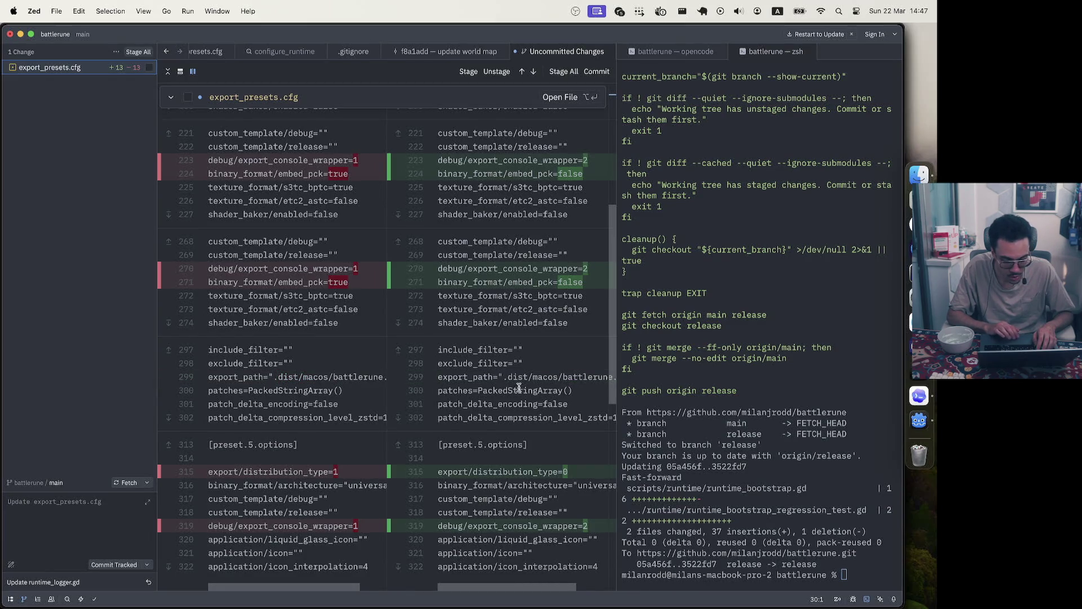
# Stage all remaining export_presets.cfg changes (+12 −12) and focus the commit message field
pyautogui.scroll(-4, 520, 386)
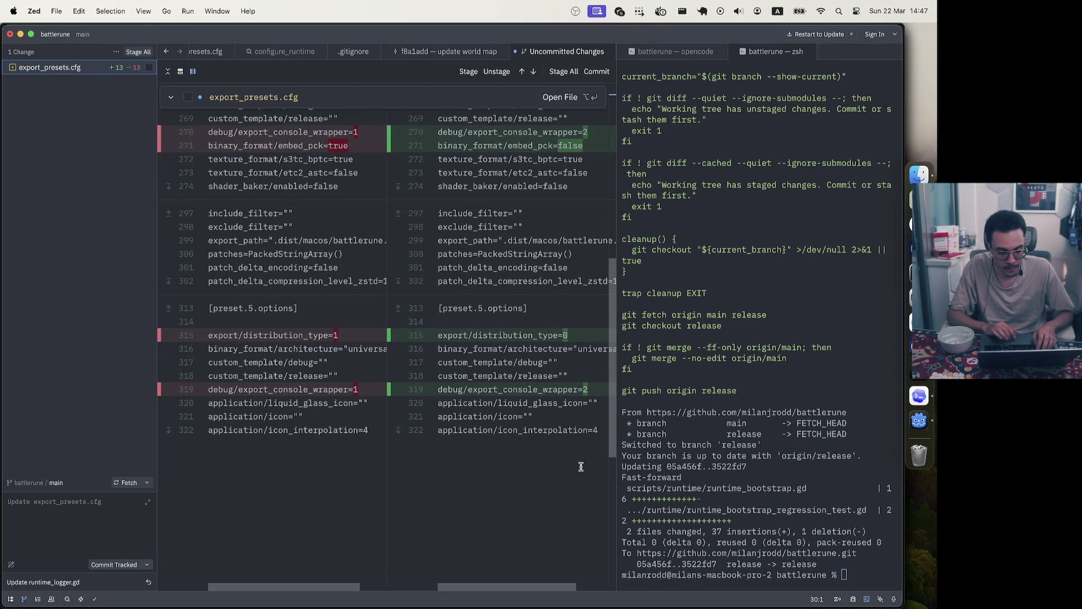
pyautogui.click(584, 388)
pyautogui.click(140, 53)
pyautogui.click(110, 540)
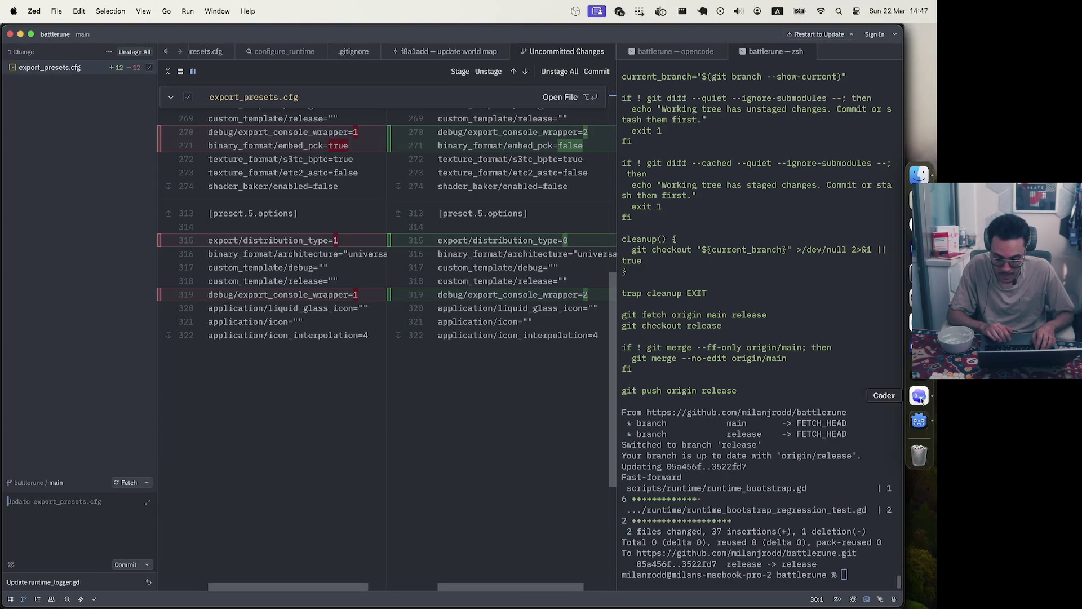
# Dictate a voice follow-up in Codex's Enable configurable server URL thread about CI building the Linux Server export
pyautogui.press('super+Tab')
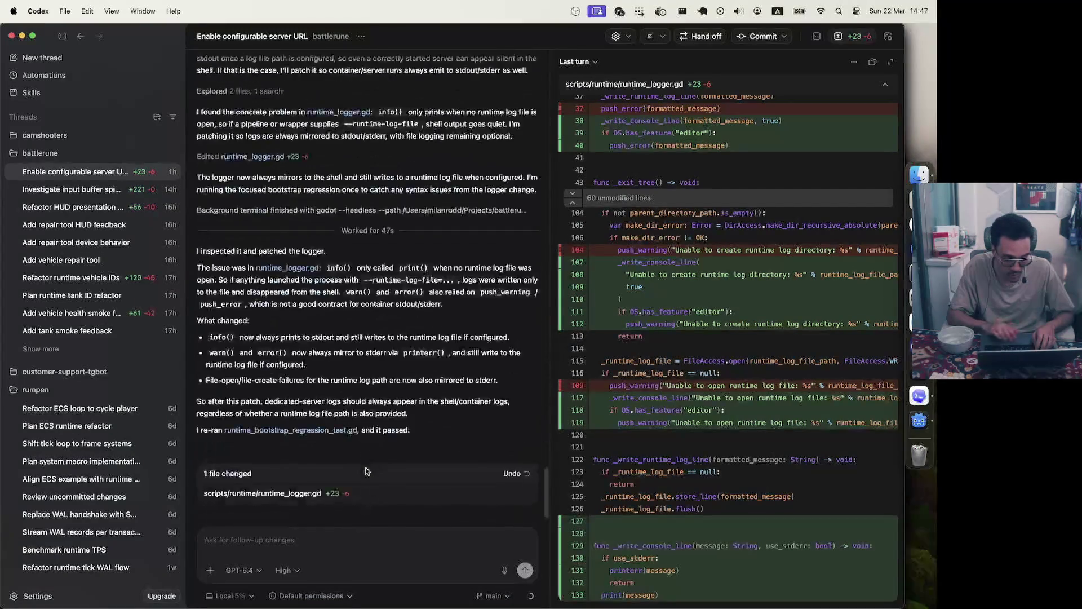
pyautogui.click(507, 571)
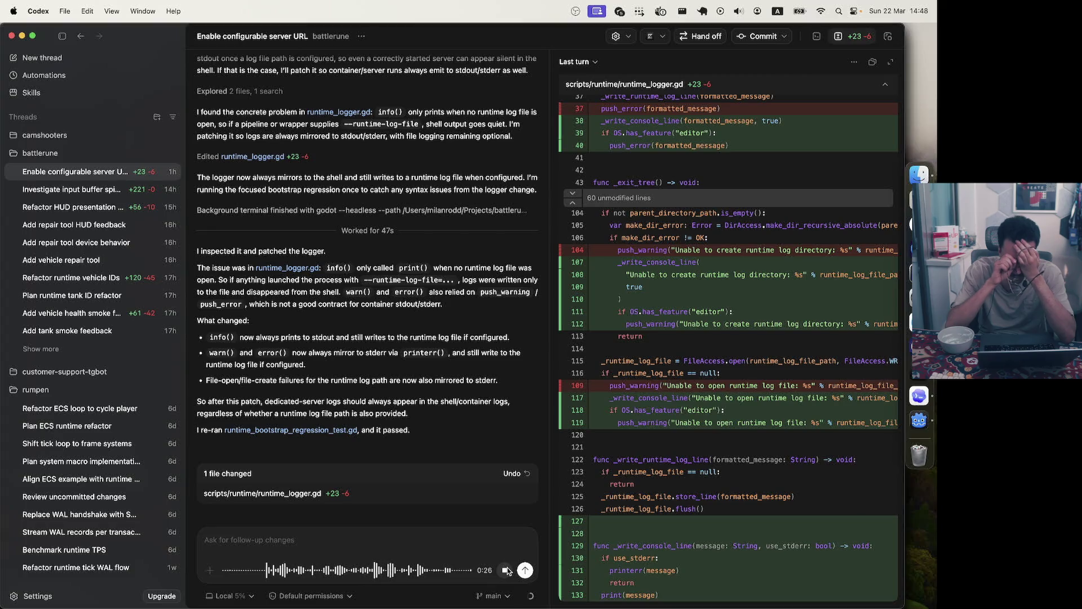
pyautogui.click(507, 570)
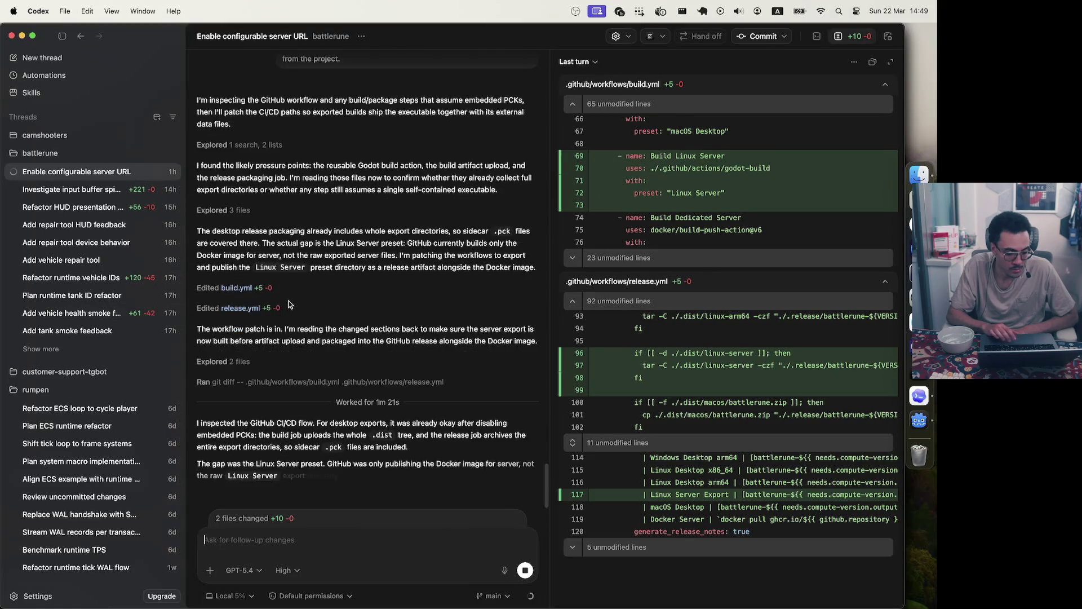
# Show the diff of Codex's build.yml edit
pyautogui.click(282, 273)
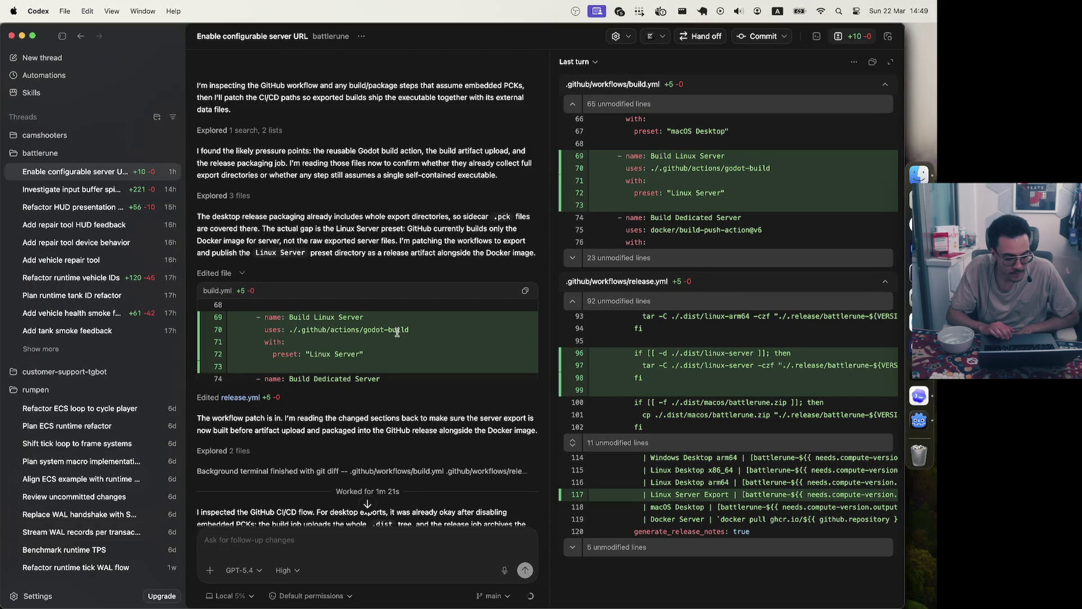
# Open the release.yml diff and look through both workflow edits in full
pyautogui.scroll(-1, 397, 333)
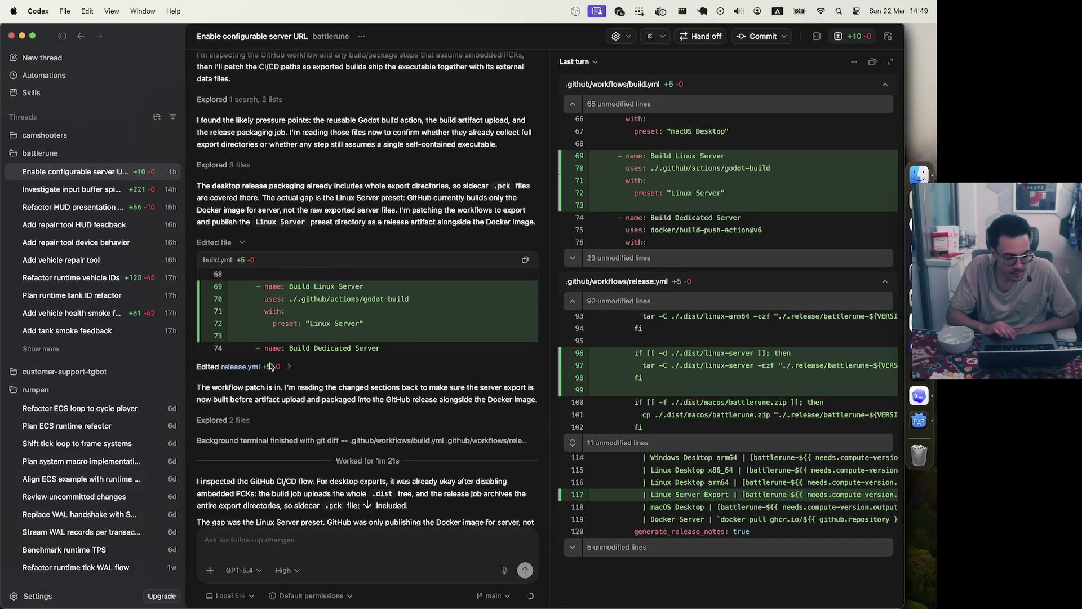
pyautogui.click(294, 366)
pyautogui.scroll(-2, 375, 420)
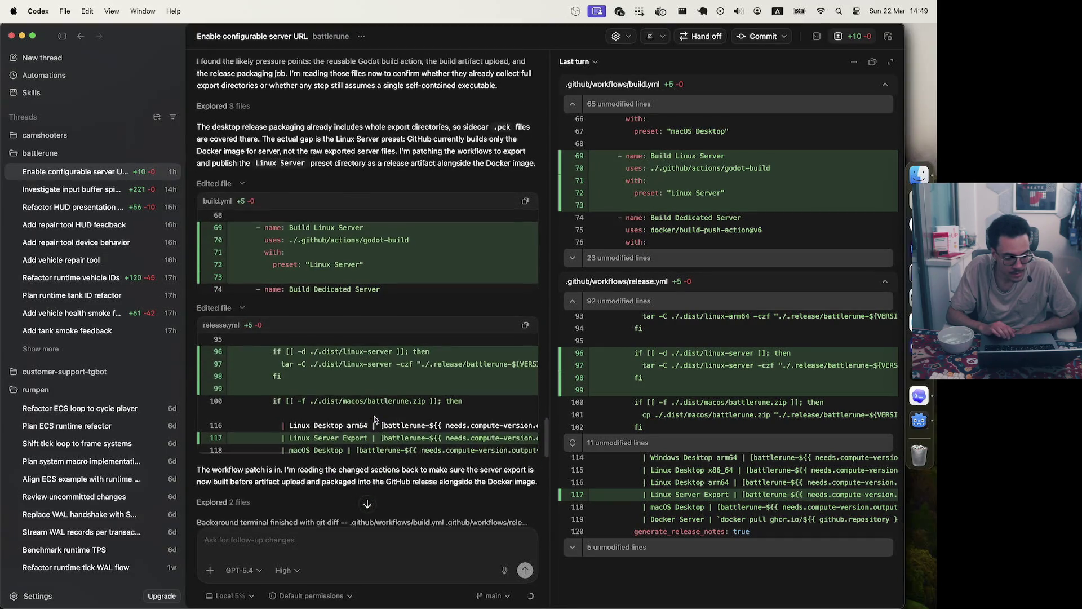
pyautogui.hscroll(3, 346, 438)
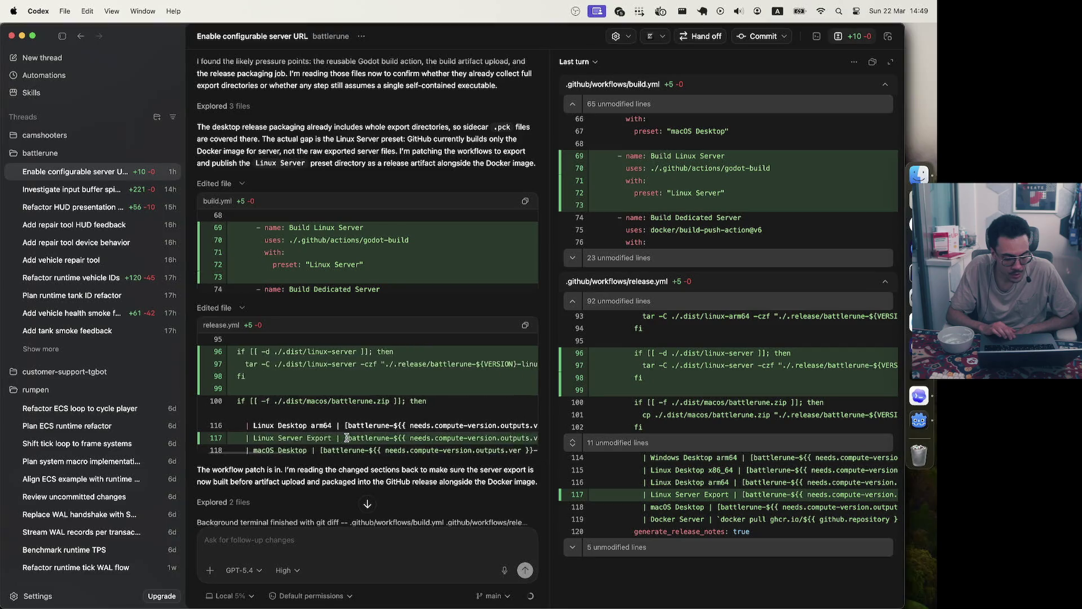
pyautogui.hscroll(10, 347, 438)
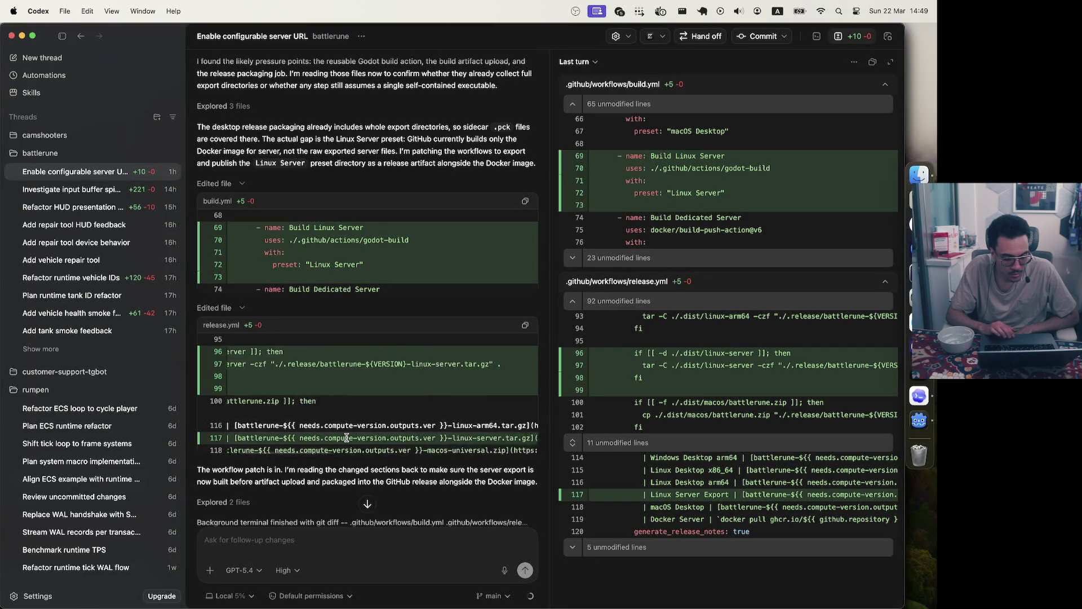
pyautogui.hscroll(13, 346, 438)
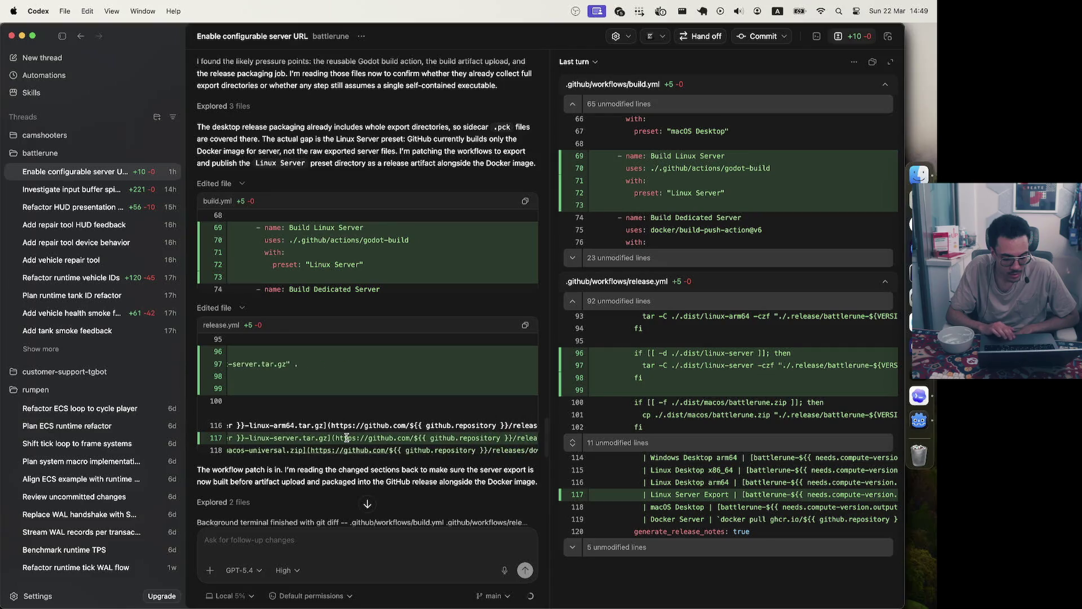
pyautogui.hscroll(5, 346, 438)
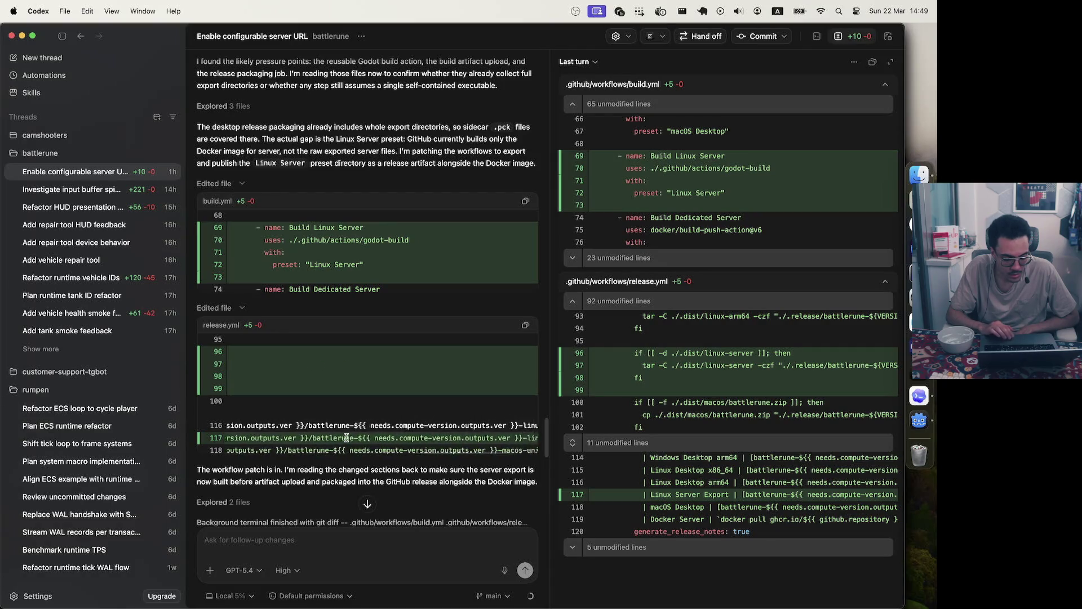
pyautogui.hscroll(-5, 347, 438)
pyautogui.scroll(-6, 346, 438)
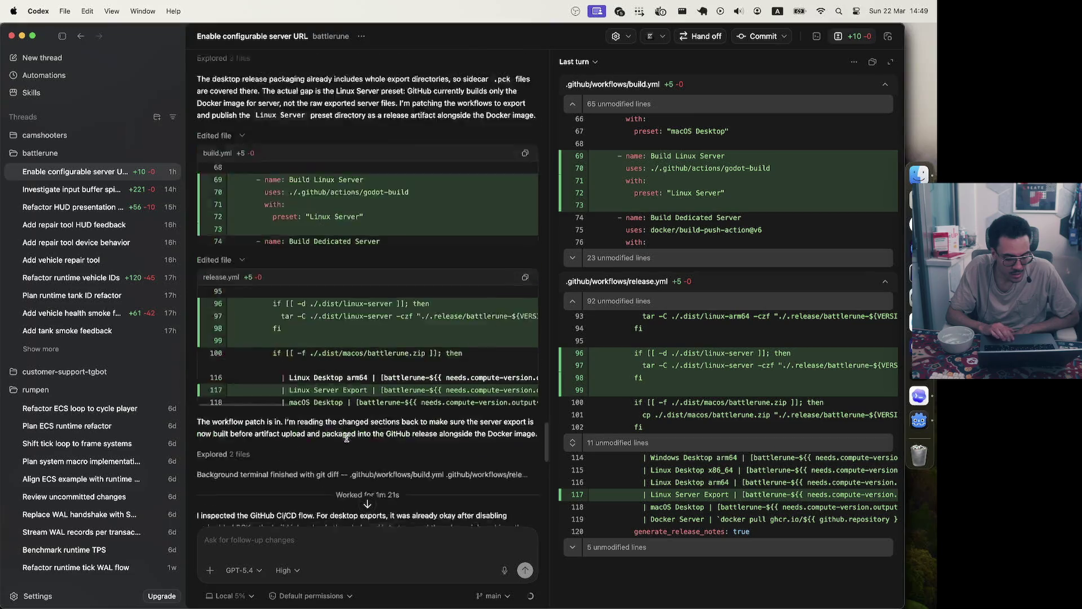
pyautogui.scroll(6, 347, 441)
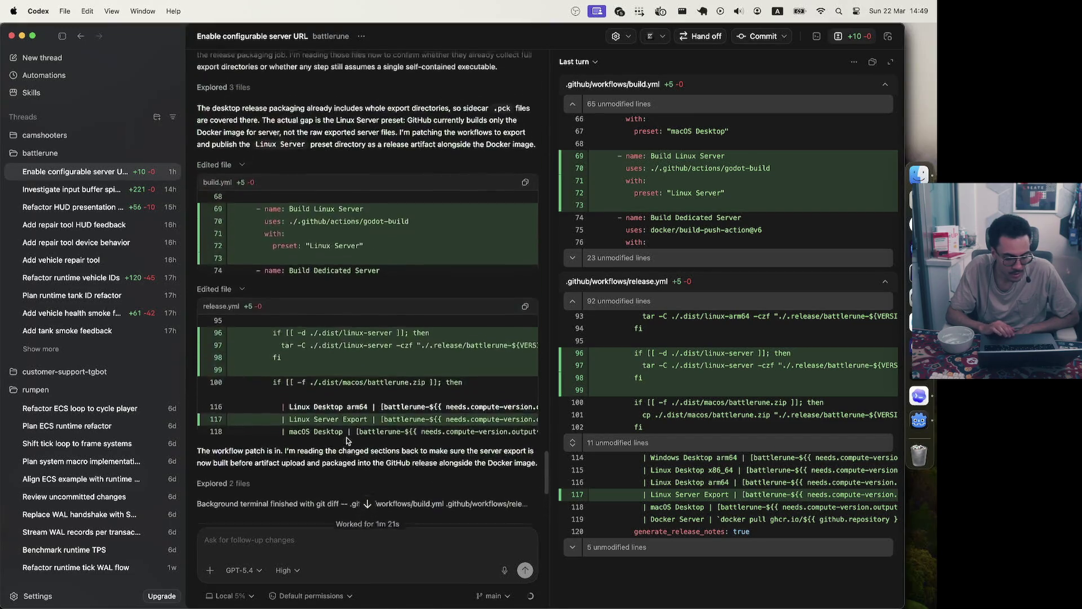
pyautogui.scroll(3, 396, 249)
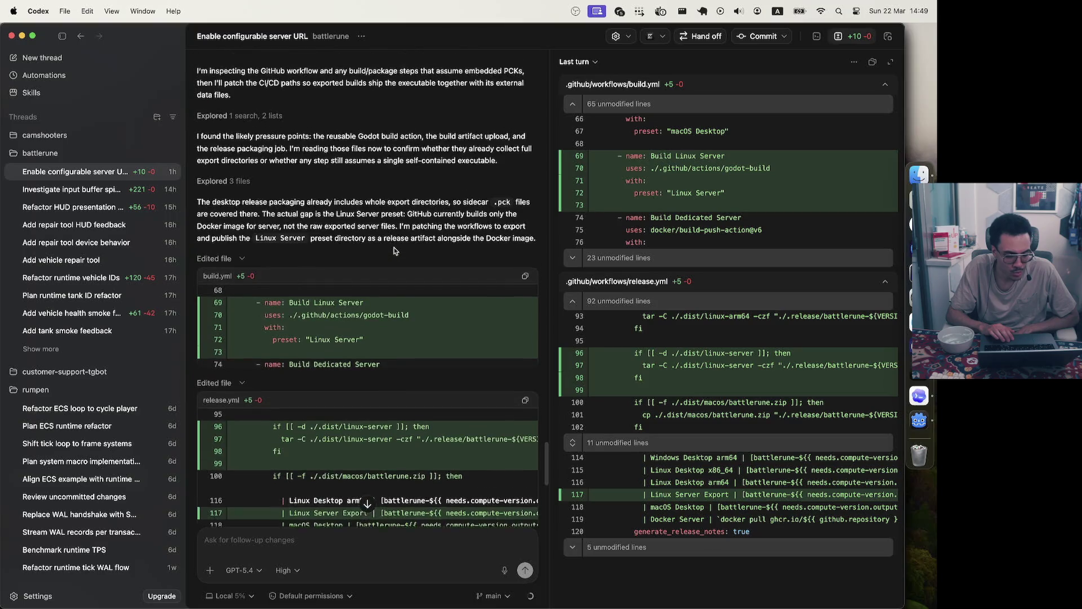
pyautogui.scroll(-5, 395, 251)
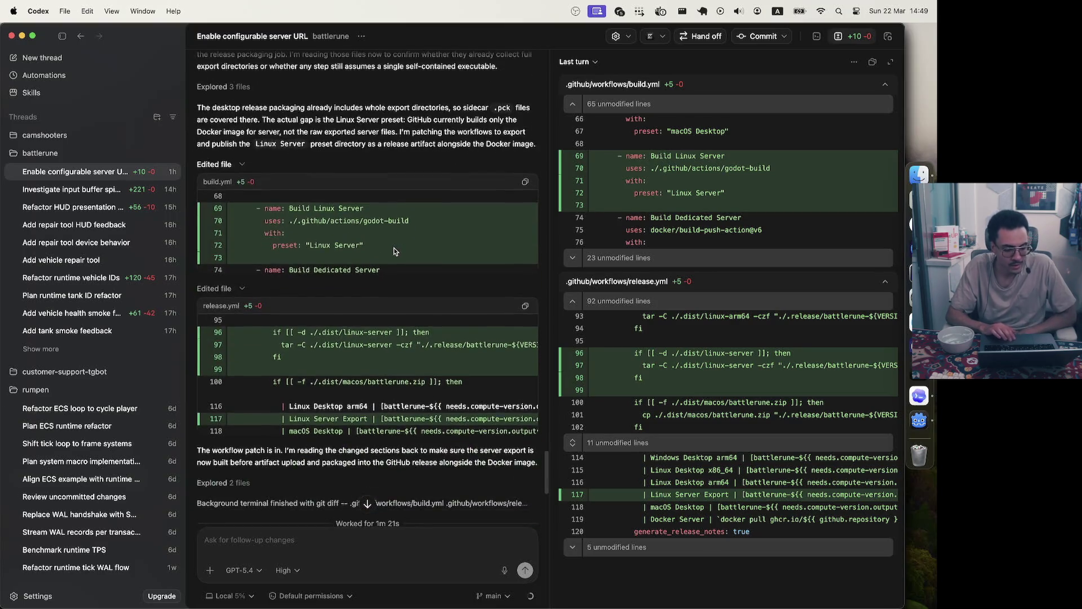
pyautogui.scroll(-4, 394, 250)
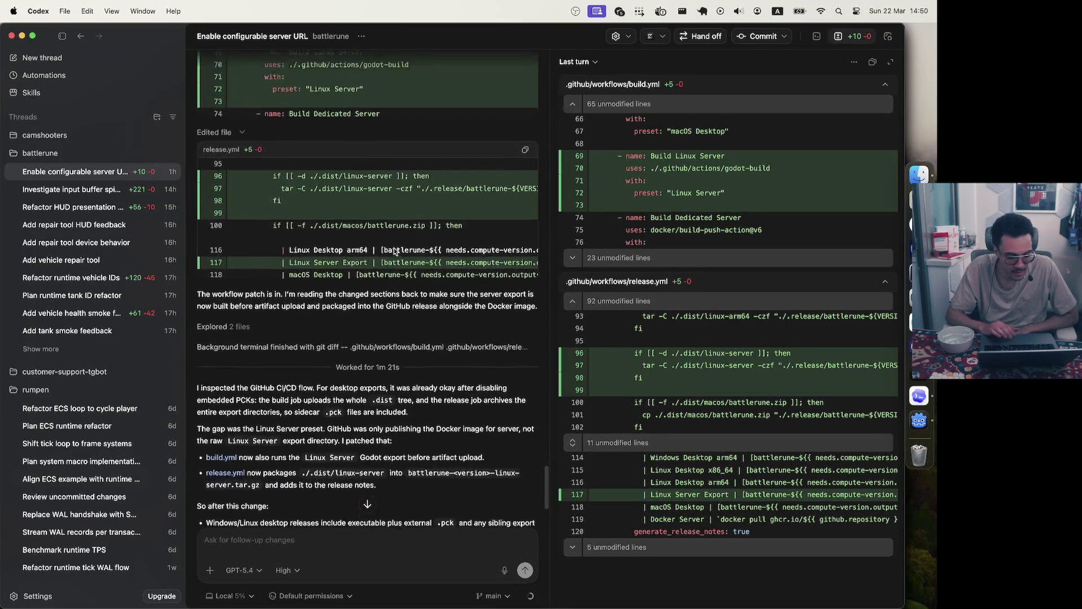
# Expand the build.yml and release.yml changes (+5 each) in the summary, then collapse both diffs
pyautogui.click(355, 479)
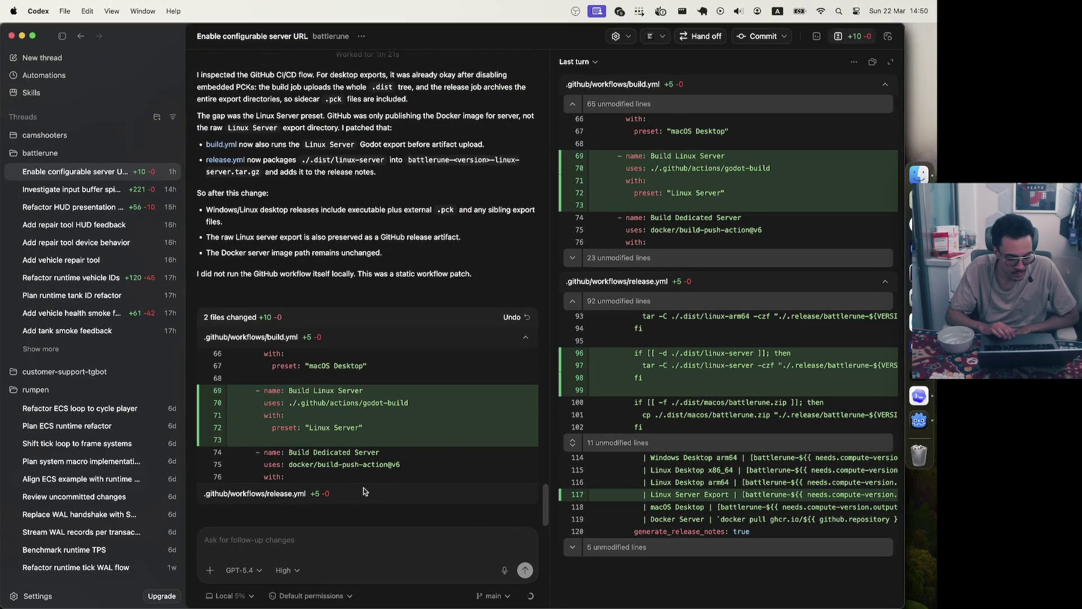
pyautogui.click(359, 499)
pyautogui.scroll(-2, 401, 463)
pyautogui.scroll(3, 401, 462)
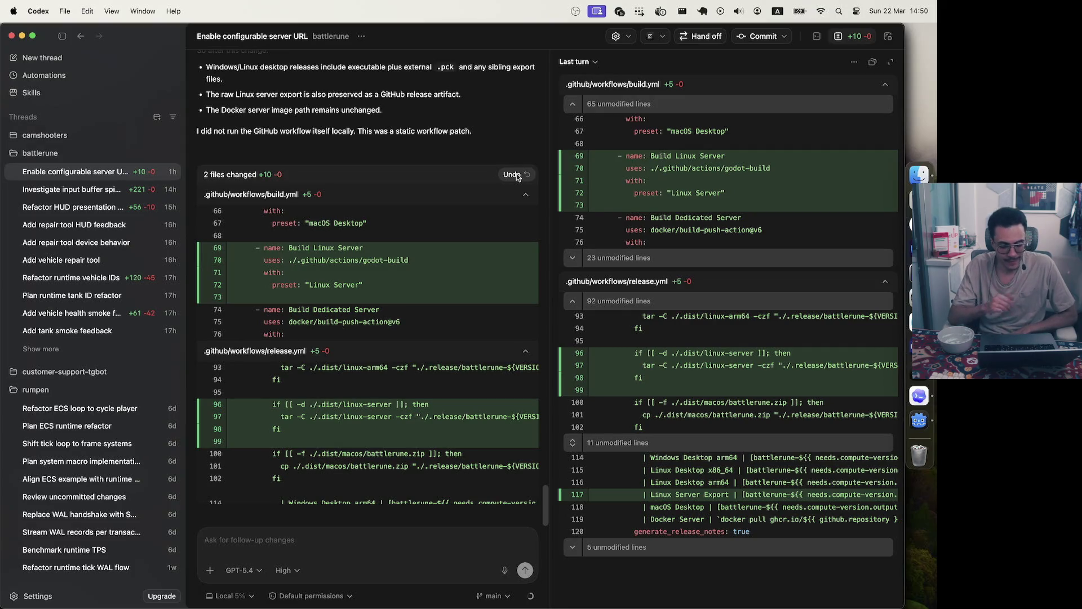
pyautogui.click(525, 194)
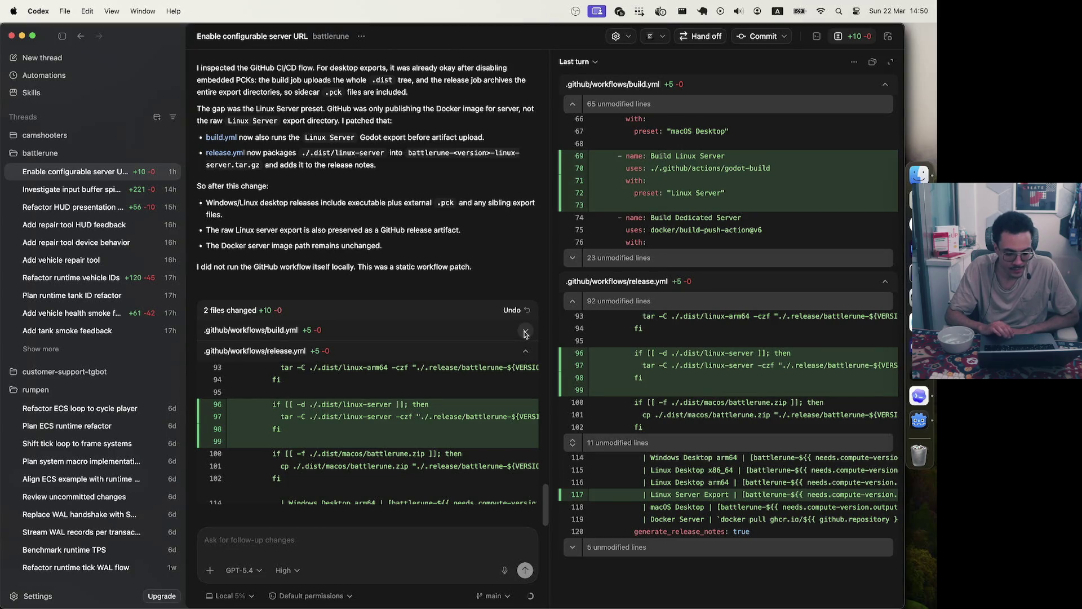
pyautogui.click(525, 335)
pyautogui.click(525, 195)
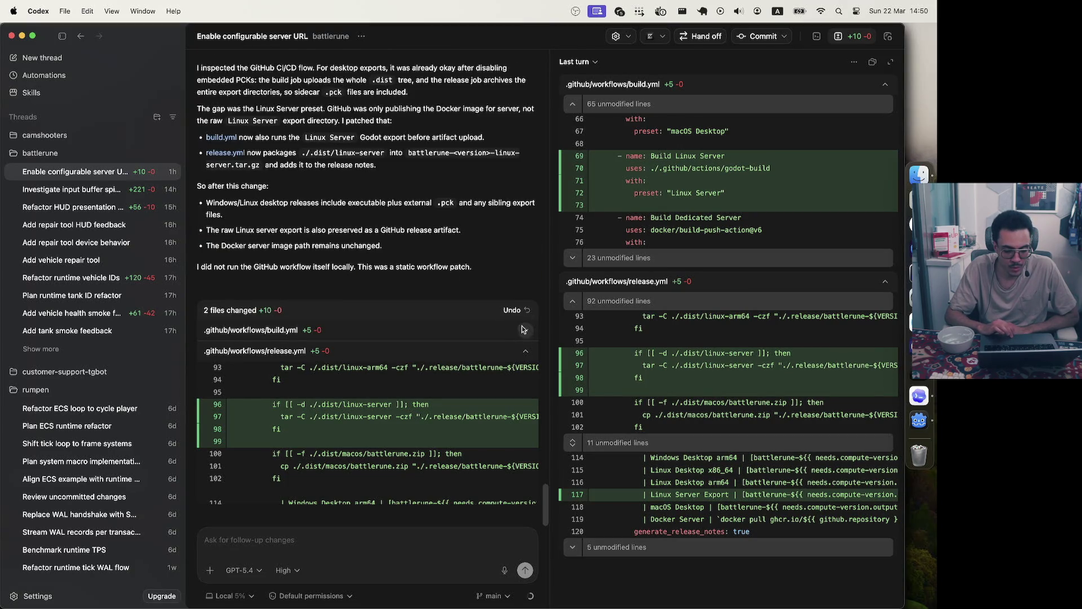
pyautogui.click(525, 345)
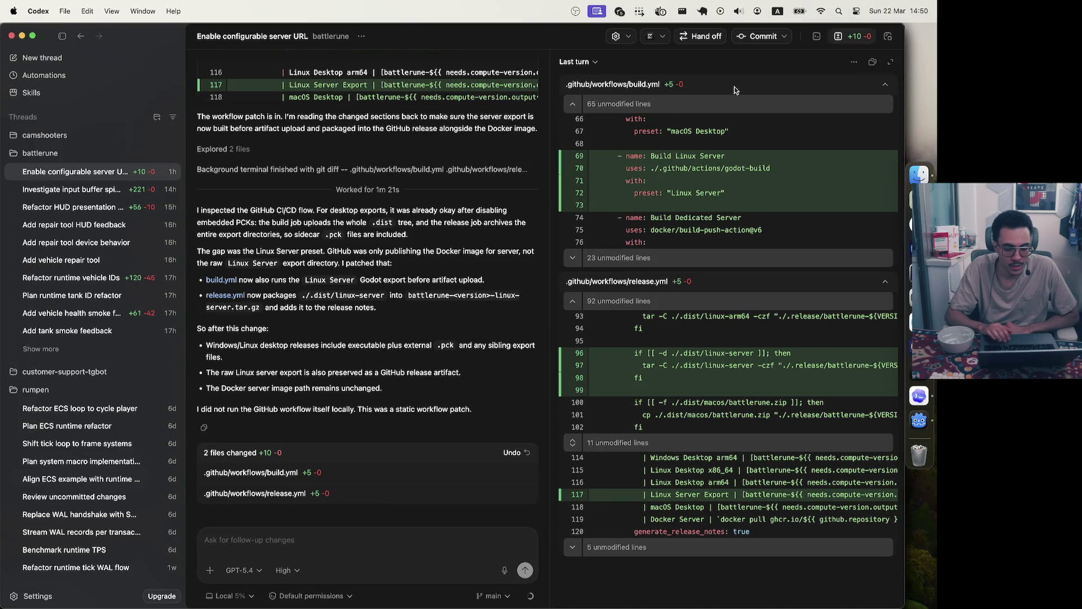
# Commit the pending workflow changes in Codex and return to the browser
pyautogui.click(750, 38)
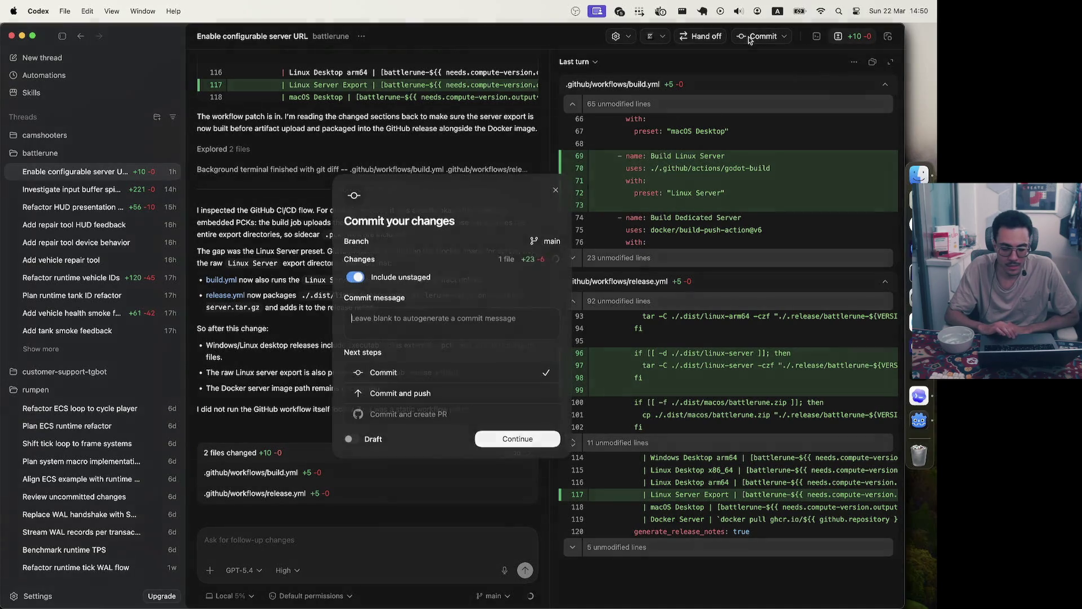
pyautogui.click(534, 440)
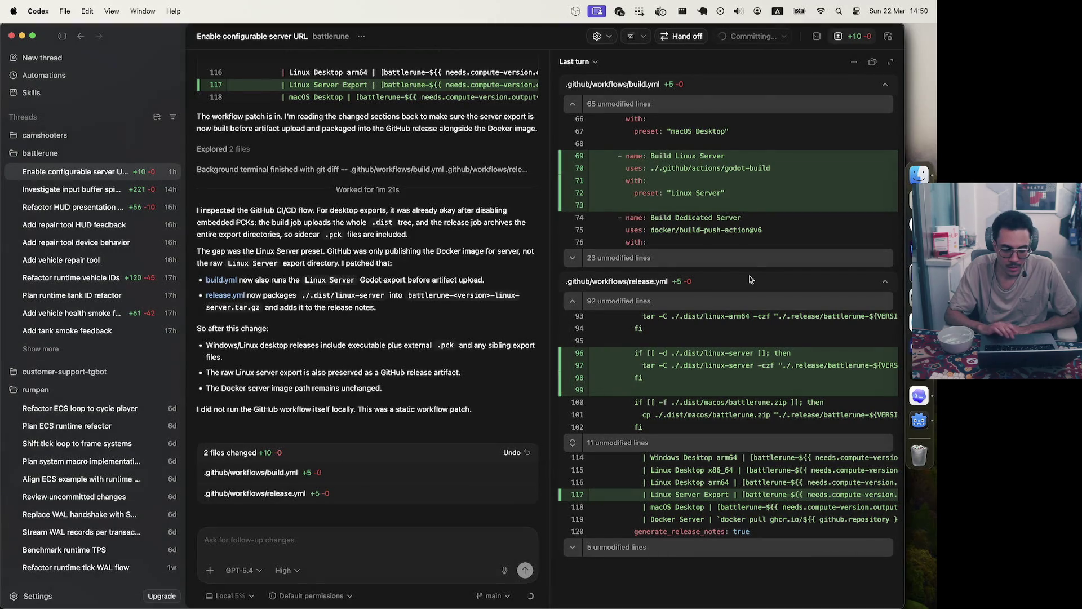
pyautogui.press('super+Tab')
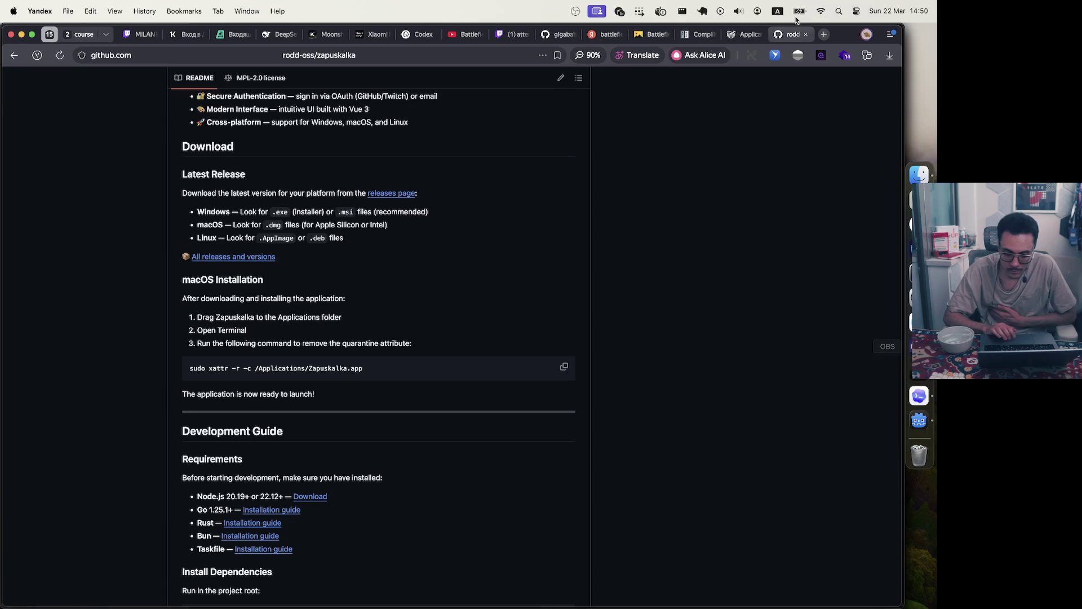
# Look through the battlerune game-server's live logs in Dokploy and try opening its deployments
pyautogui.click(745, 34)
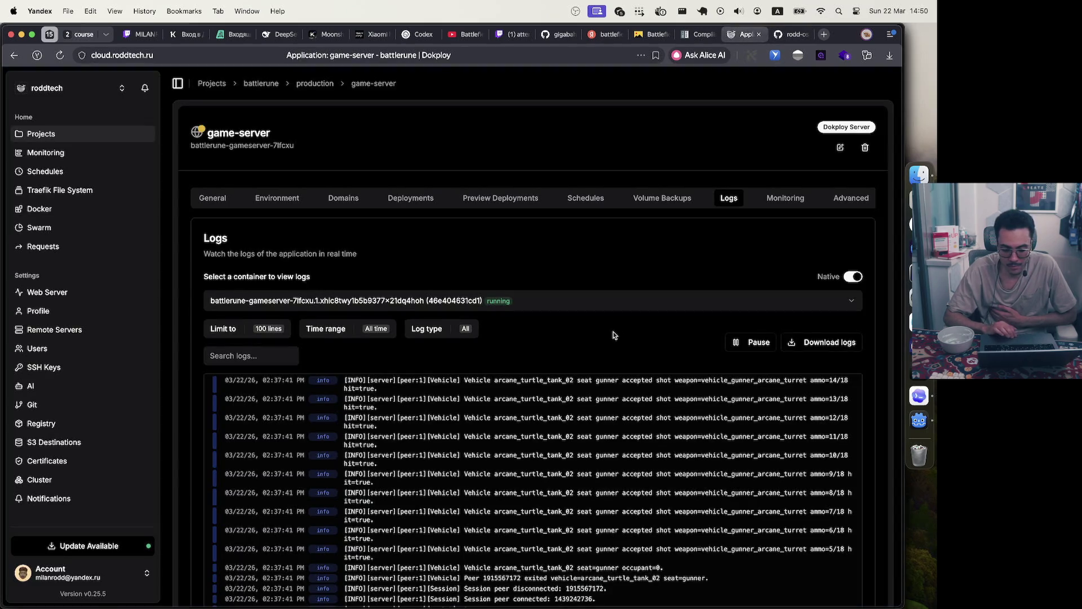
pyautogui.scroll(-5, 615, 335)
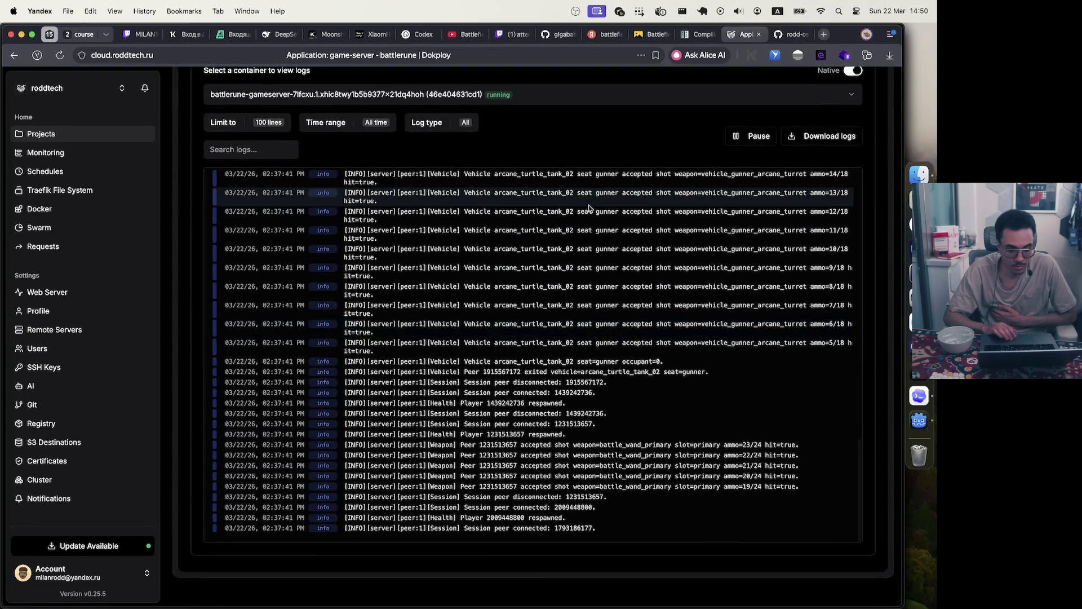
pyautogui.scroll(10, 561, 284)
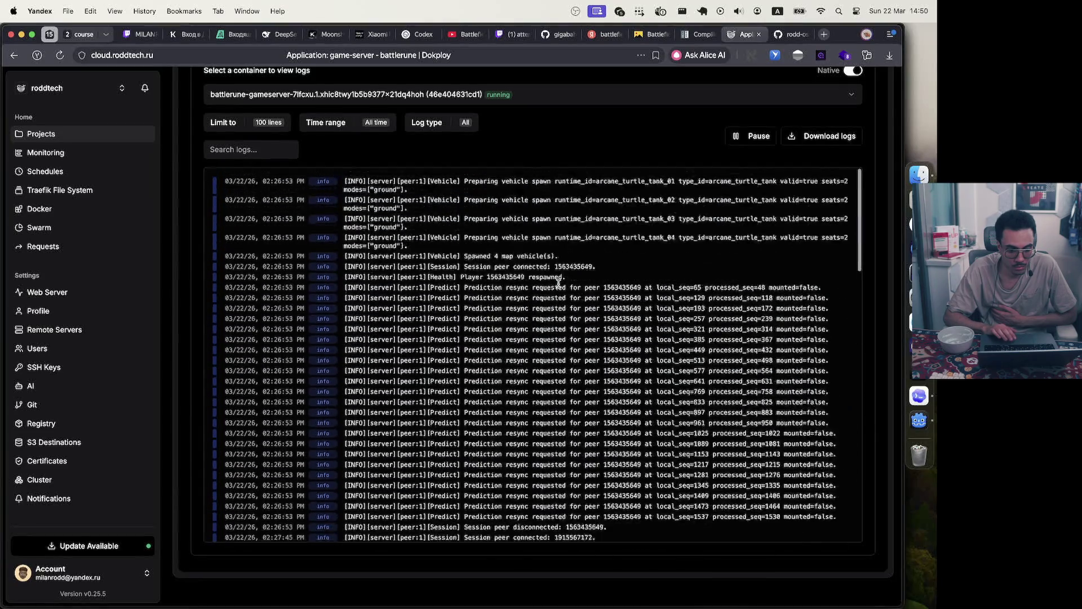
pyautogui.scroll(-10, 559, 281)
pyautogui.scroll(5, 562, 125)
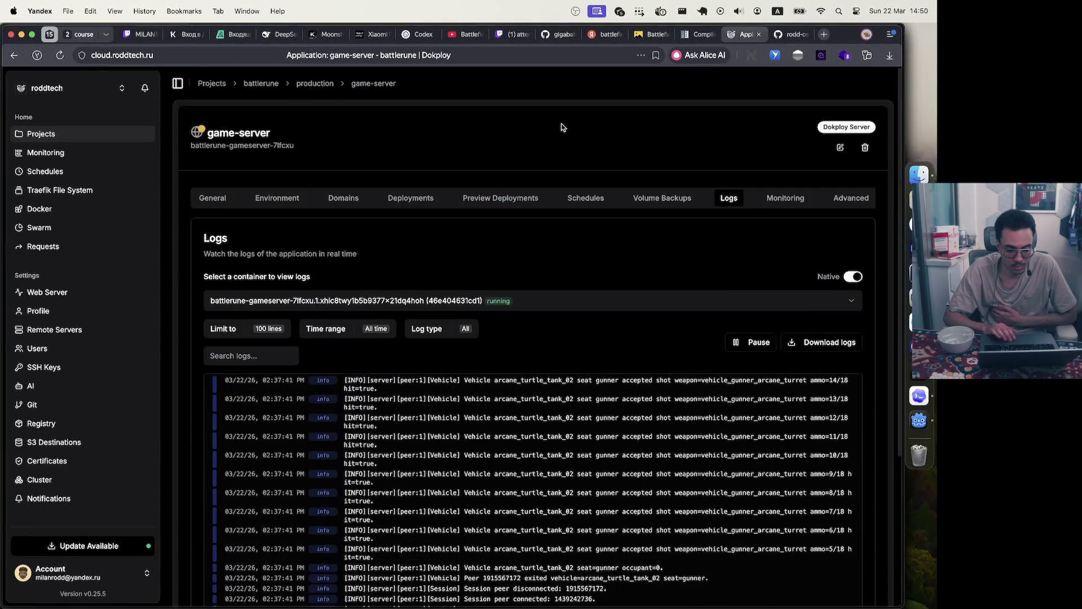
pyautogui.scroll(-3, 530, 331)
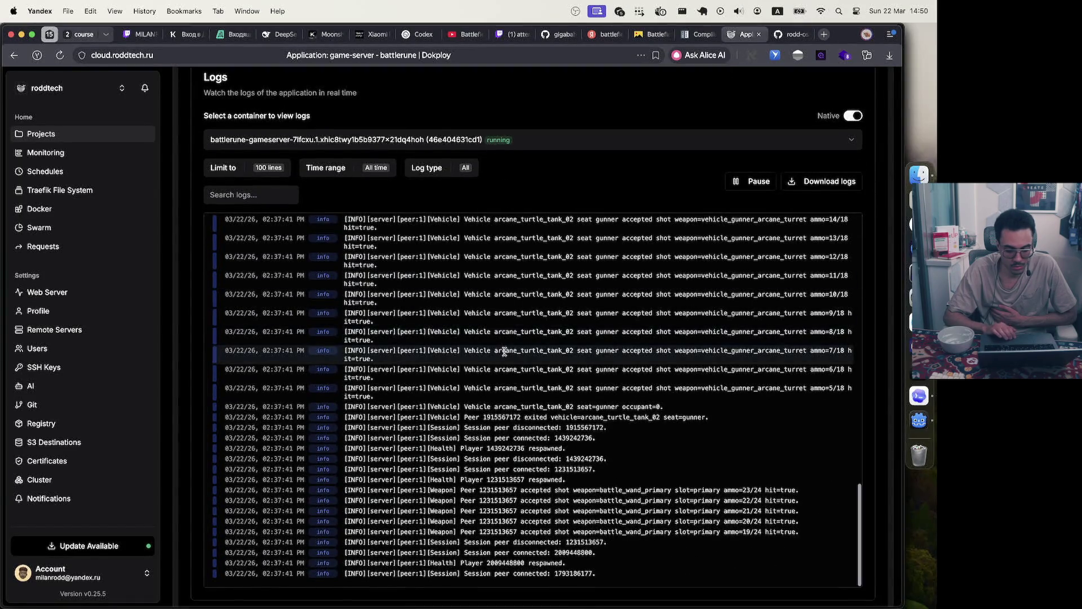
pyautogui.scroll(5, 505, 351)
pyautogui.scroll(5, 504, 351)
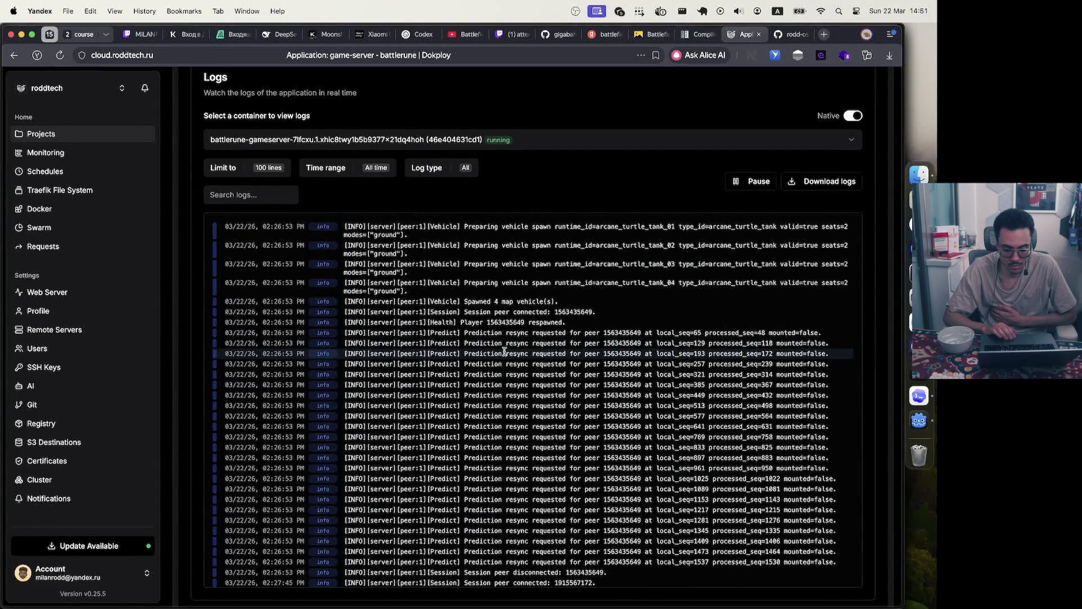
pyautogui.scroll(-10, 503, 350)
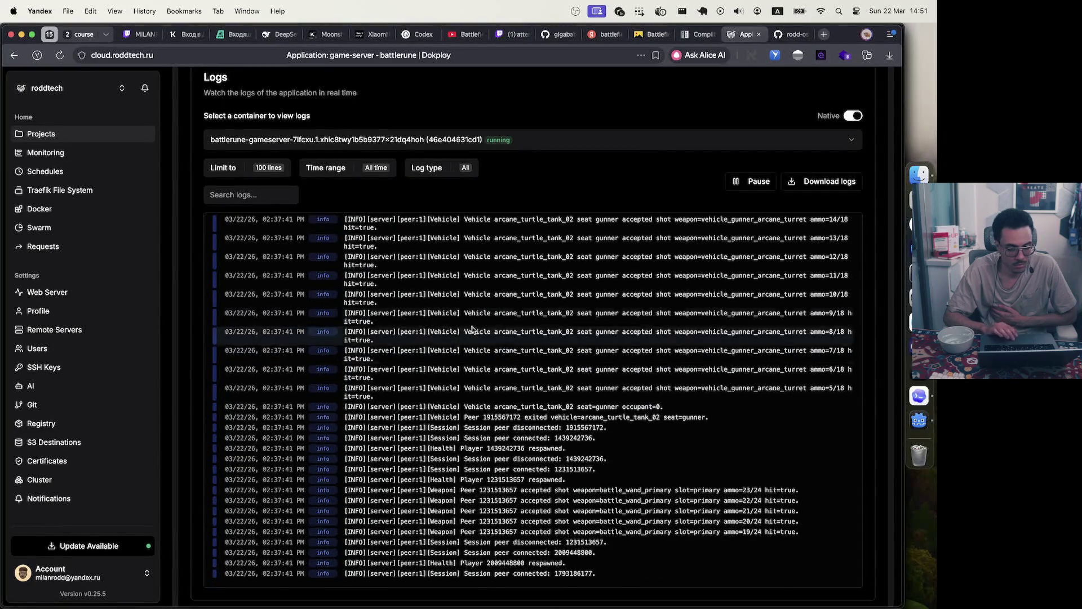
pyautogui.scroll(3, 364, 187)
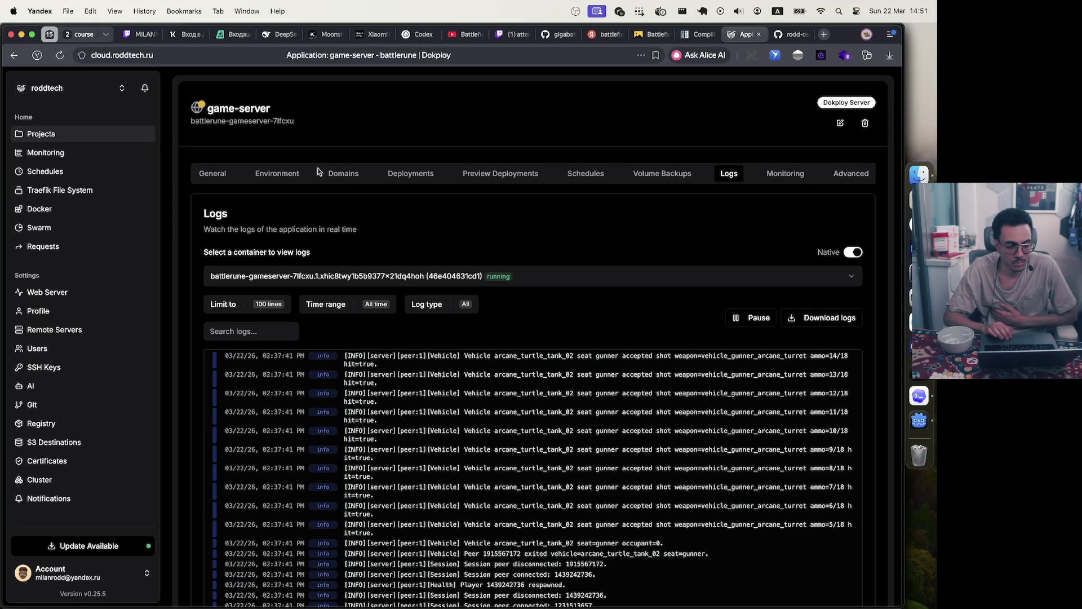
pyautogui.click(414, 174)
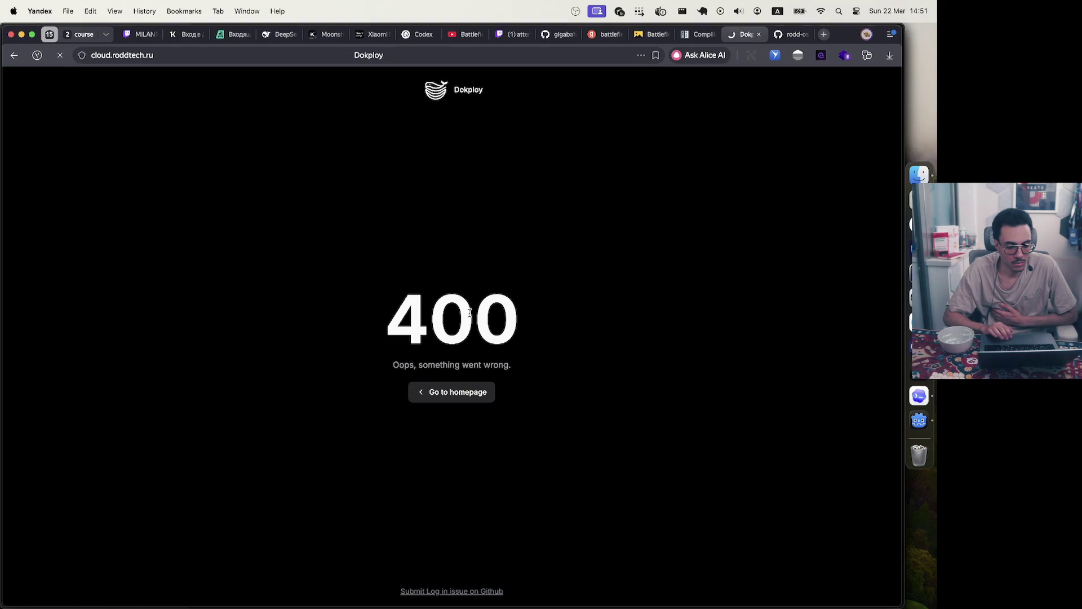
pyautogui.click(434, 398)
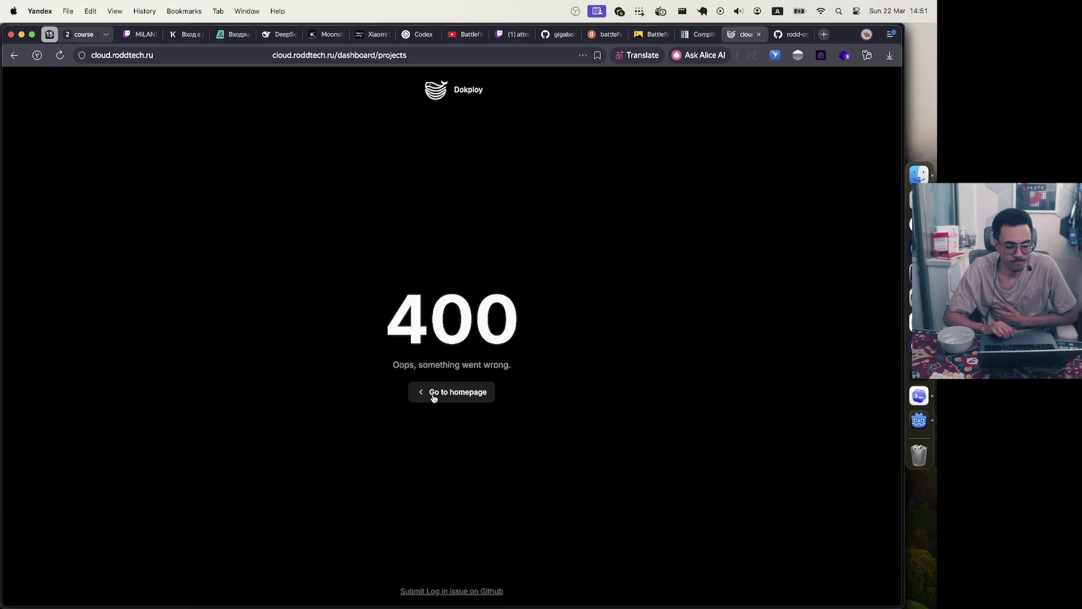
pyautogui.click(347, 50)
pyautogui.click(285, 51)
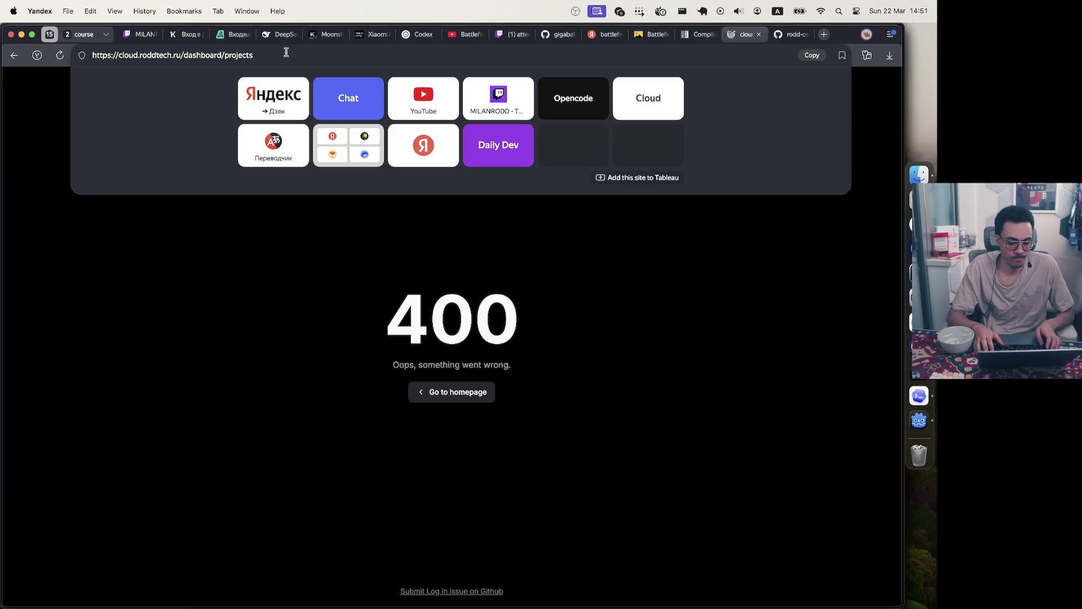
pyautogui.press('BackSpace')
pyautogui.press('BackSpace')
pyautogui.press('BackSpace')
pyautogui.press('Return')
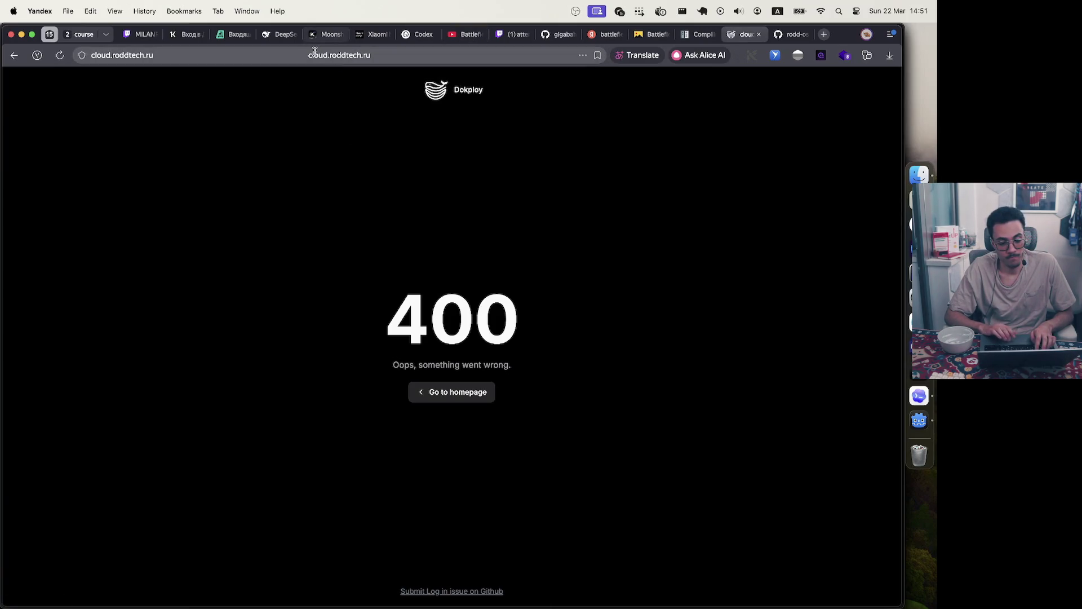
# Resubmit and reload cloud.roddtech.ru, still getting the 400 error, then view the zapuskalka README
pyautogui.click(261, 53)
pyautogui.click(254, 54)
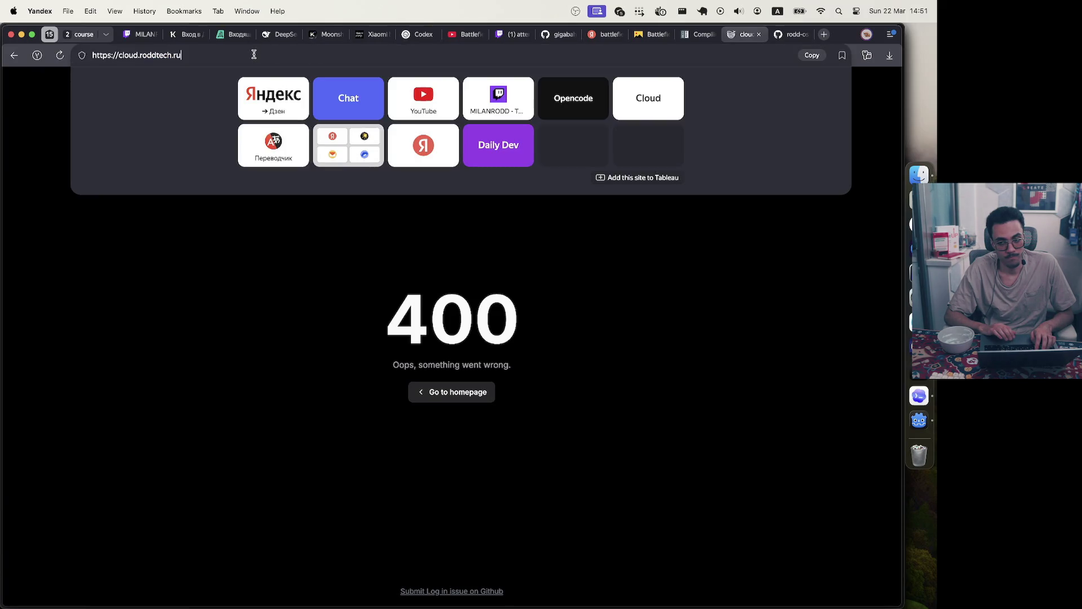
pyautogui.press('Return')
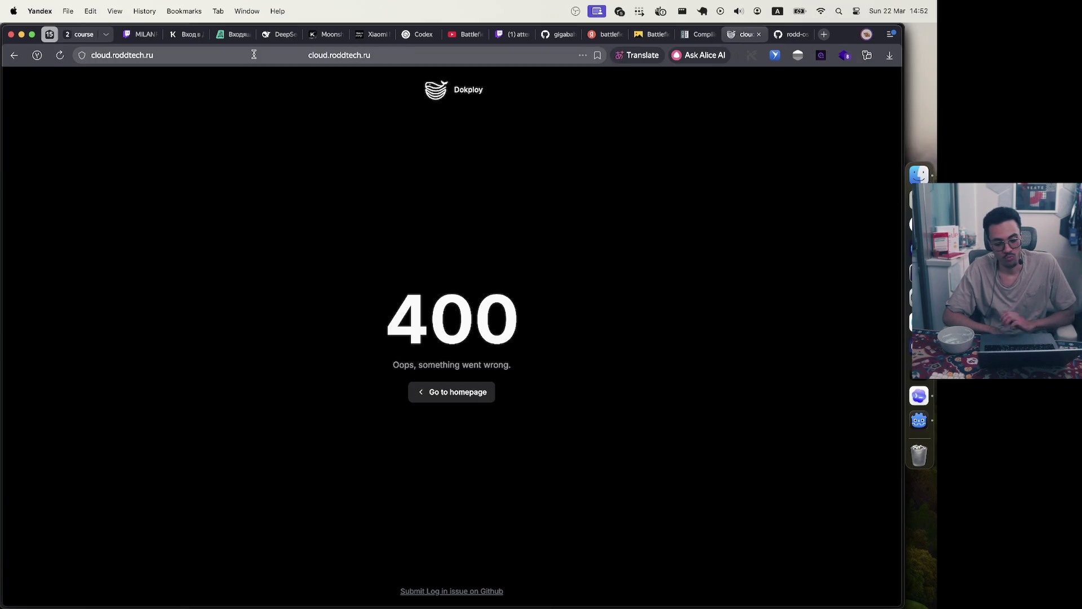
pyautogui.press('super+r')
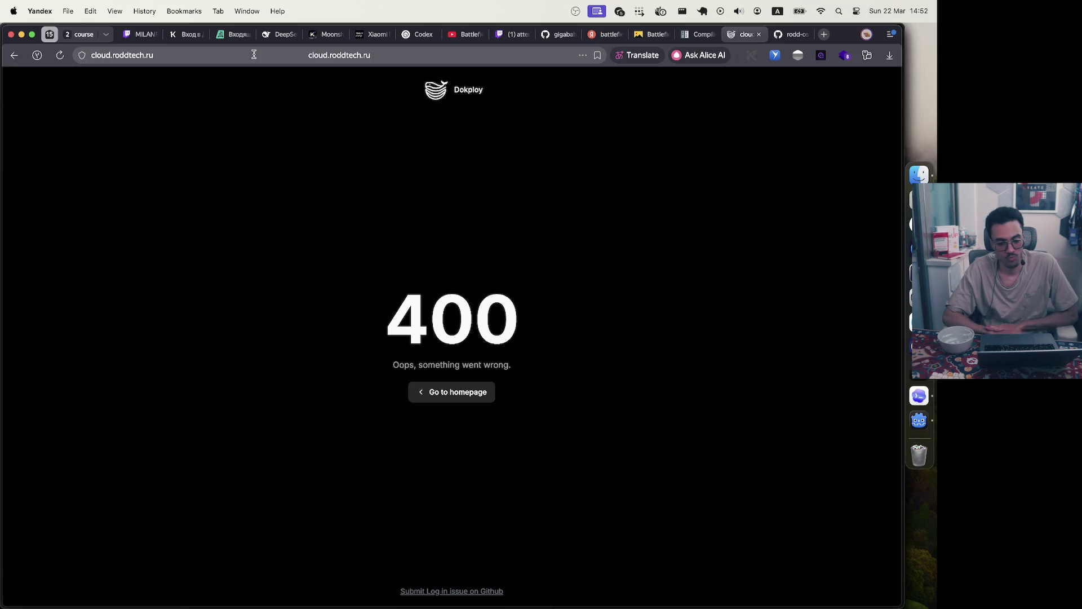
pyautogui.click(782, 36)
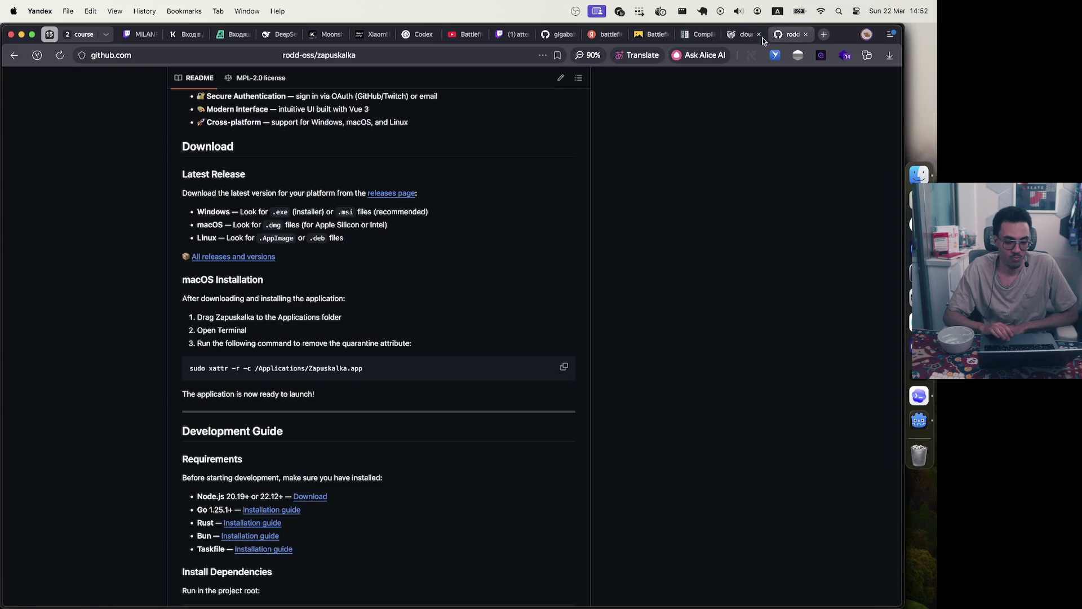
# Return to the cloud.roddtech.ru tab, still on the 400 error page, leaving its address unchanged
pyautogui.click(746, 37)
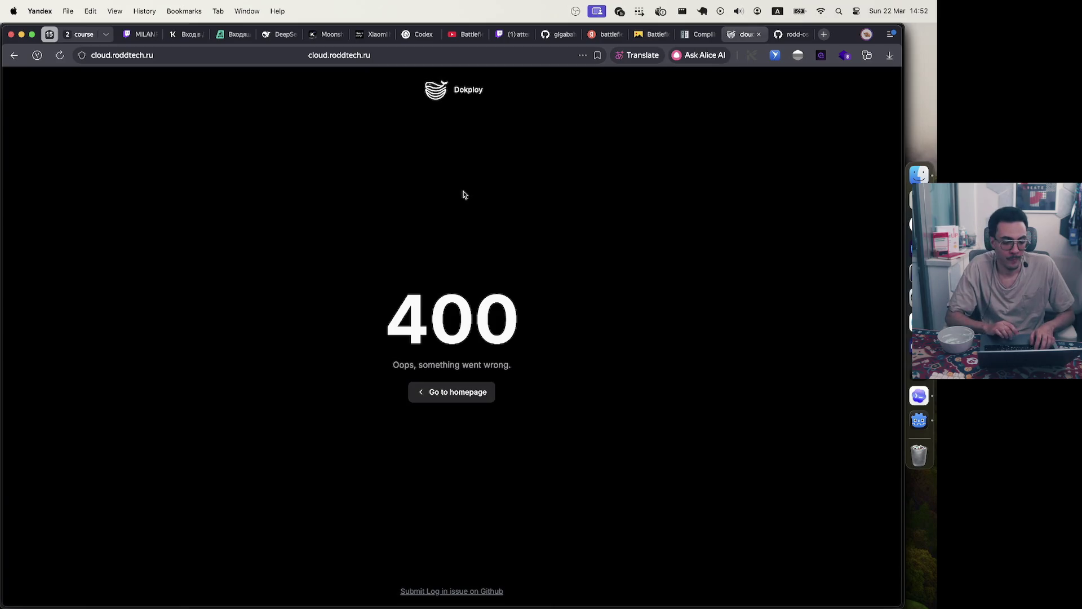
pyautogui.moveTo(782, 36)
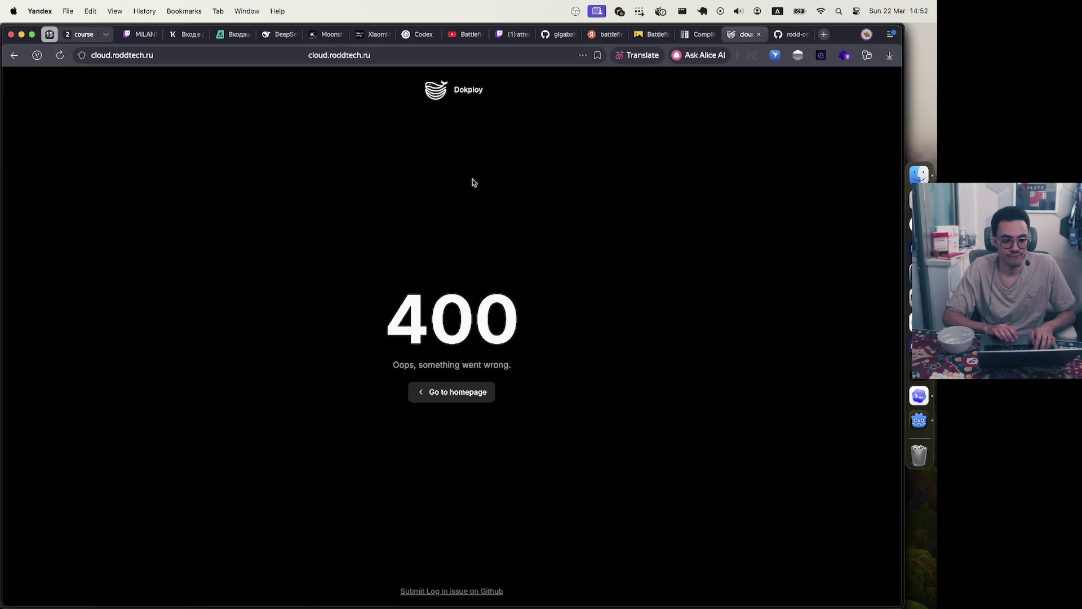
pyautogui.click(494, 56)
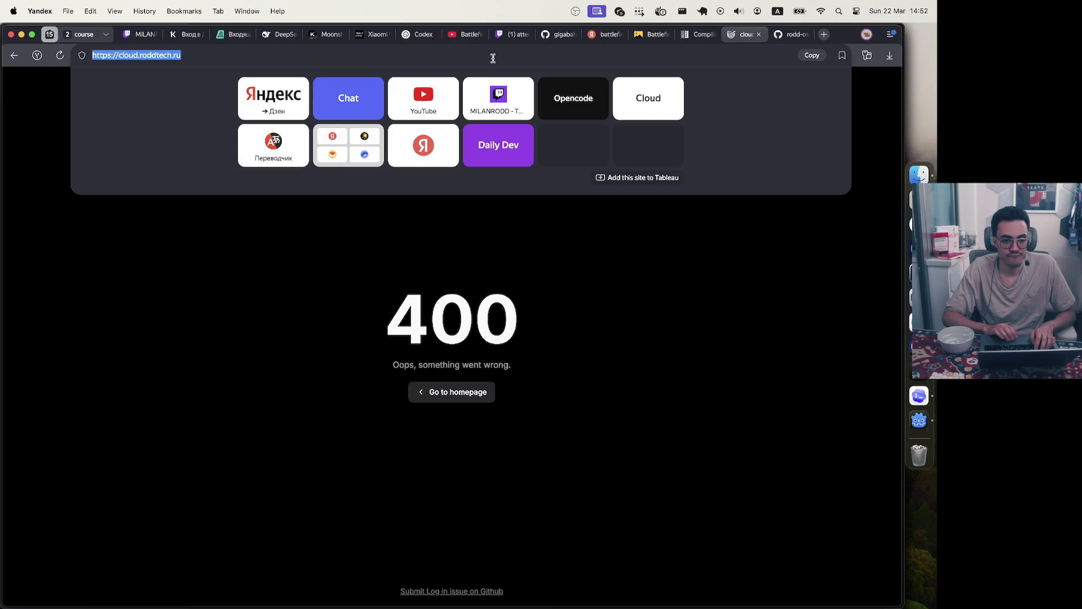
pyautogui.click(311, 54)
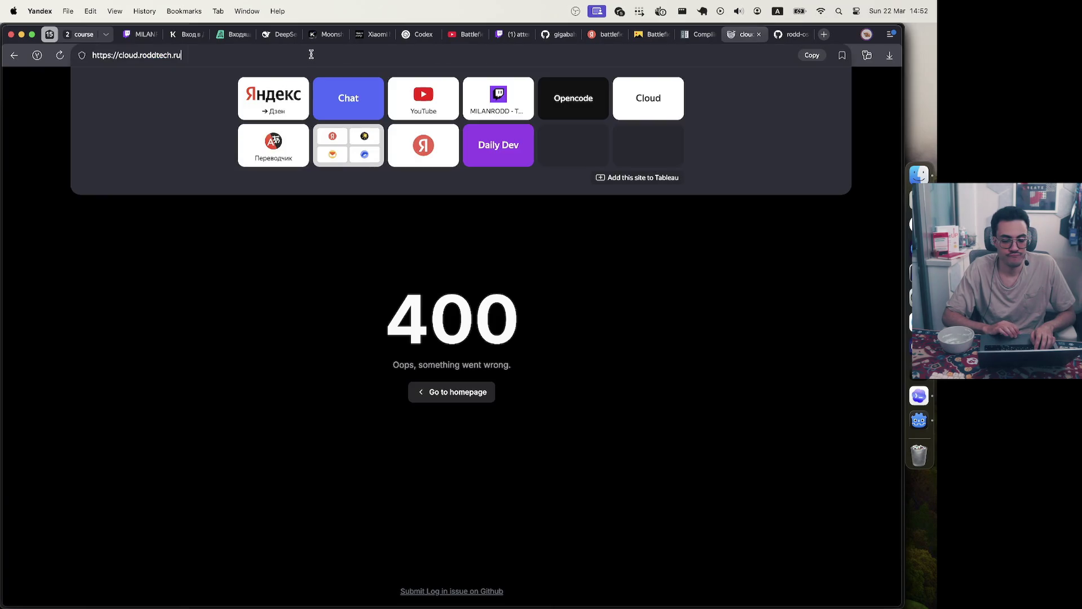
pyautogui.click(333, 257)
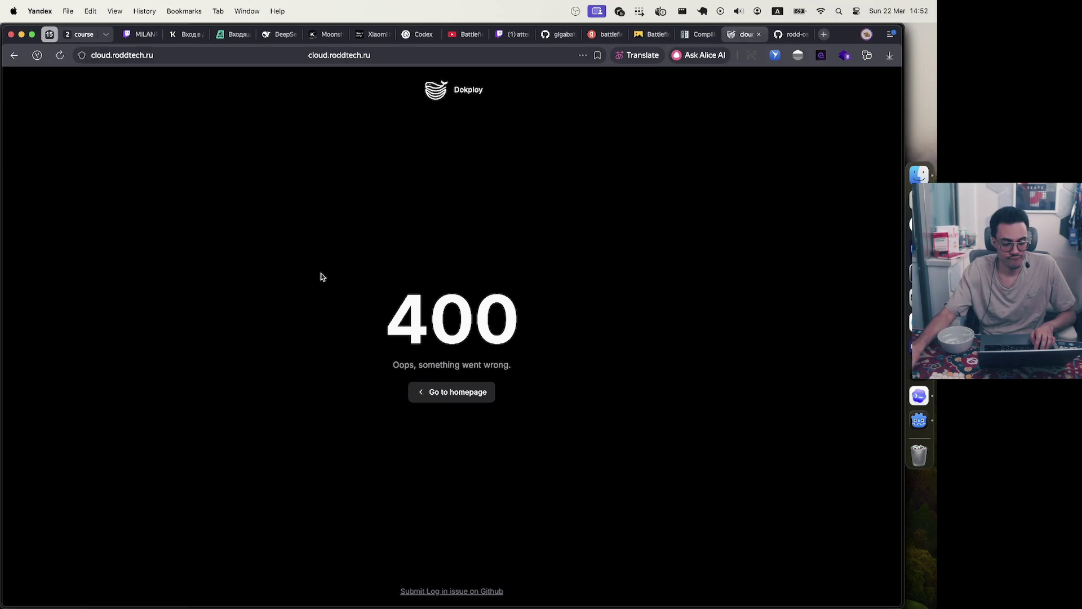
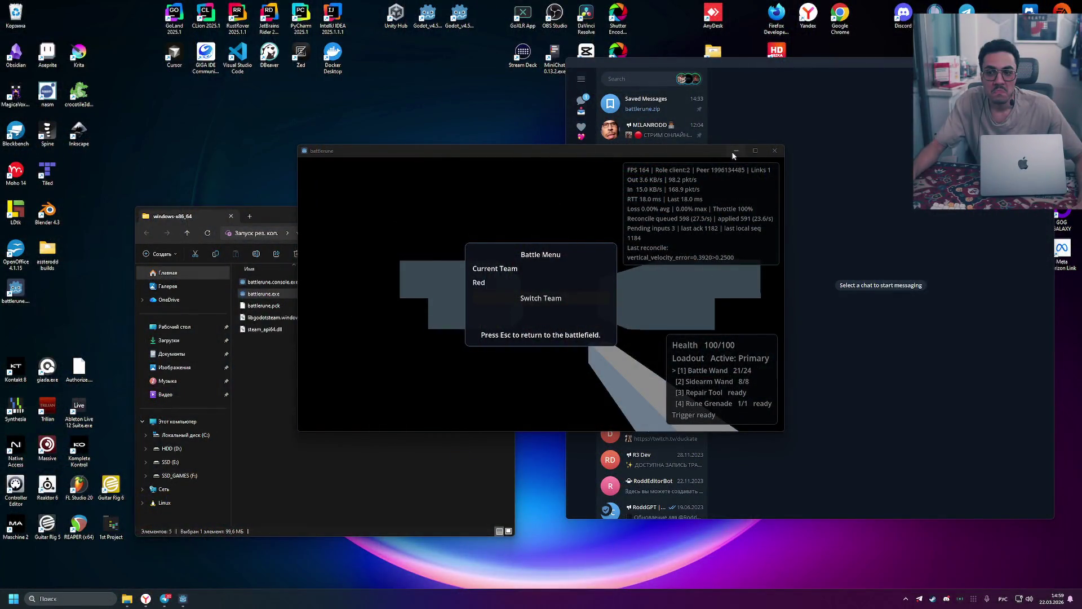
# Resume play, board the Arcane Turtle Tank as driver and fire its Arcane Cannon twice
pyautogui.press('Escape')
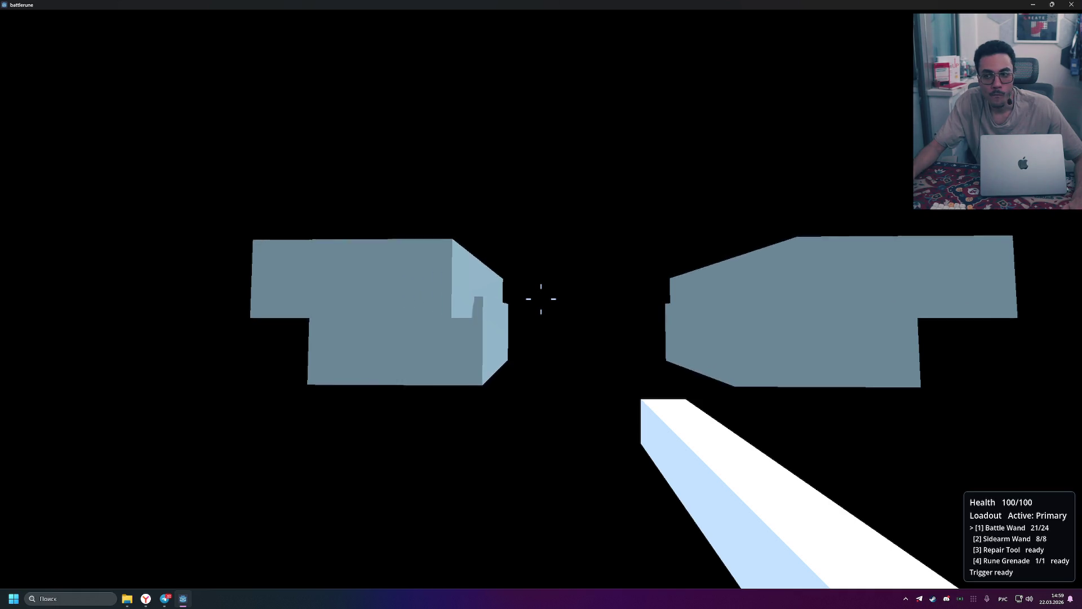
pyautogui.press('w')
pyautogui.press('w')
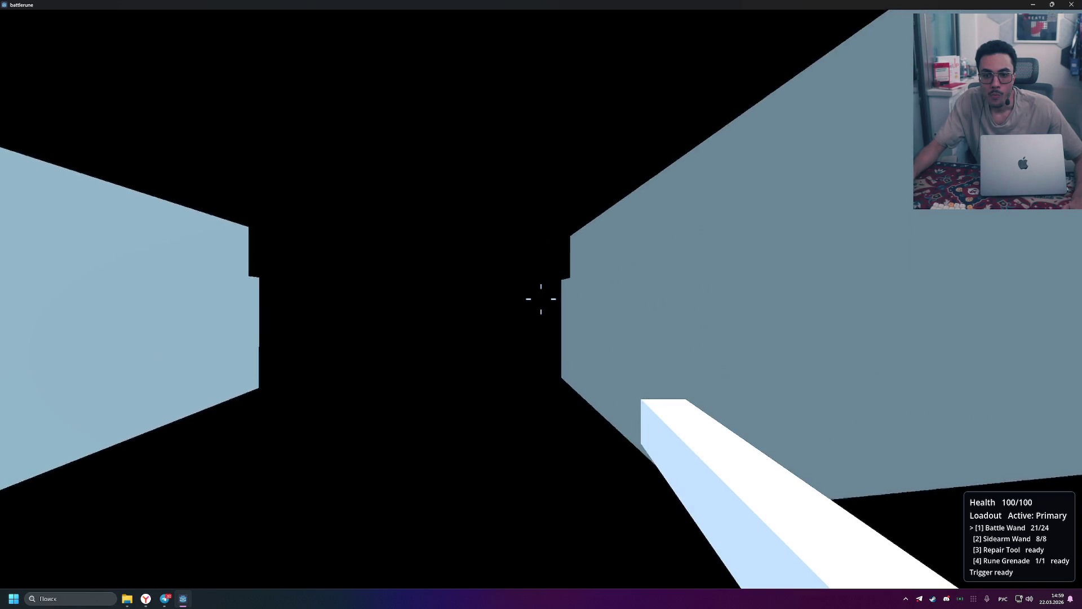
pyautogui.press('e')
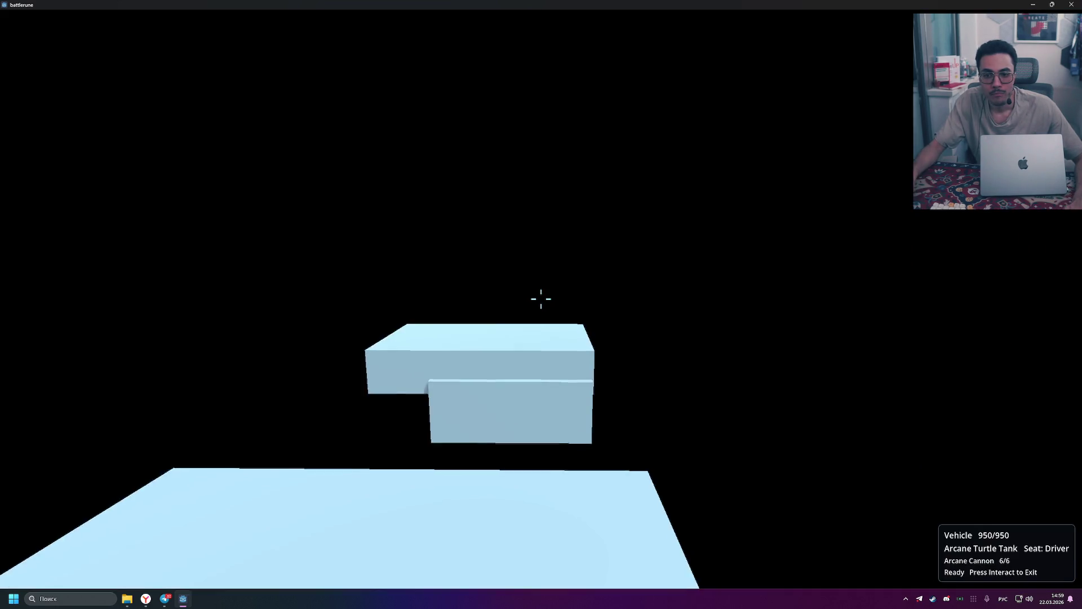
pyautogui.click(541, 299)
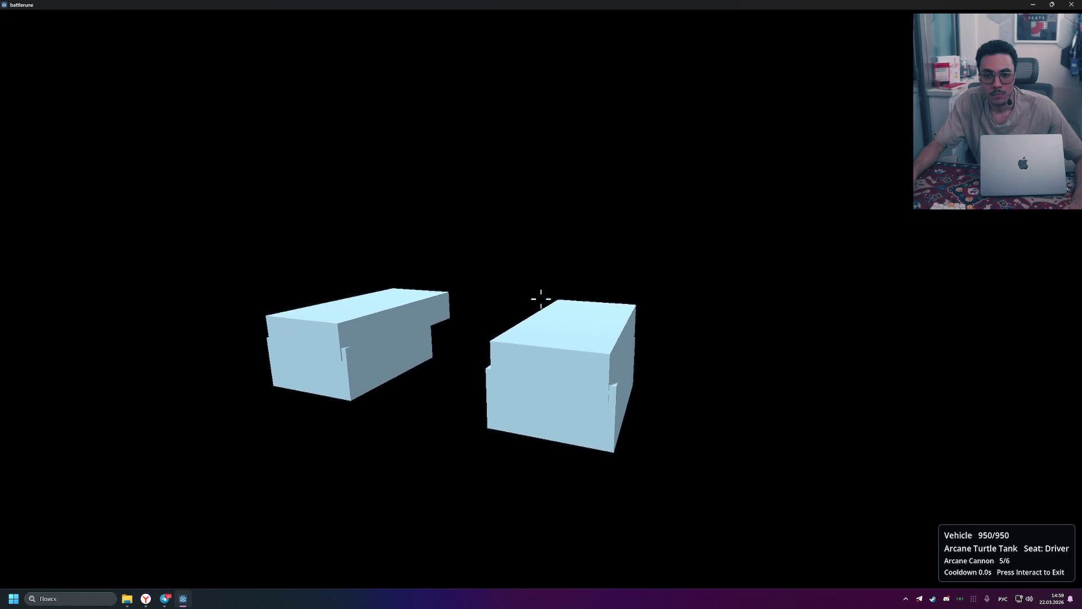
pyautogui.press('d')
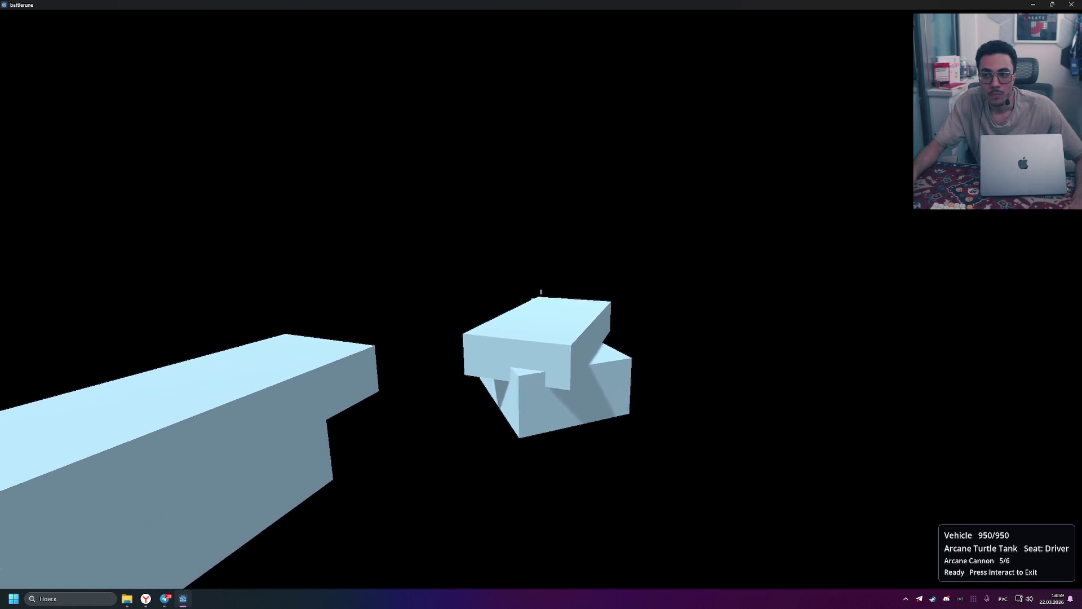
pyautogui.press('d')
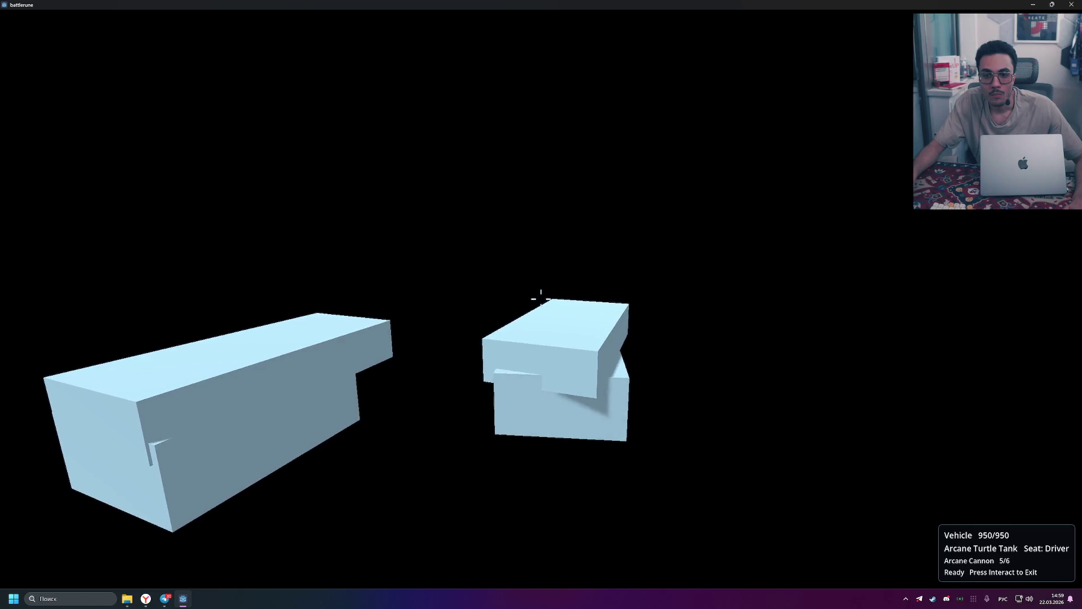
pyautogui.click(541, 299)
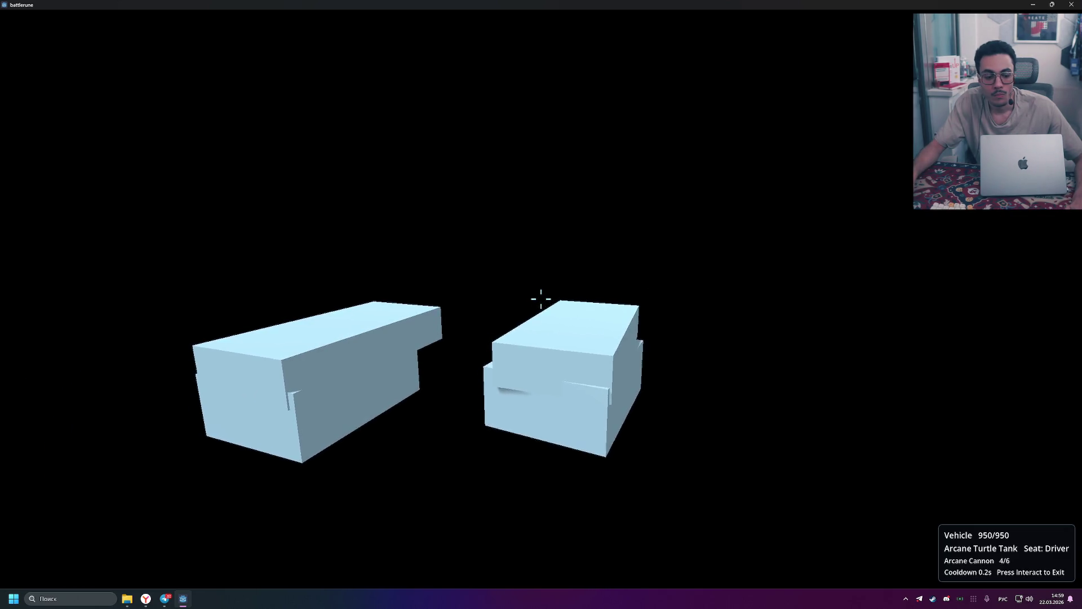
# Switch to the tank's gunner seat and empty the Arcane Turret at the blocks
pyautogui.press('2')
pyautogui.click(541, 299)
pyautogui.click(541, 299)
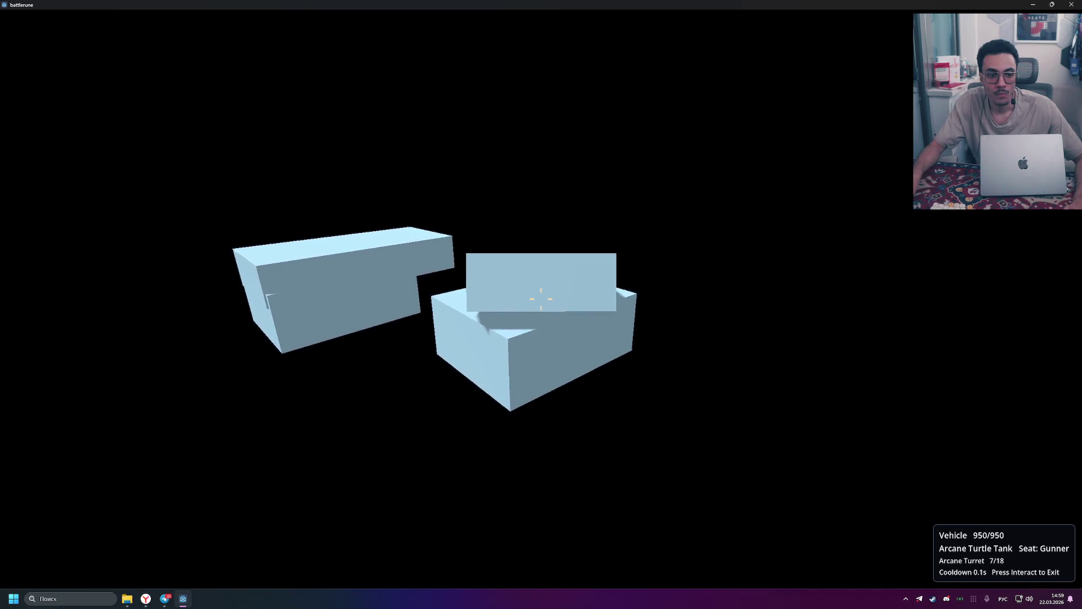
pyautogui.click(541, 298)
pyautogui.click(541, 298)
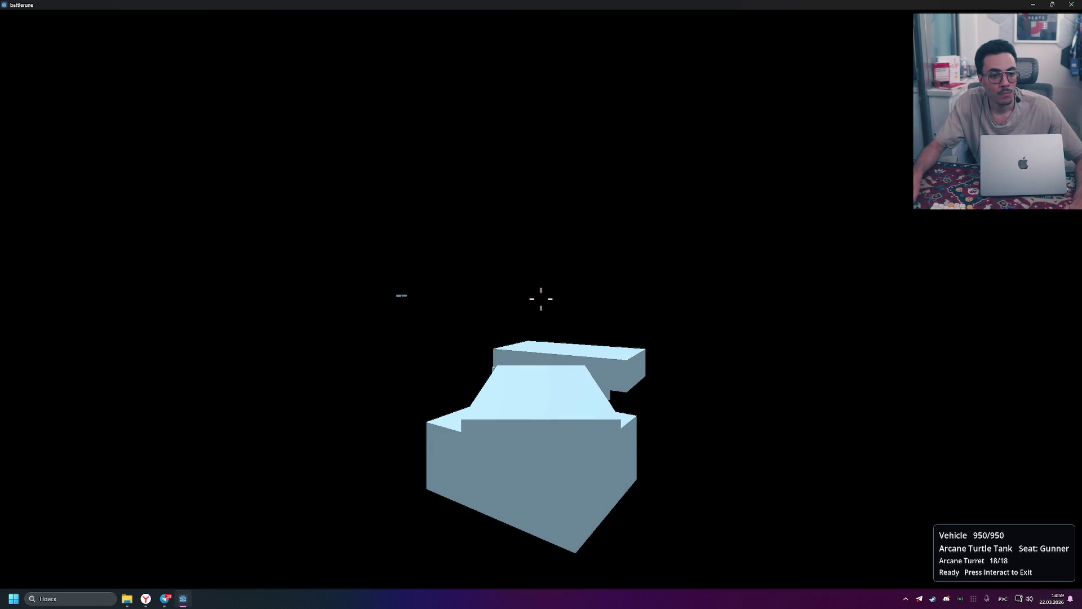
# Quit battlerune from the battle menu by closing its window
pyautogui.press('Escape')
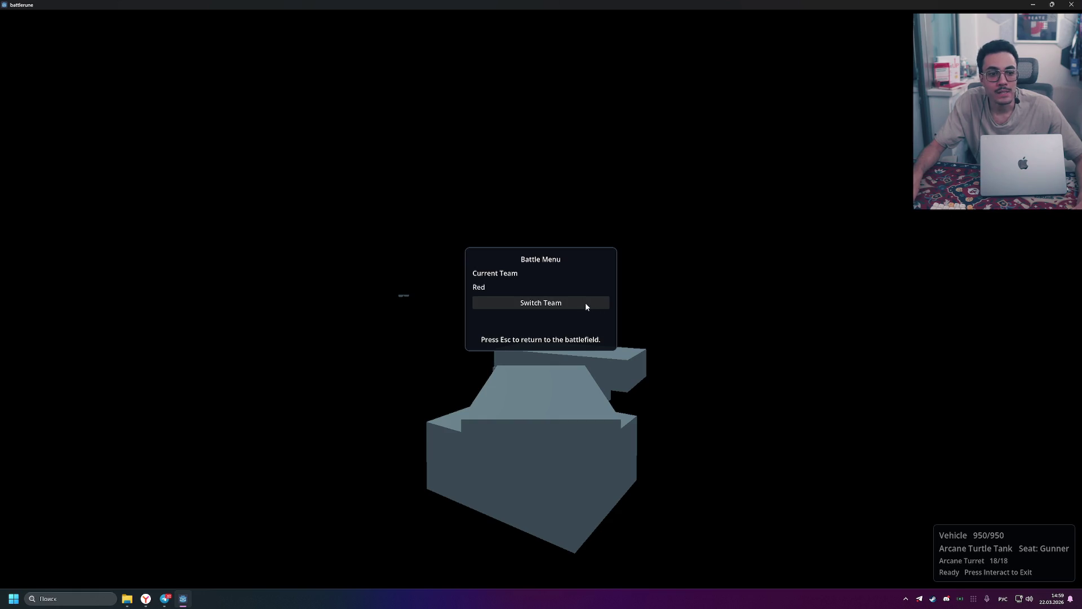
pyautogui.press('Escape')
pyautogui.press('Escape')
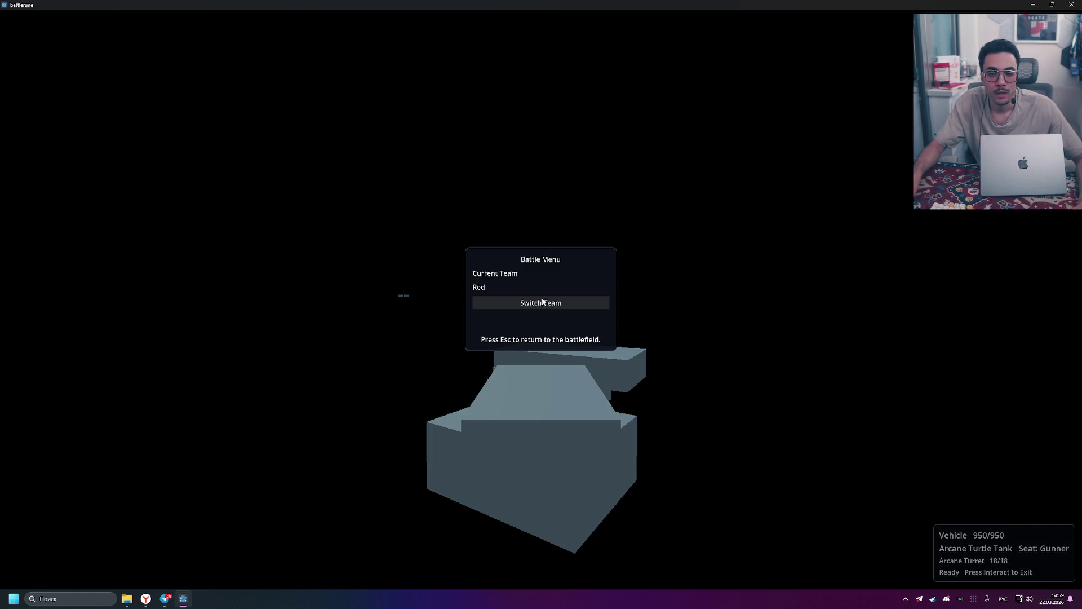
pyautogui.click(1072, 4)
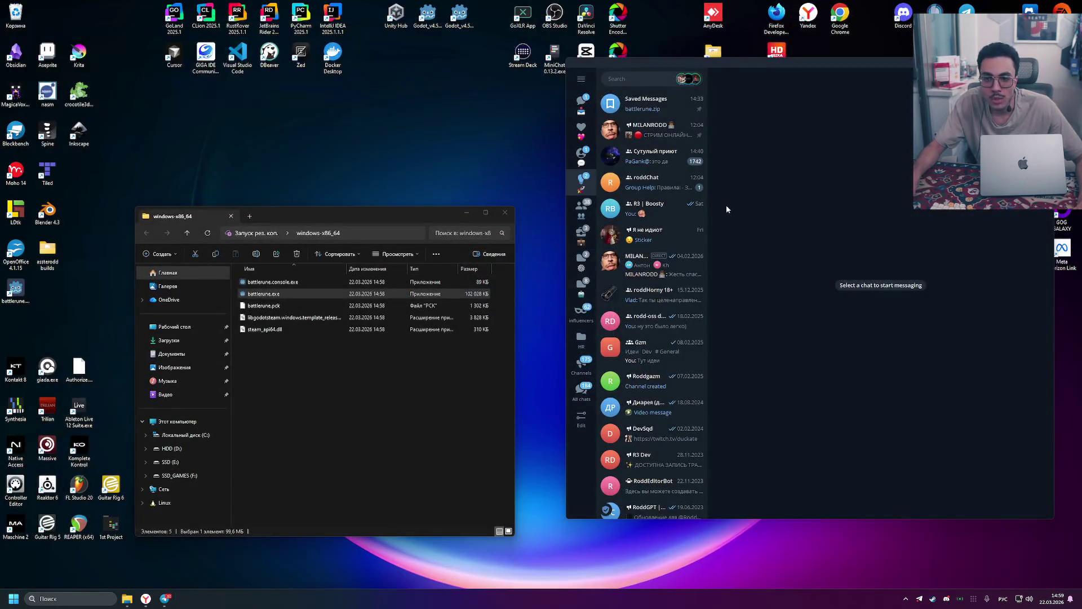
# Reopen the windows-x86_64 folder and run battlerune.console.exe past the security warning
pyautogui.click(404, 361)
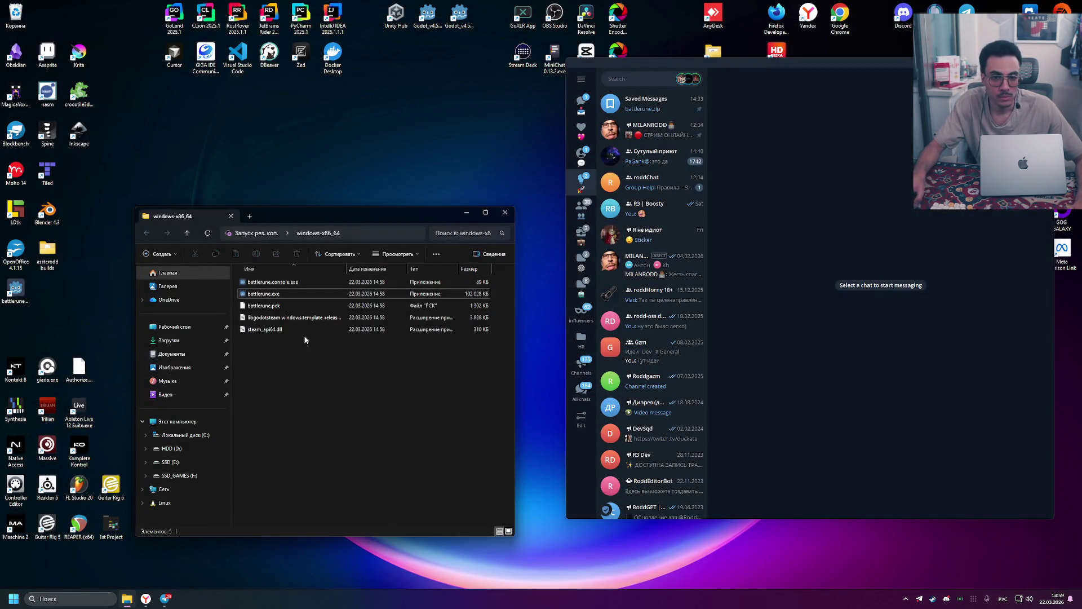
pyautogui.click(293, 305)
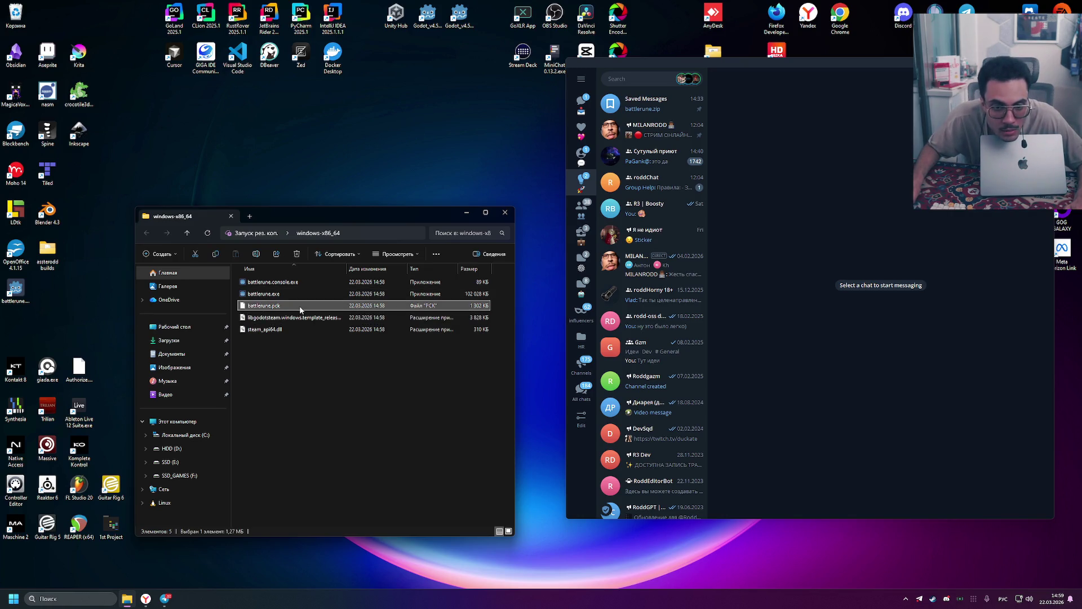
pyautogui.moveTo(342, 216); pyautogui.dragTo(355, 216)
pyautogui.hotkey('ctrl', 'w')
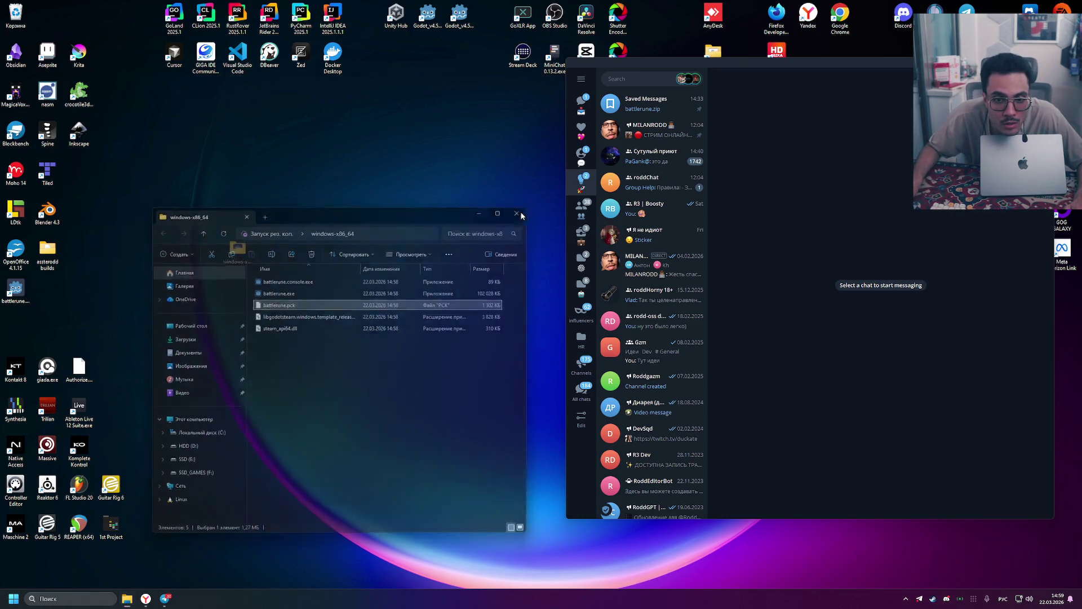
pyautogui.doubleClick(241, 257)
pyautogui.moveTo(361, 384); pyautogui.dragTo(254, 273)
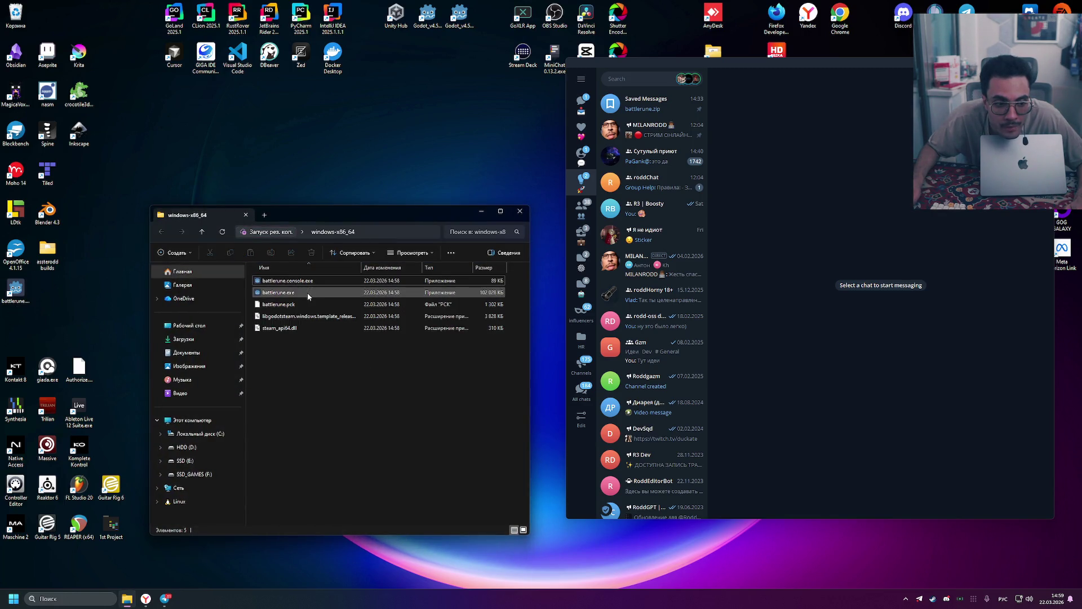
pyautogui.click(320, 306)
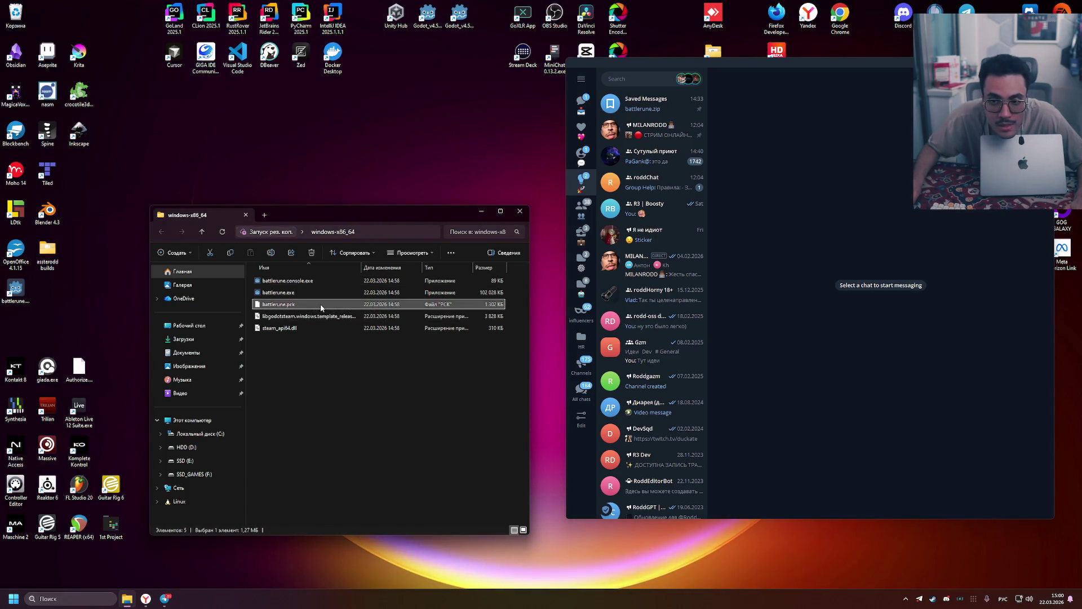
pyautogui.click(349, 365)
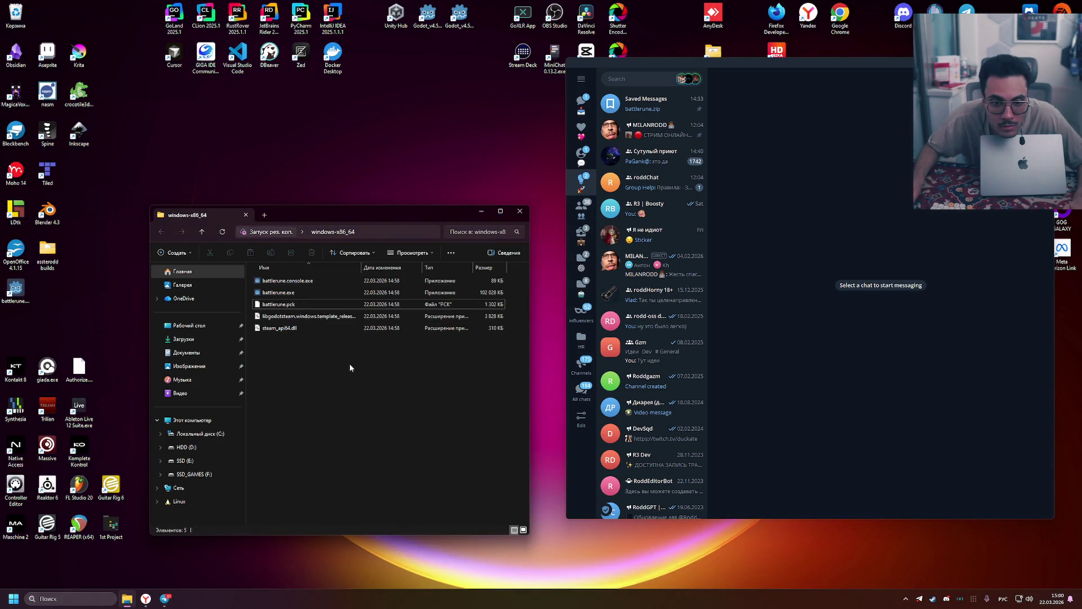
pyautogui.doubleClick(323, 280)
pyautogui.press('Return')
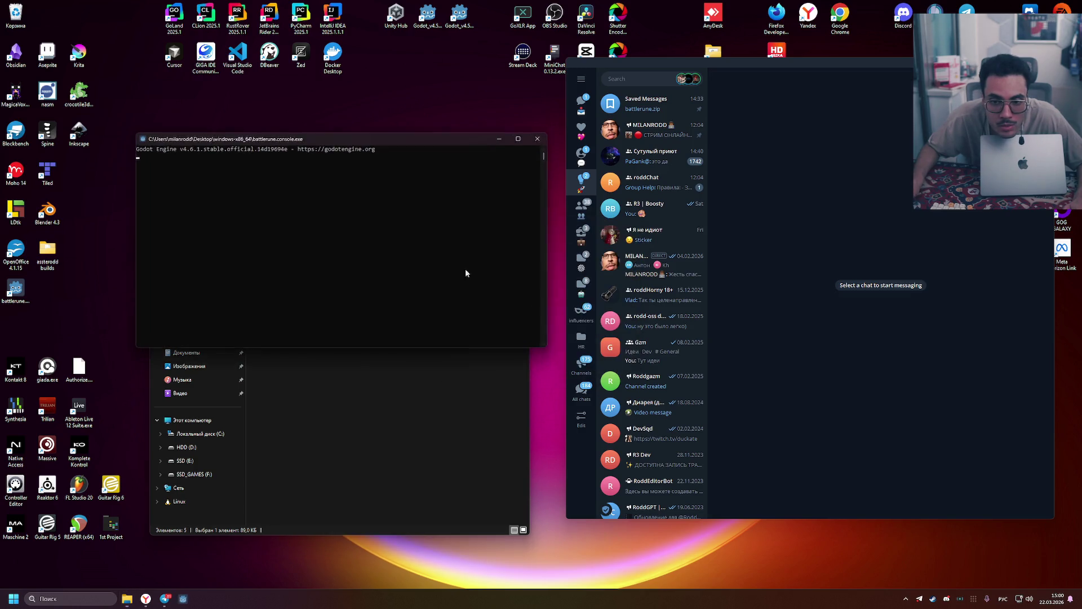
pyautogui.press('Escape')
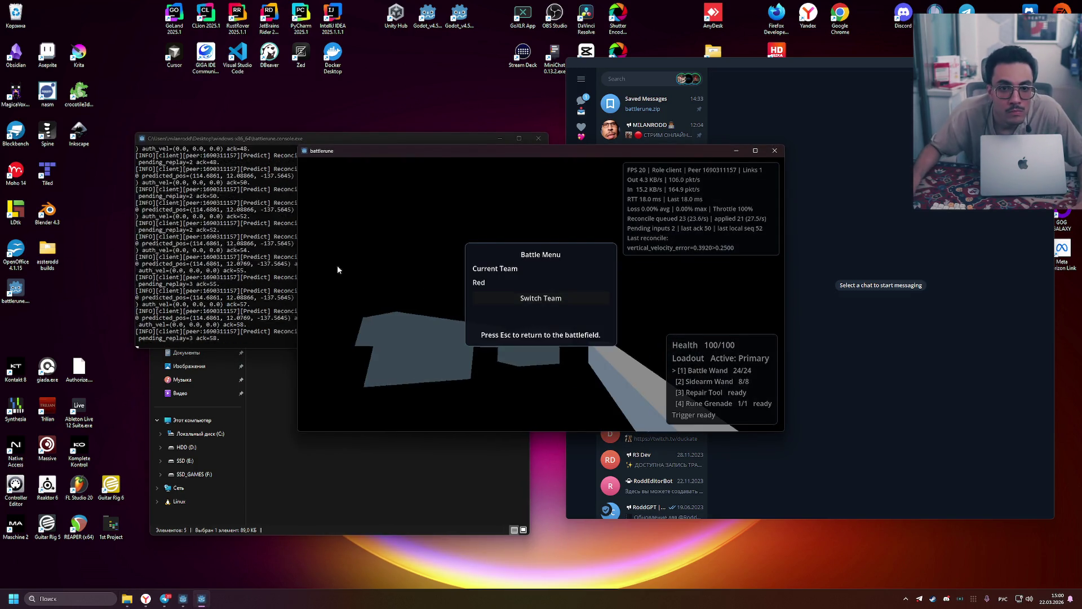
# Bring the battlerune console log forward and scroll it up to the startup output
pyautogui.click(338, 138)
pyautogui.moveTo(544, 338); pyautogui.dragTo(545, 149)
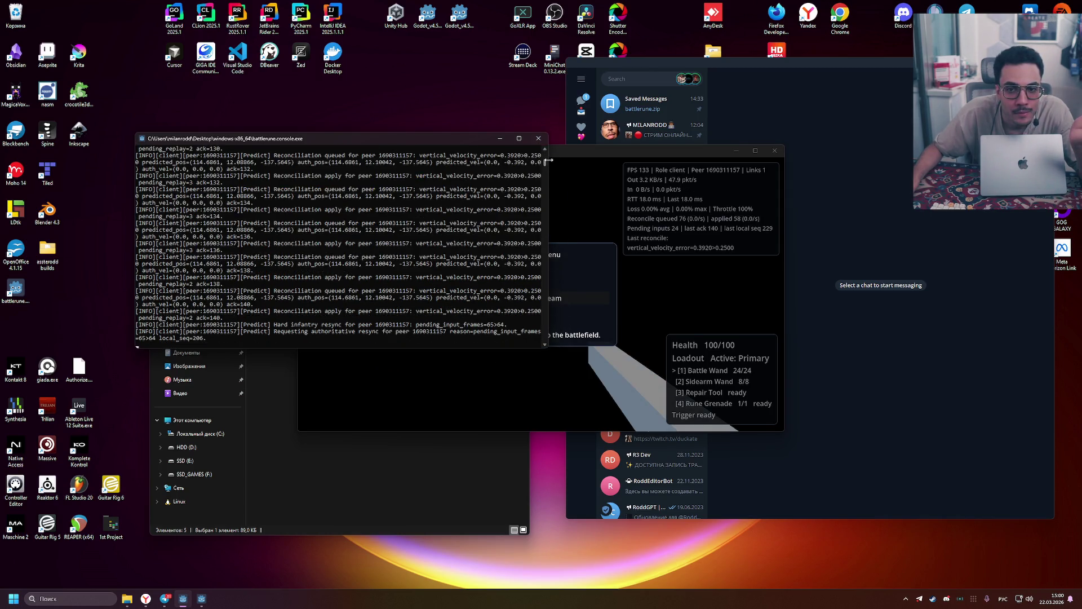
pyautogui.moveTo(545, 162); pyautogui.dragTo(545, 156)
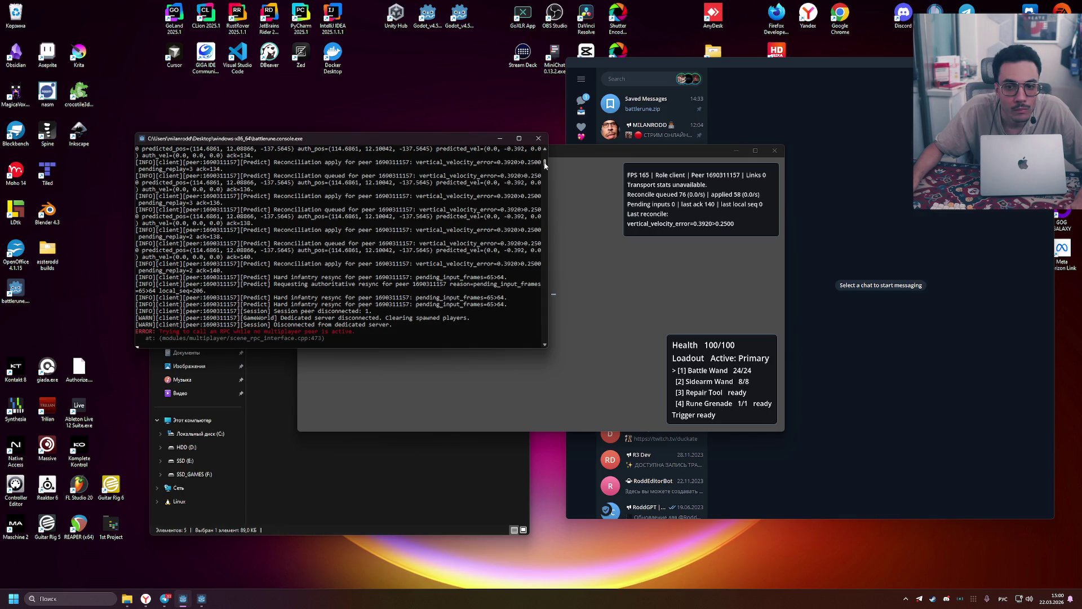
pyautogui.moveTo(545, 165); pyautogui.dragTo(543, 151)
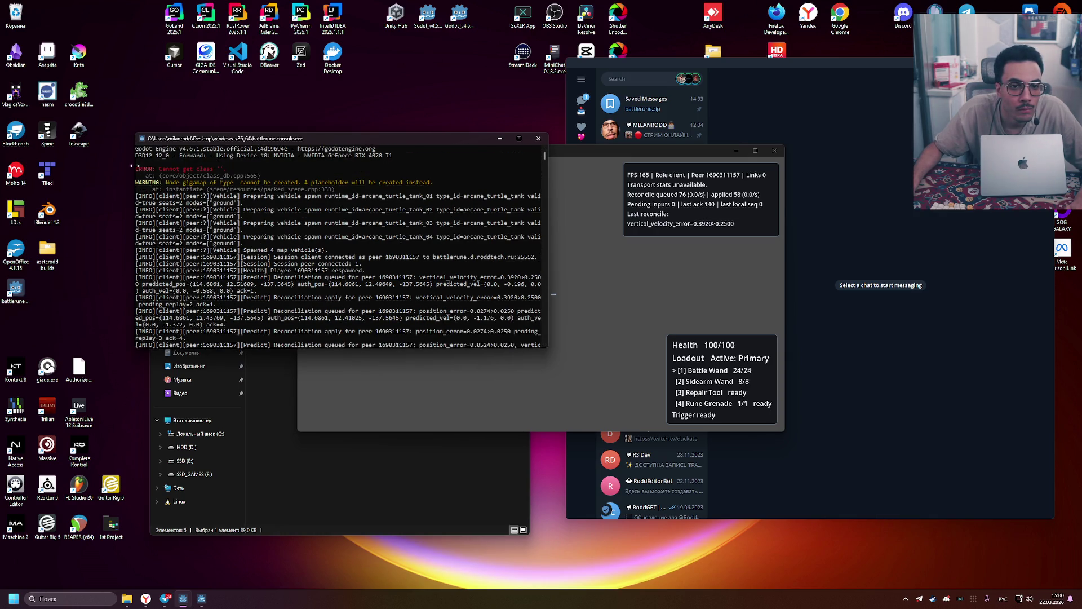
# Copy the log lines from the Godot Engine header through the gigamap placeholder warning
pyautogui.moveTo(137, 168)
pyautogui.mouseDown()
pyautogui.moveTo(445, 176)
pyautogui.moveTo(335, 192)
pyautogui.mouseUp()
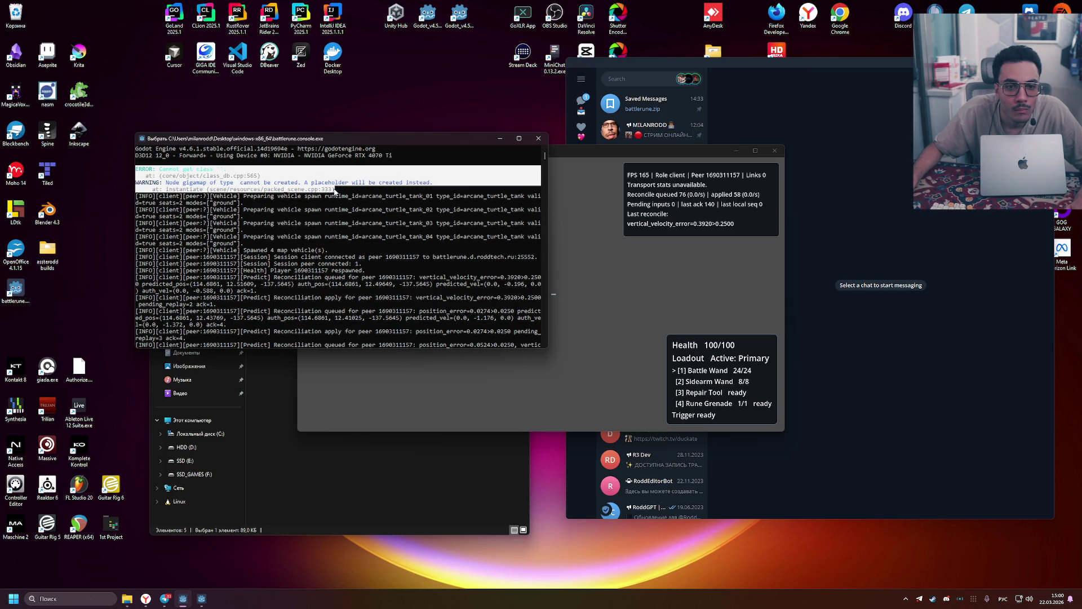
pyautogui.moveTo(336, 192); pyautogui.dragTo(111, 147)
pyautogui.hotkey('ctrl', 'c')
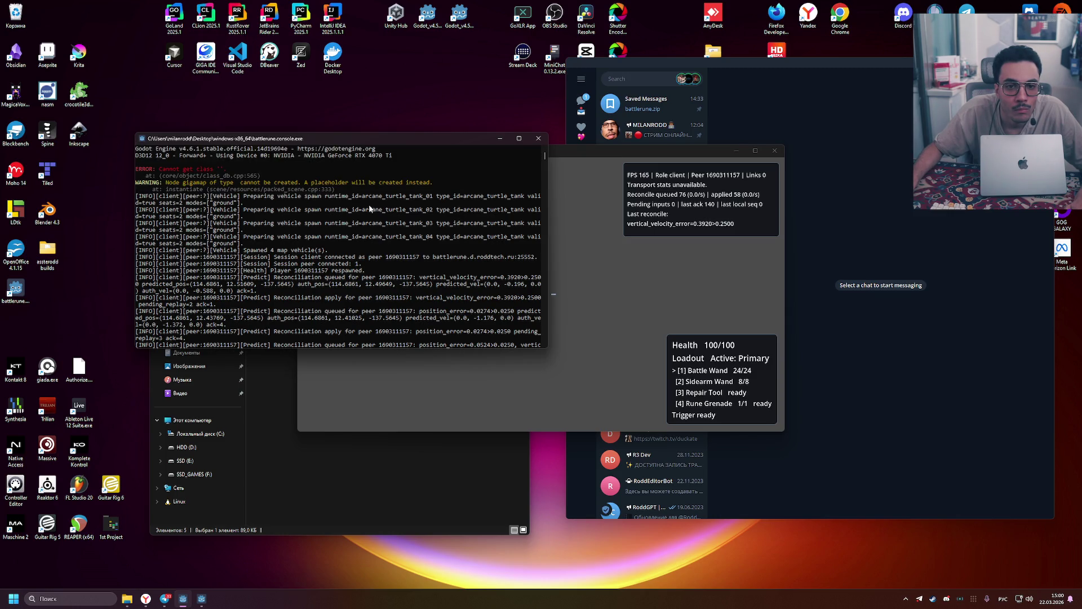
pyautogui.moveTo(335, 193); pyautogui.dragTo(120, 149)
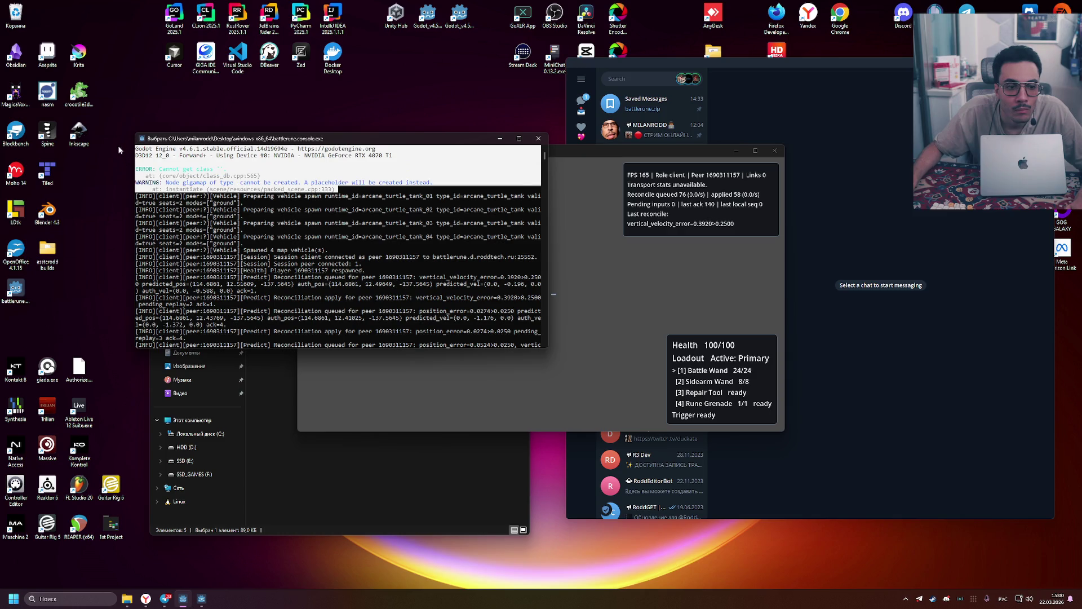
pyautogui.hotkey('ctrl', 'c')
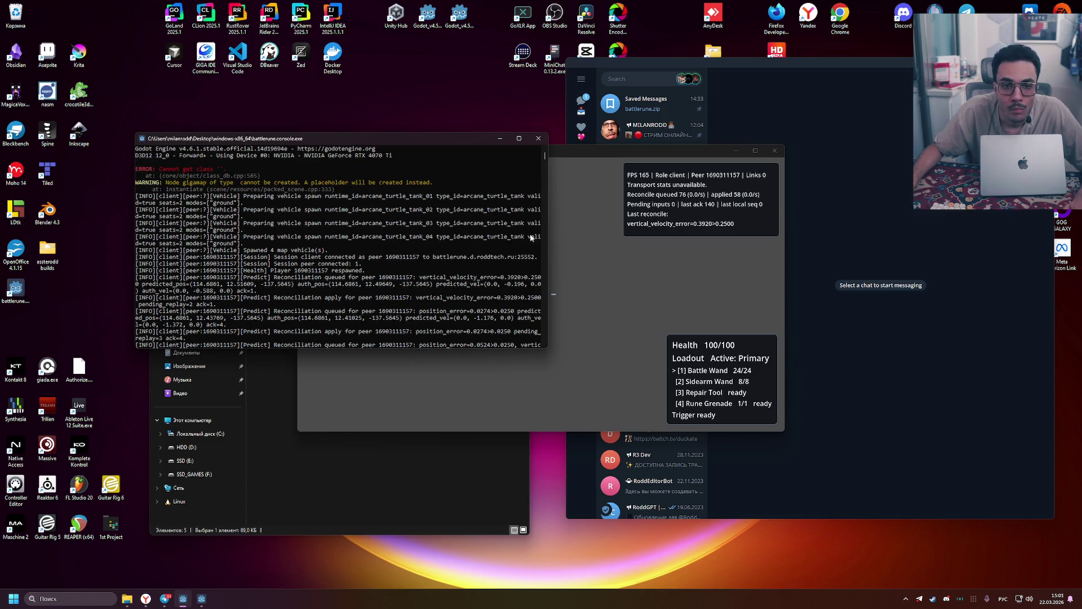
pyautogui.click(862, 145)
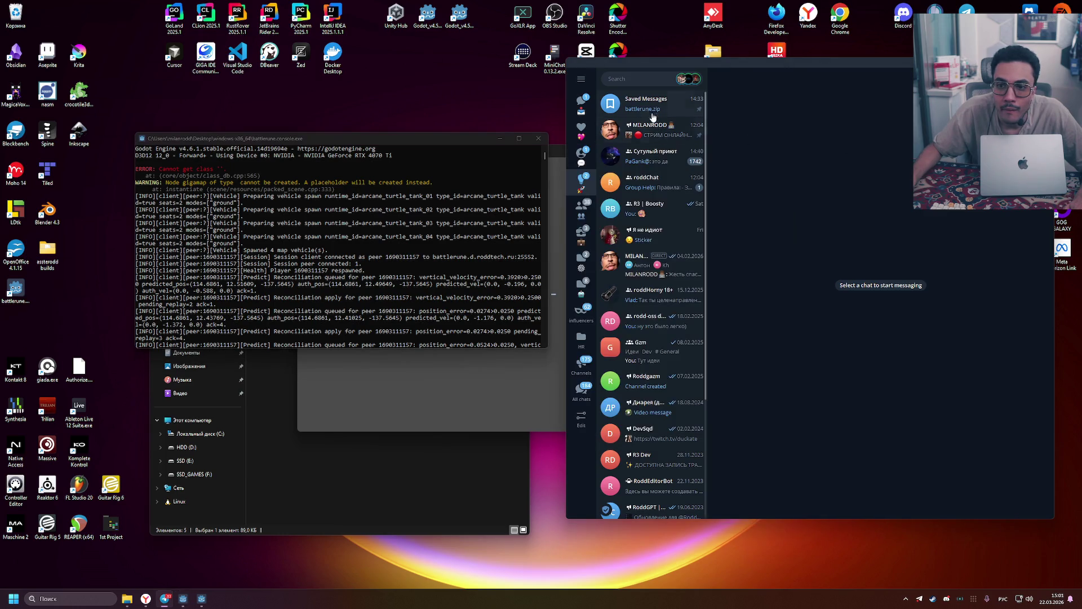
# Post the copied Godot log to Saved Messages wrapped in a ``` code block
pyautogui.click(652, 109)
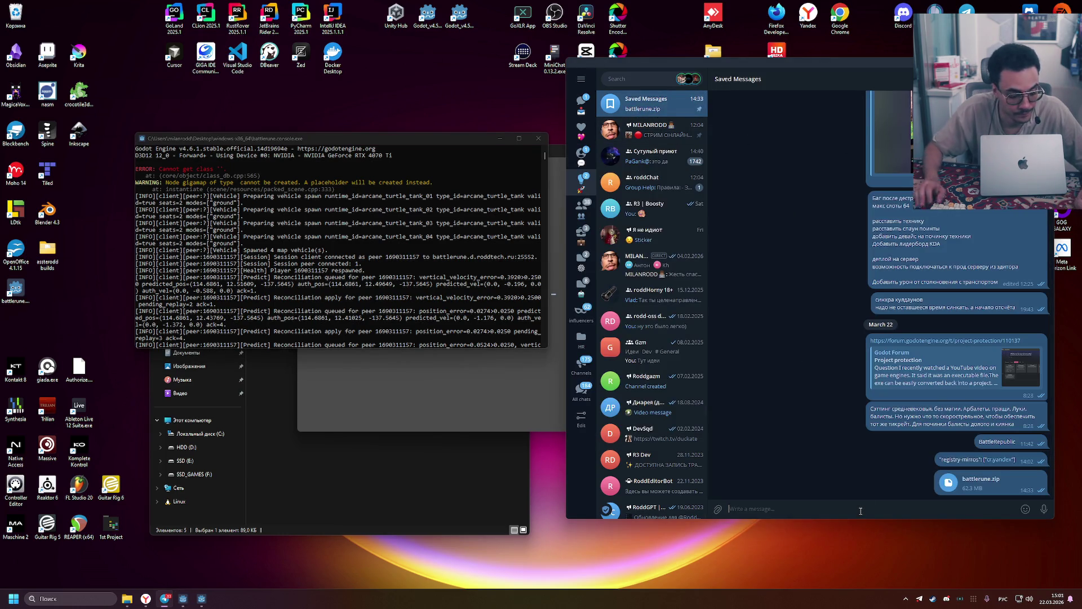
pyautogui.write('ё')
pyautogui.press('BackSpace')
pyautogui.hotkey('alt', 'shift')
pyautogui.write('```')
pyautogui.hotkey('shift', 'Return')
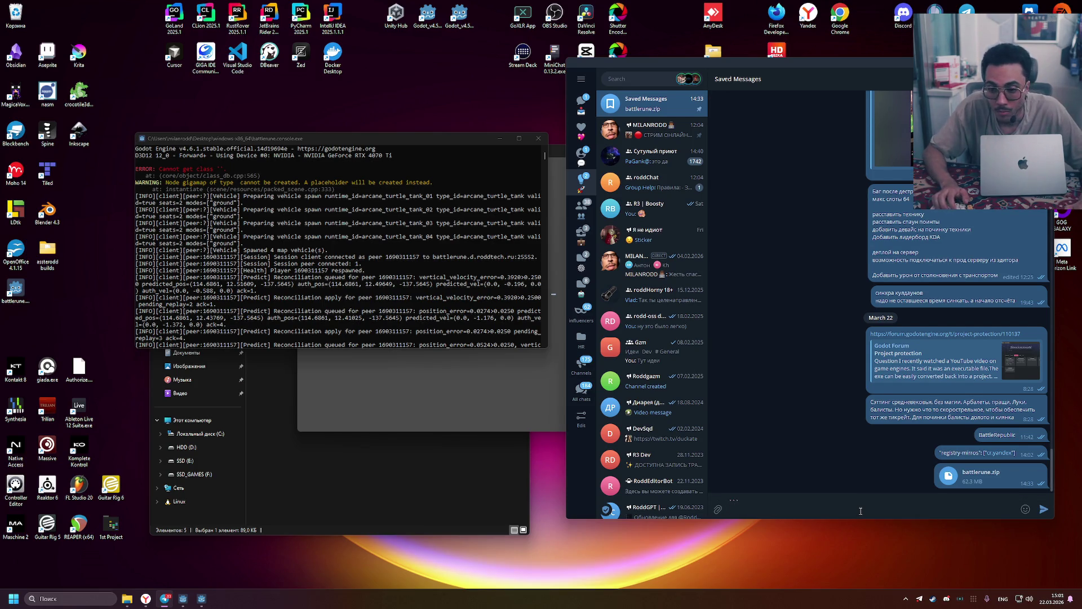
pyautogui.hotkey('ctrl', 'v')
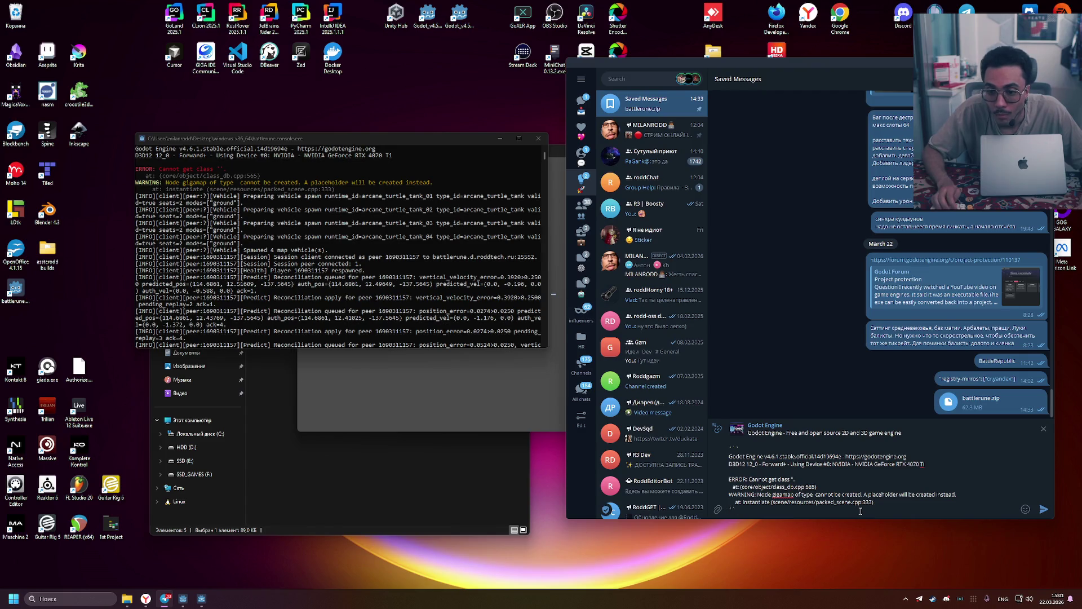
pyautogui.press('Return')
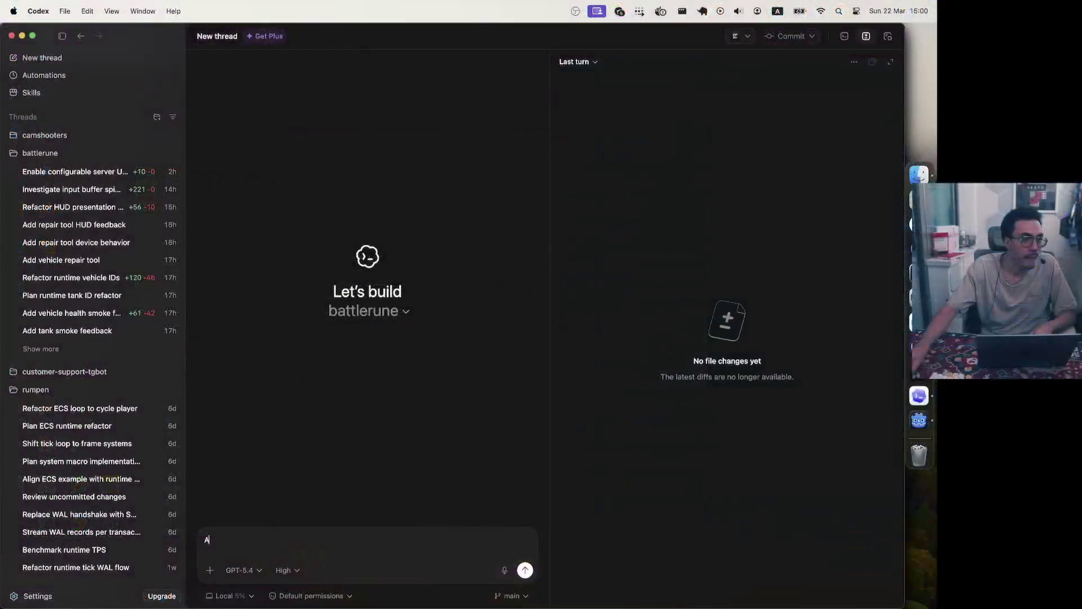
# Tell Codex every export preset fails and paste the Godot error log copied from Telegram
pyautogui.write('fte')
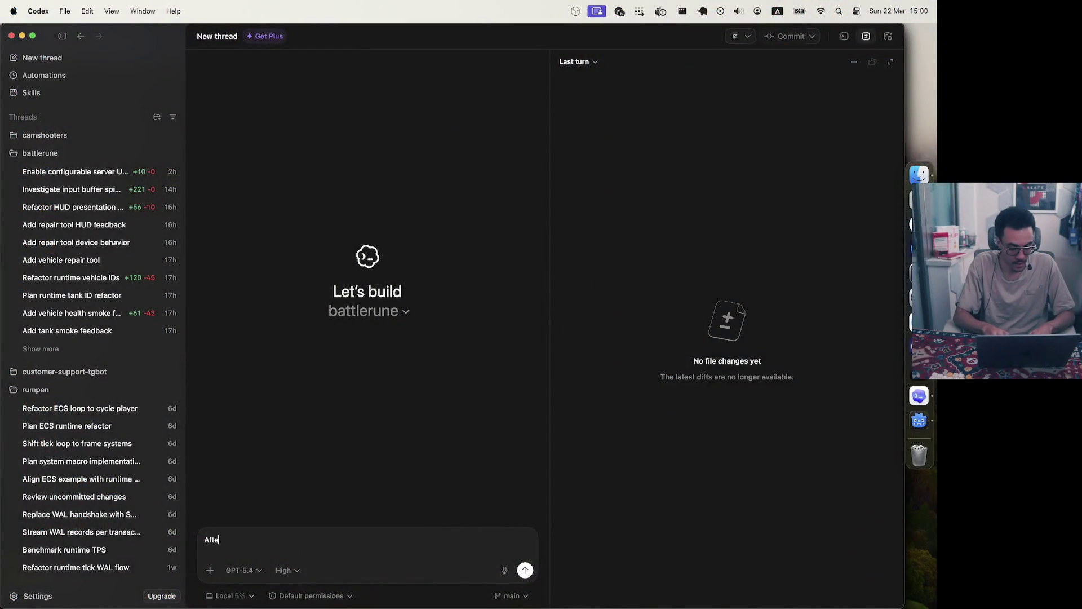
pyautogui.write('r i export t')
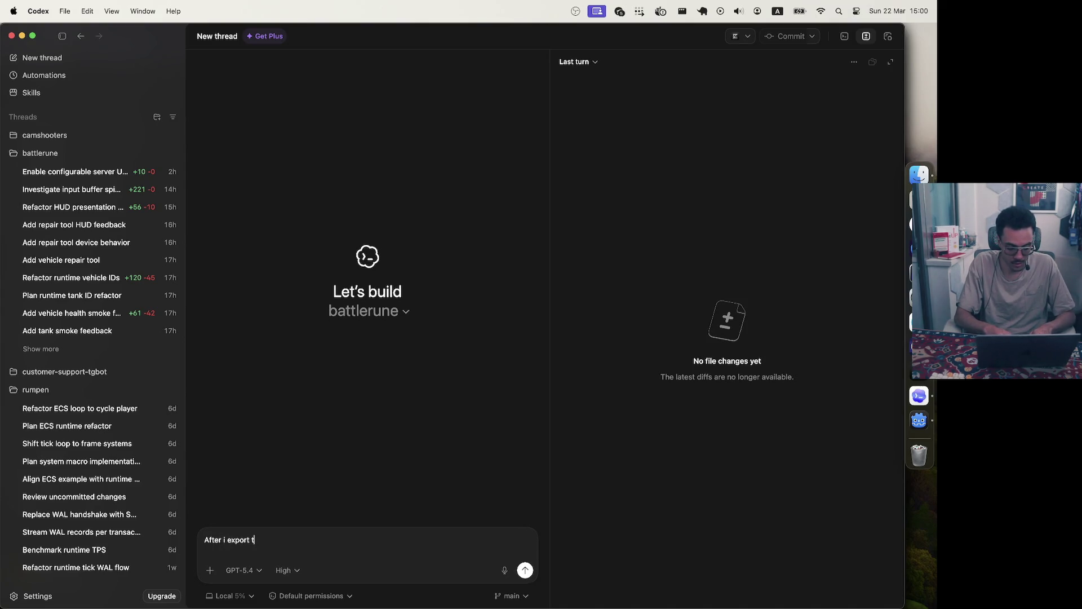
pyautogui.press('BackSpace')
pyautogui.write('project')
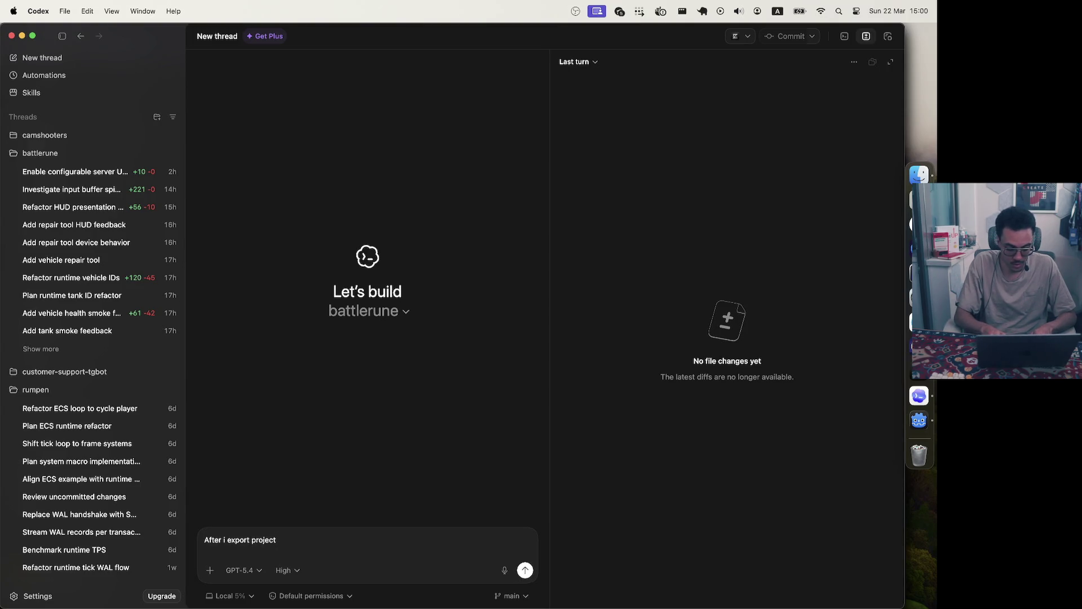
pyautogui.write(' for any ')
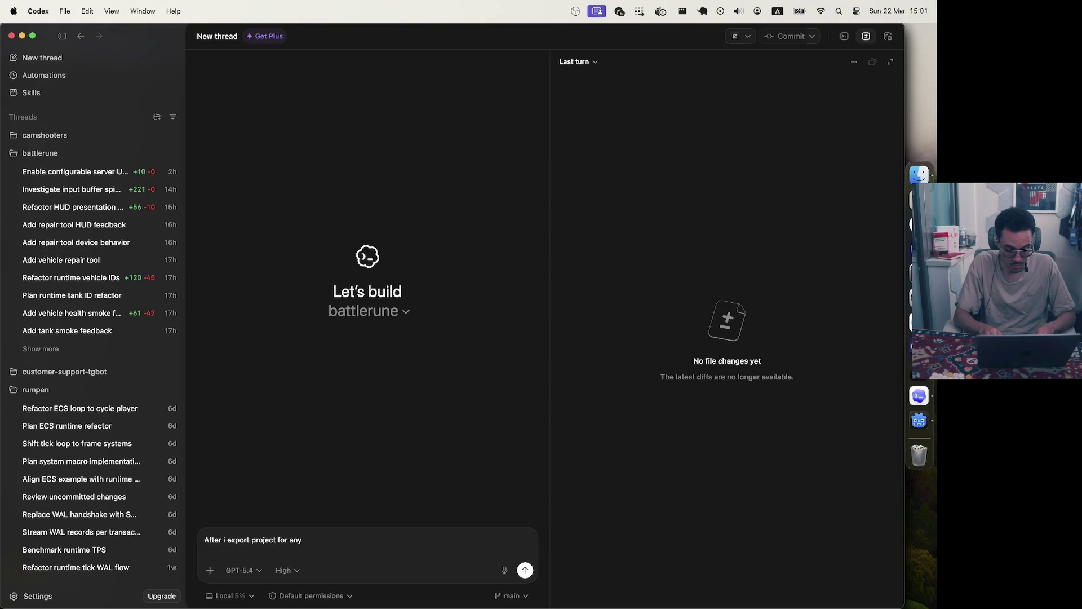
pyautogui.write('export pres')
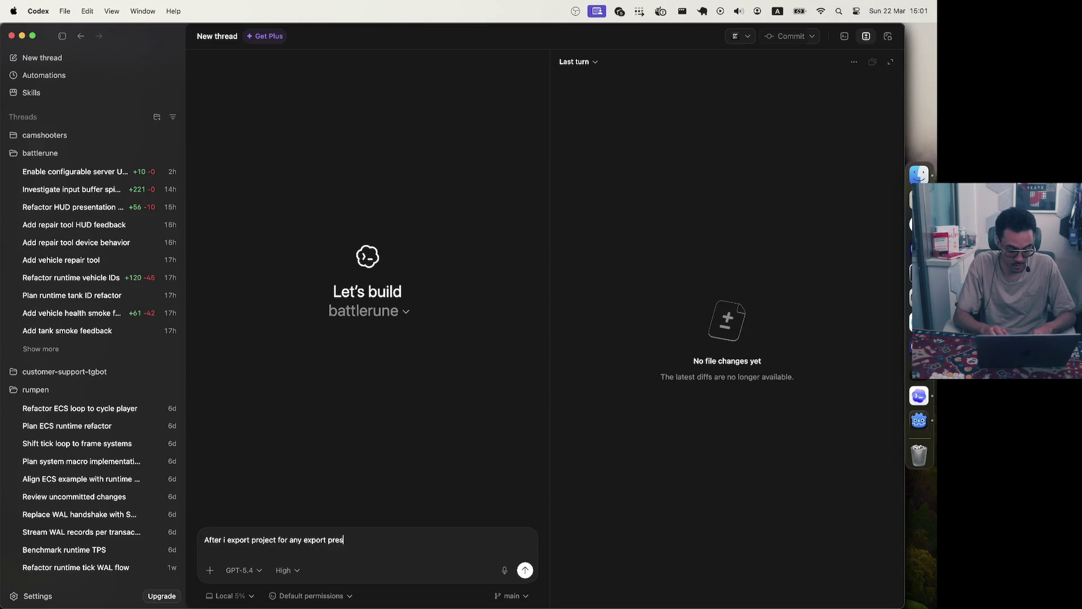
pyautogui.write('et ')
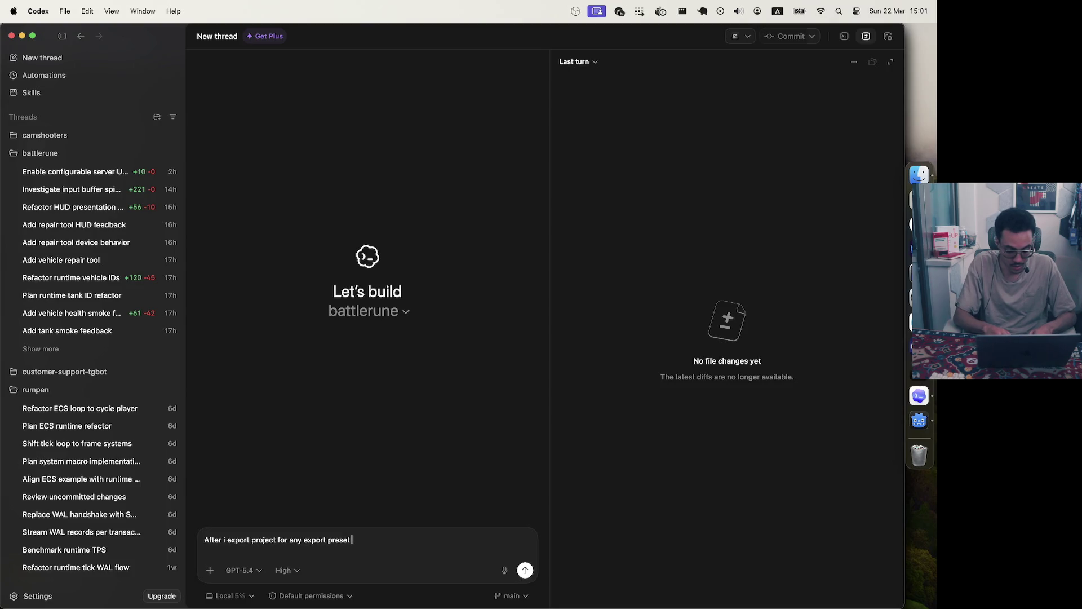
pyautogui.write('i got this')
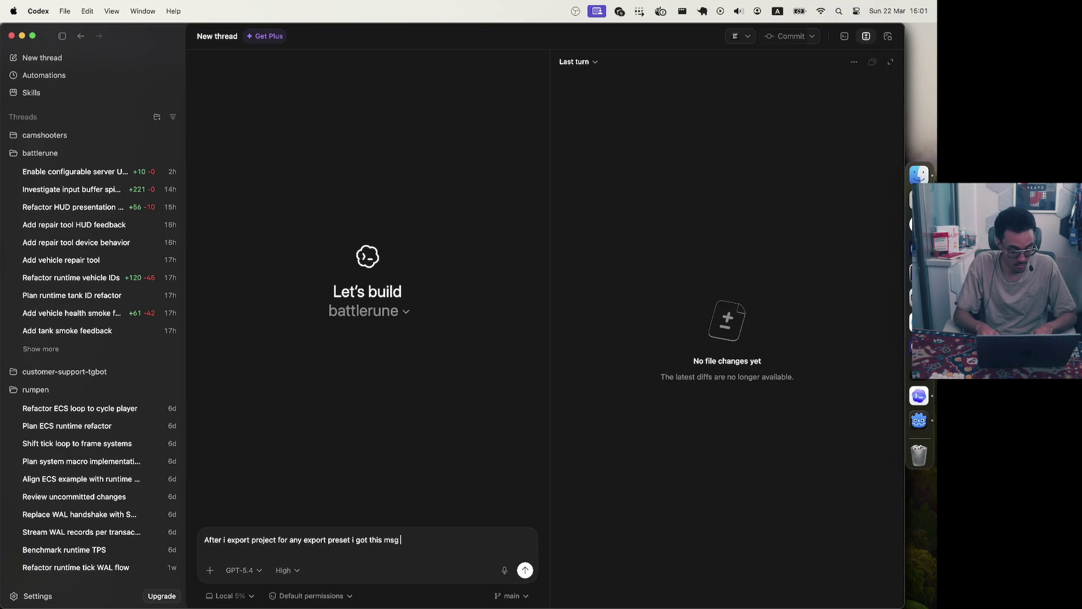
pyautogui.write(' err')
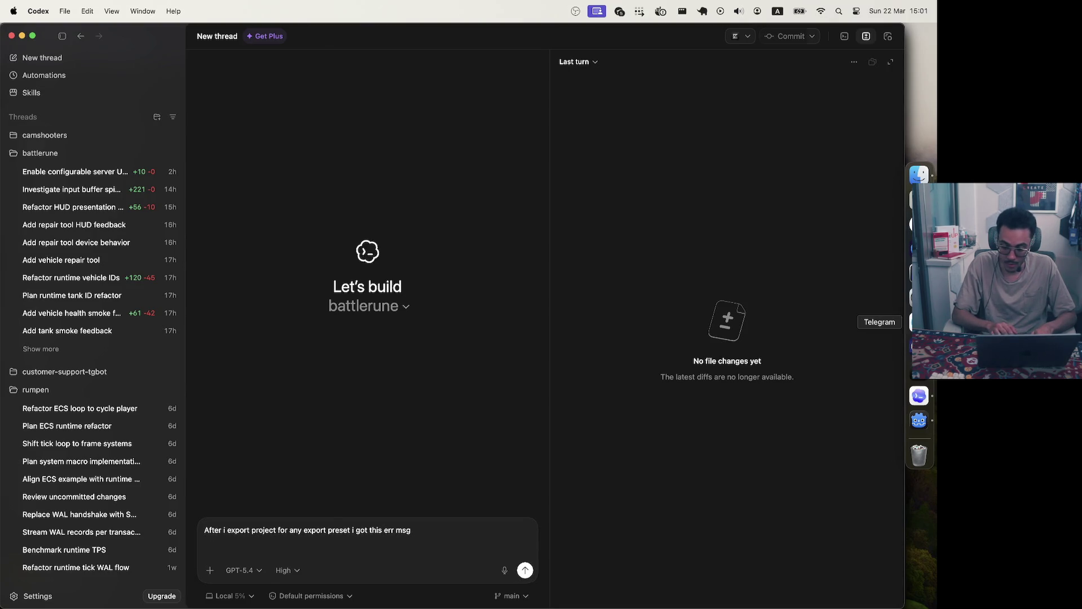
pyautogui.click(919, 322)
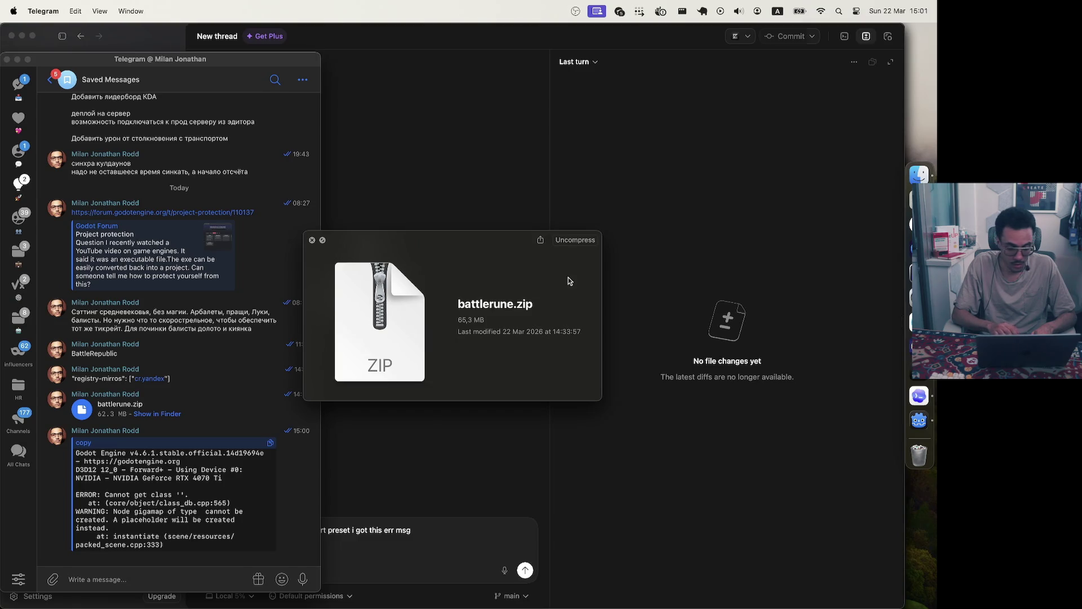
pyautogui.click(313, 241)
pyautogui.click(268, 443)
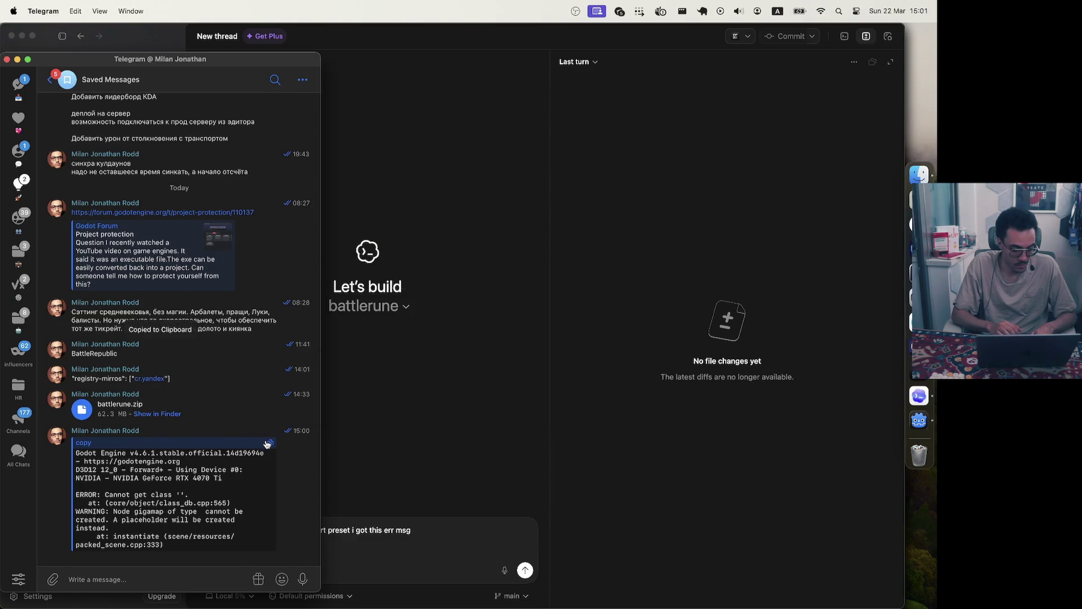
pyautogui.click(398, 575)
pyautogui.press('super+v')
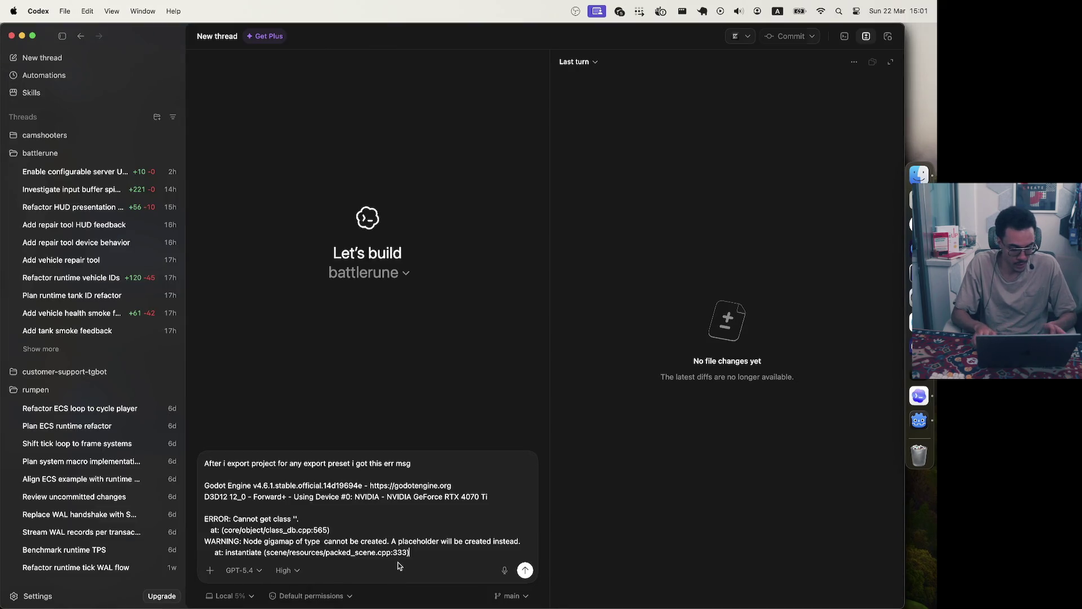
pyautogui.press('Return')
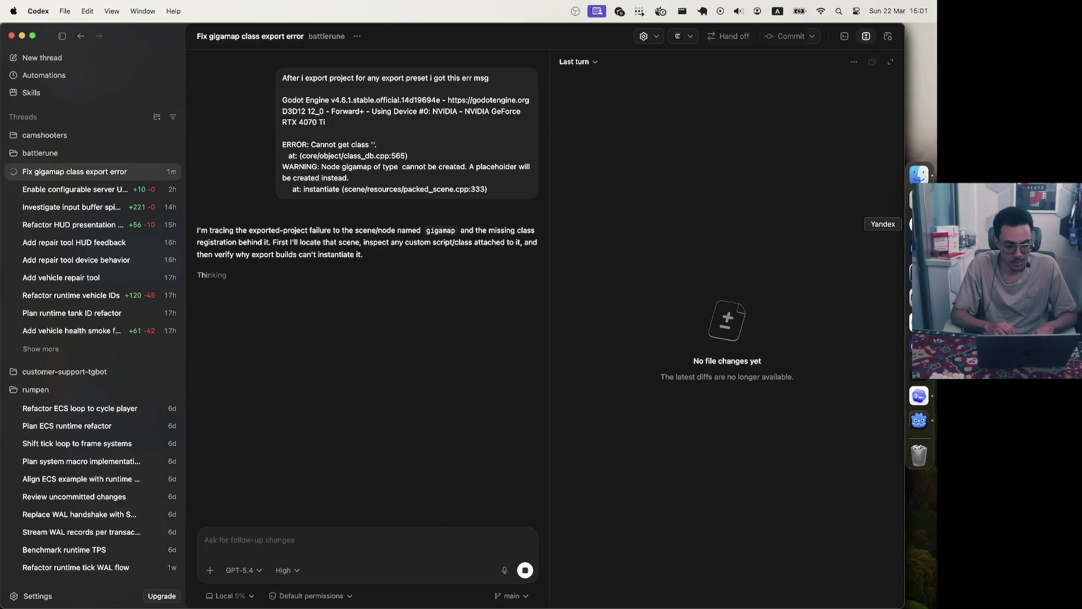
# Start a 'godot gltf' search in a new tab and check the GigaMaps files in Godot's models folder
pyautogui.click(910, 224)
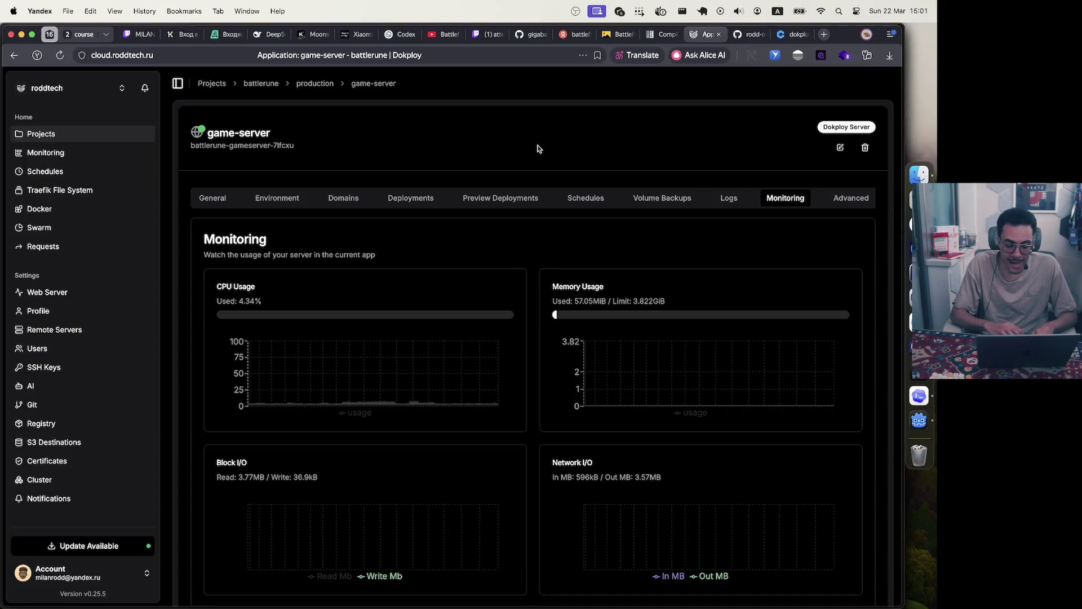
pyautogui.press('super+t')
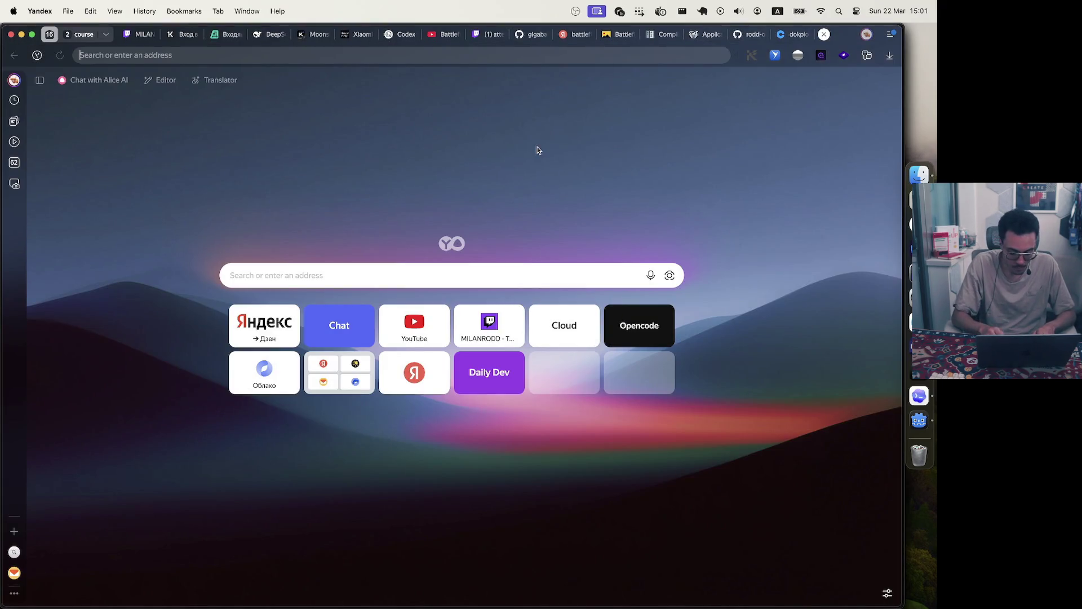
pyautogui.write('godotengine.or')
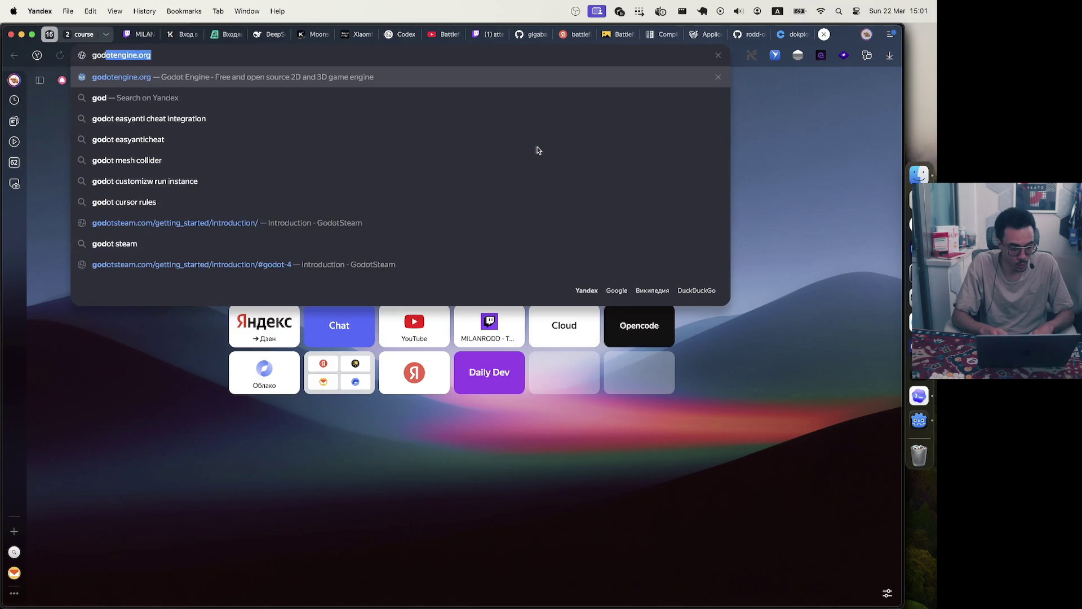
pyautogui.write(' gltb')
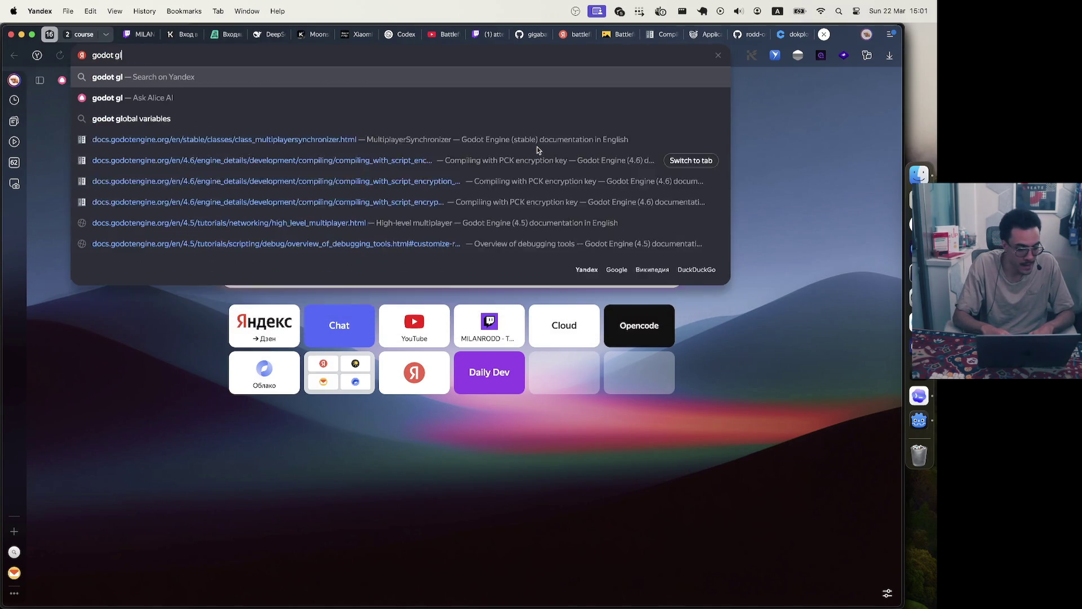
pyautogui.press('BackSpace')
pyautogui.press('BackSpace')
pyautogui.press('BackSpace')
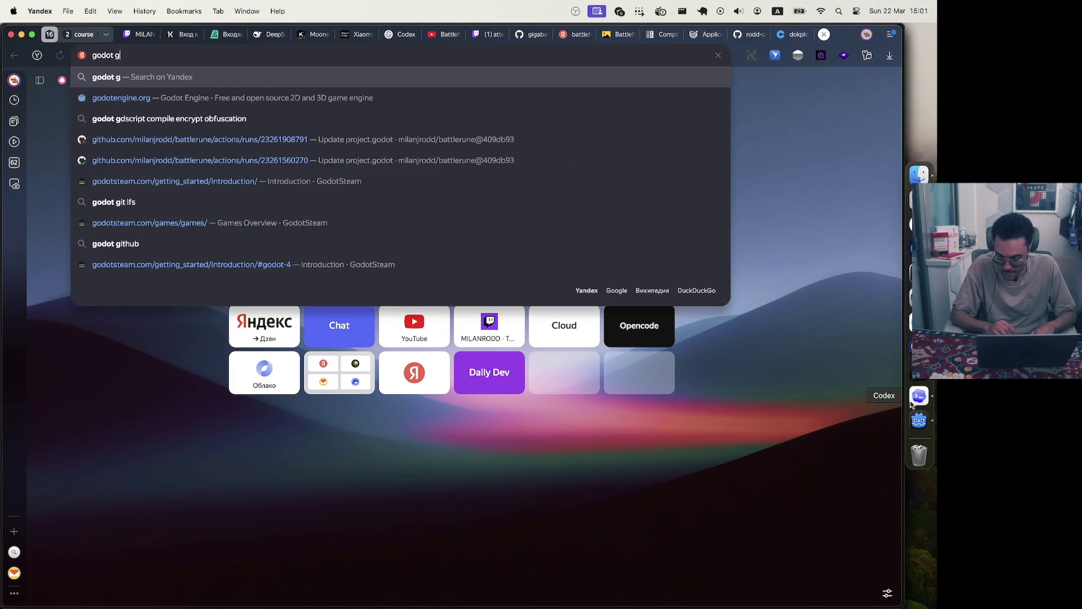
pyautogui.click(919, 420)
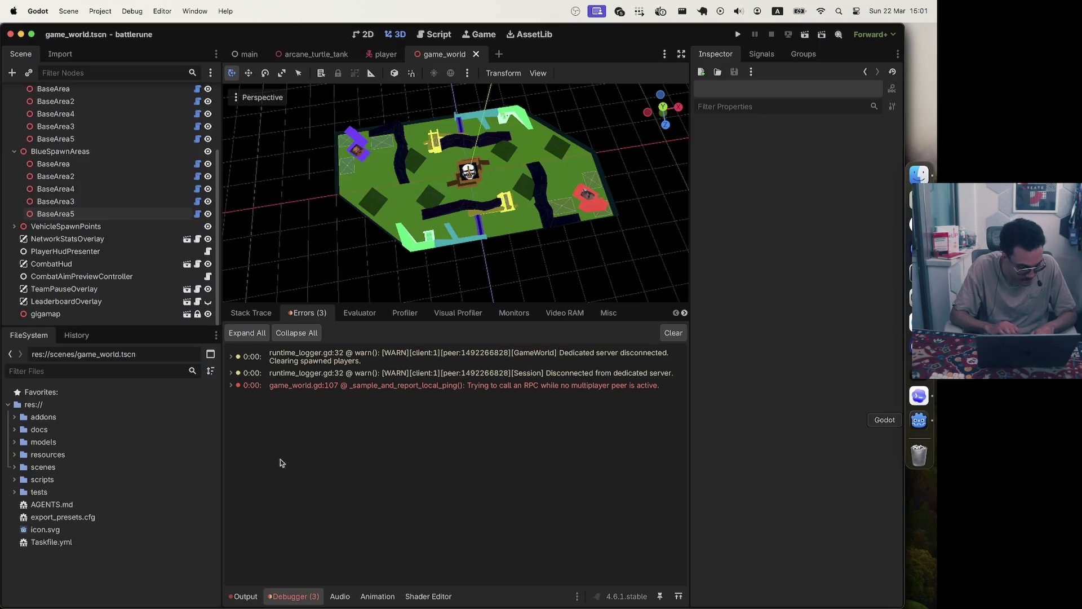
pyautogui.click(14, 442)
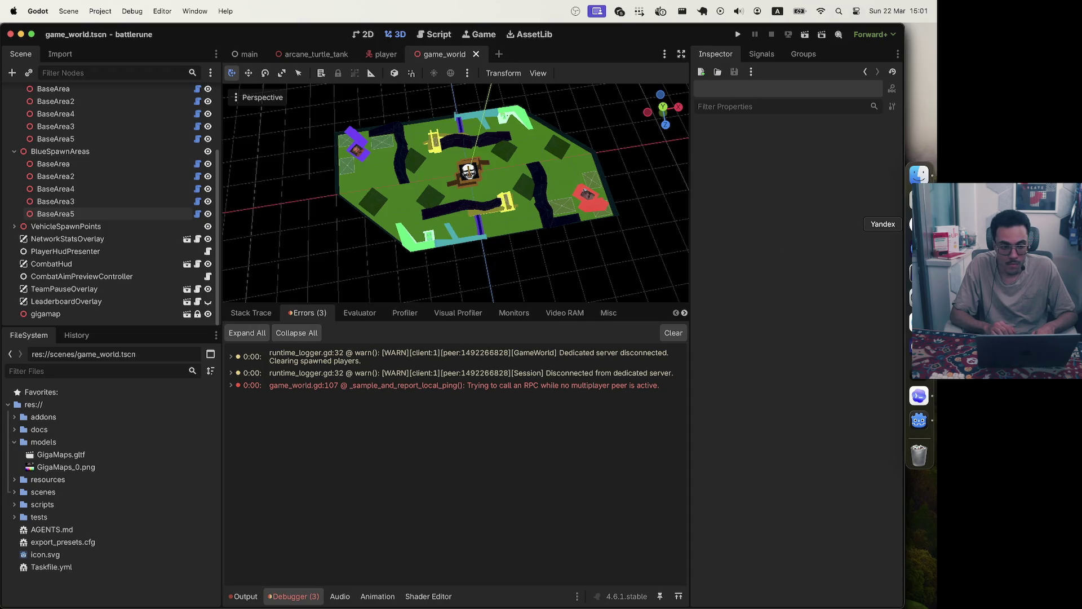
# Finish and run the web search 'godot gltf export not found'
pyautogui.click(918, 223)
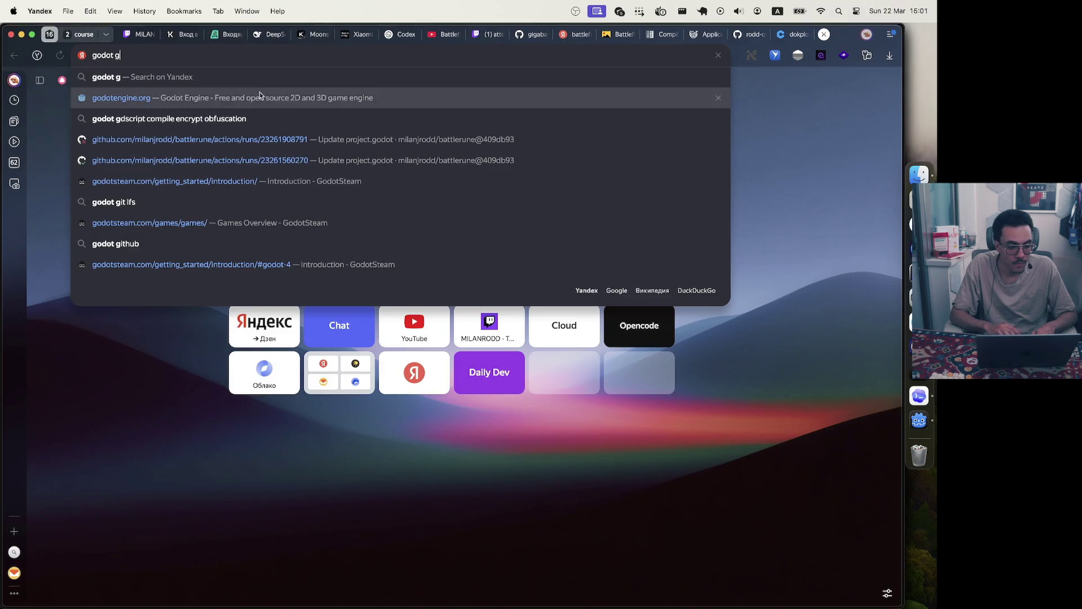
pyautogui.write('t glf')
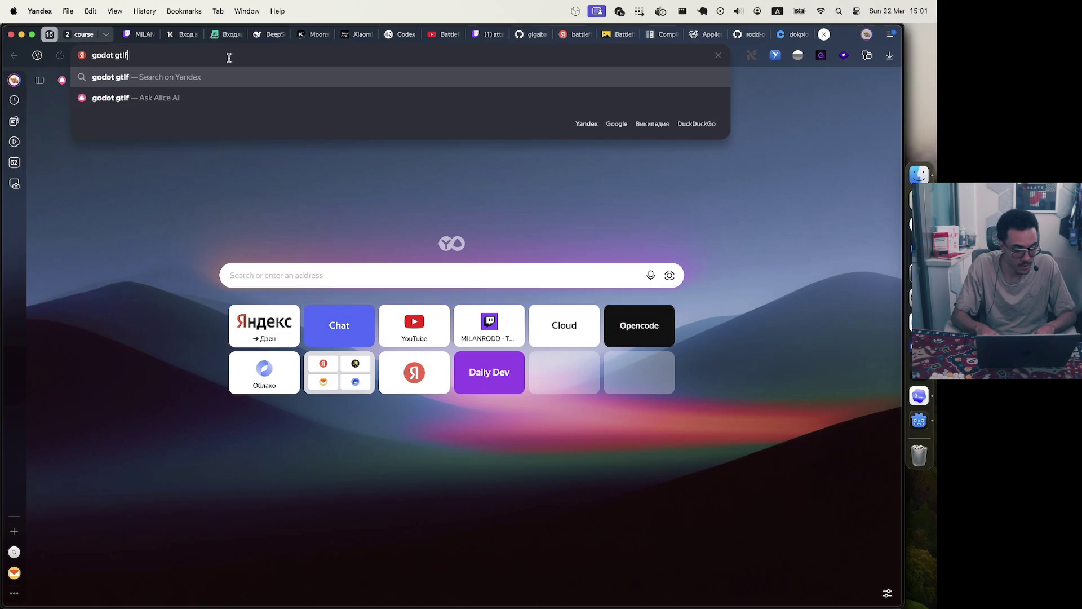
pyautogui.write(' export')
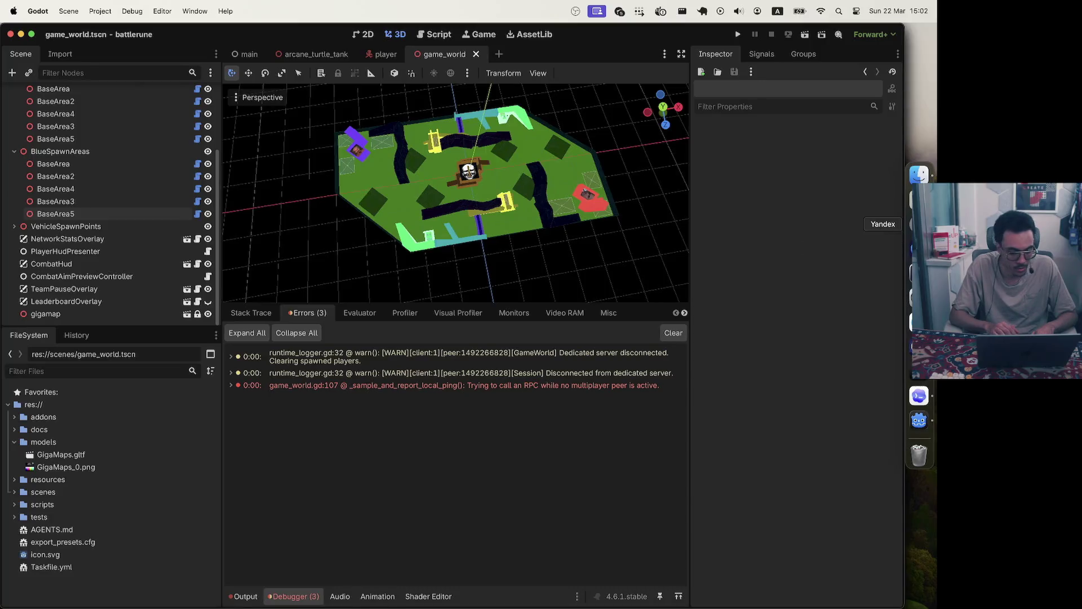
pyautogui.write(' not found')
pyautogui.press('Return')
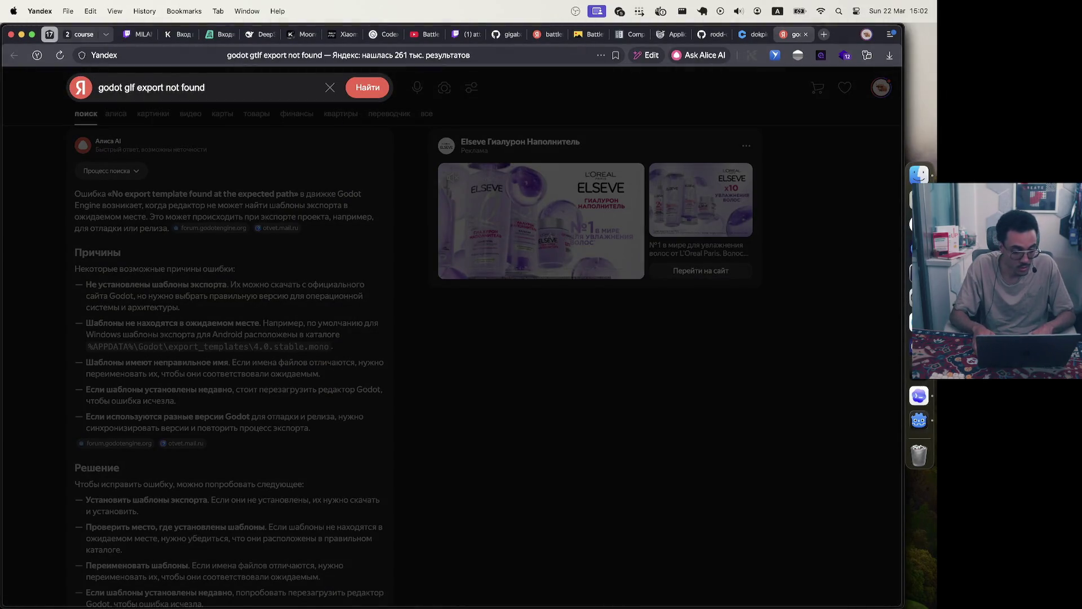
pyautogui.write('t')
pyautogui.press('Return')
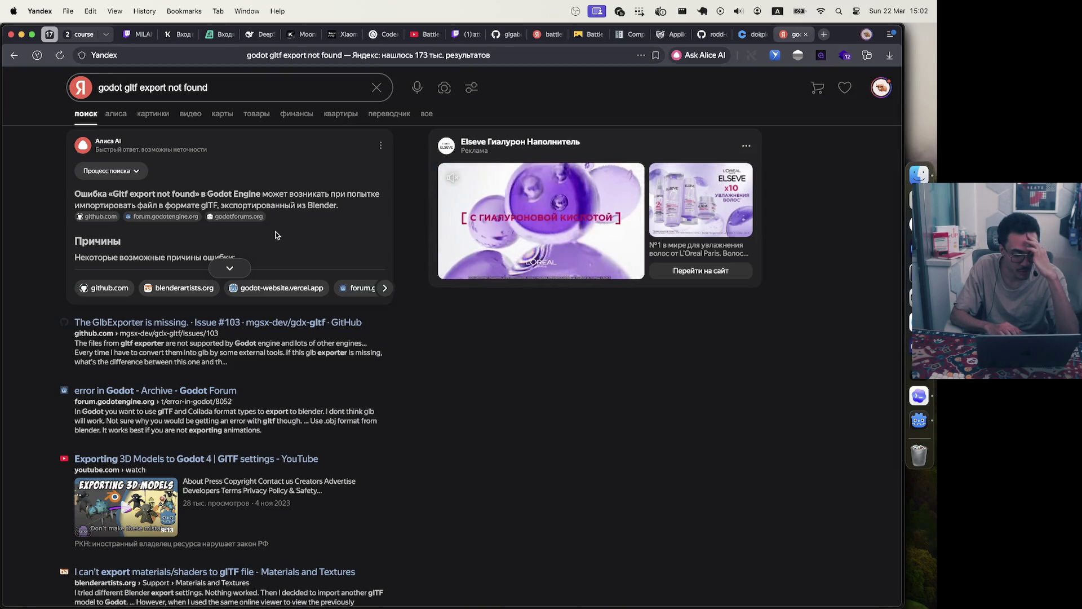
# Expand the Alice AI answer on glTF export causes and fixes and scroll through the results
pyautogui.click(229, 268)
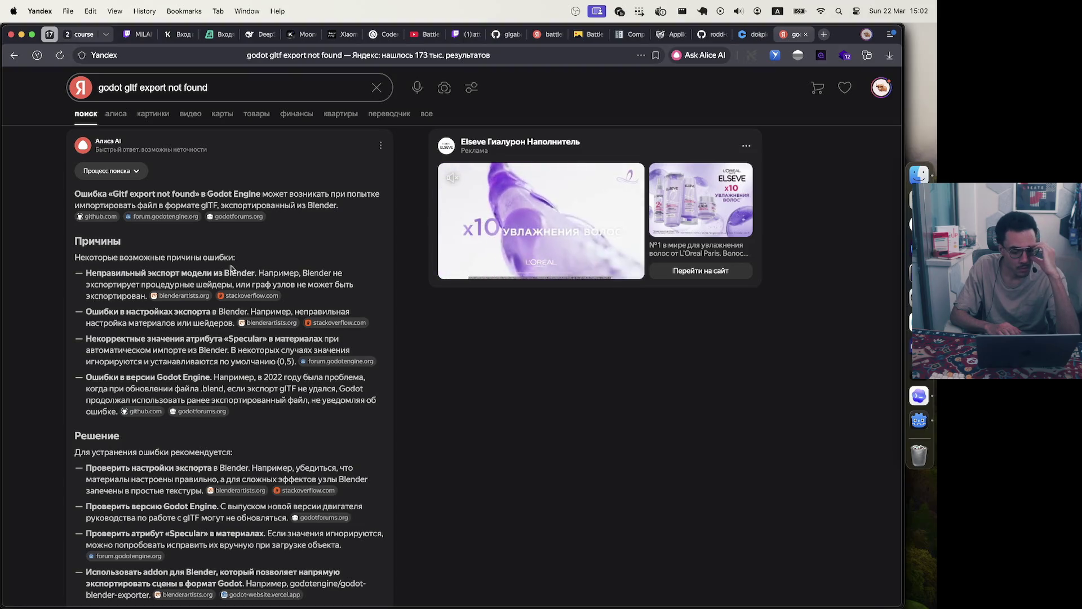
pyautogui.scroll(-3, 231, 268)
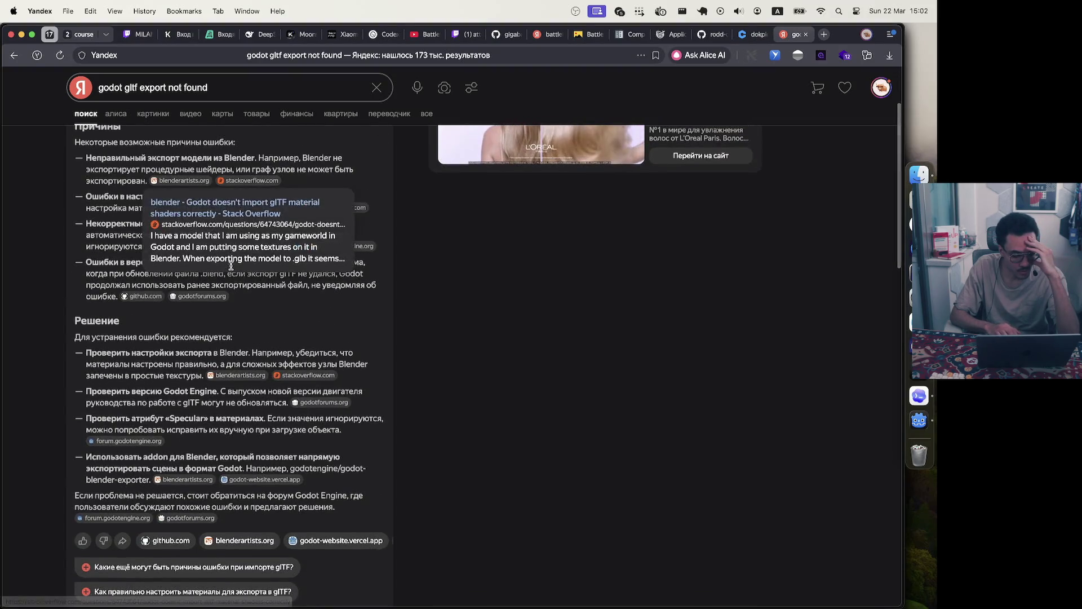
pyautogui.scroll(-4, 231, 266)
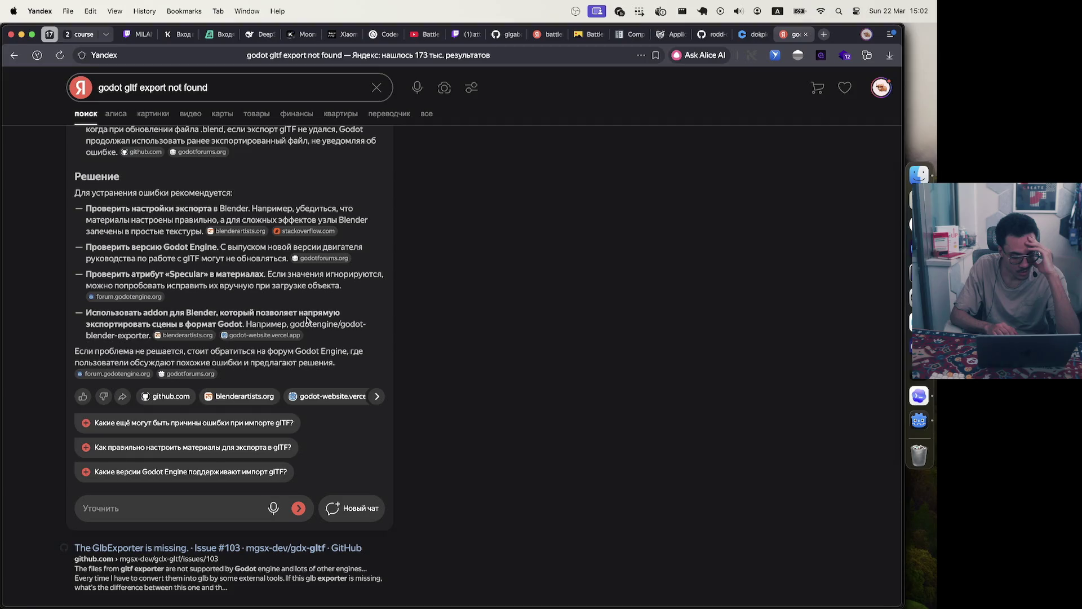
pyautogui.scroll(-1, 307, 320)
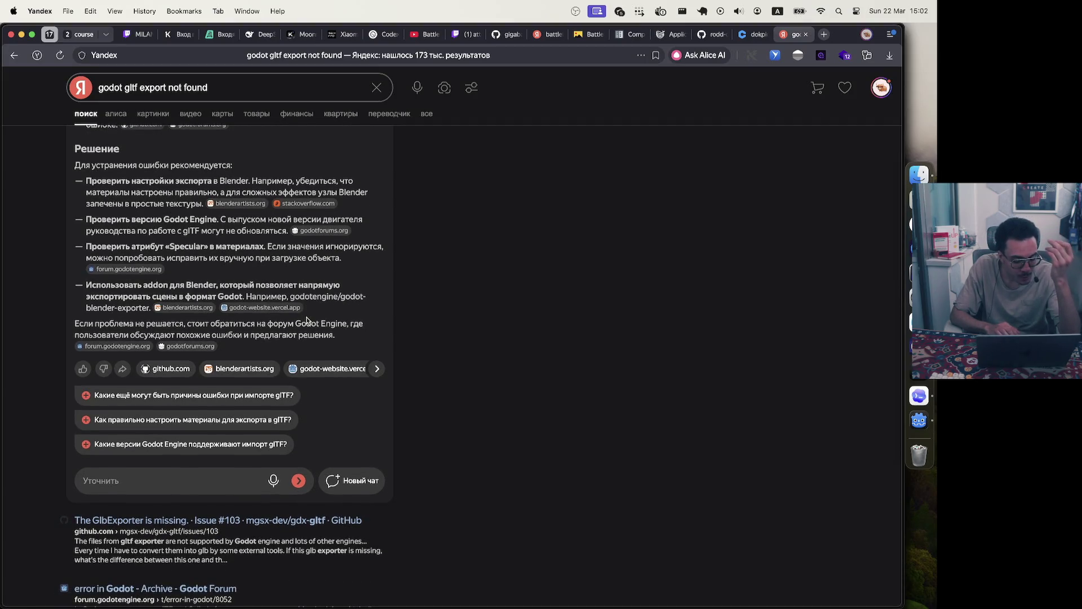
pyautogui.scroll(-5, 307, 320)
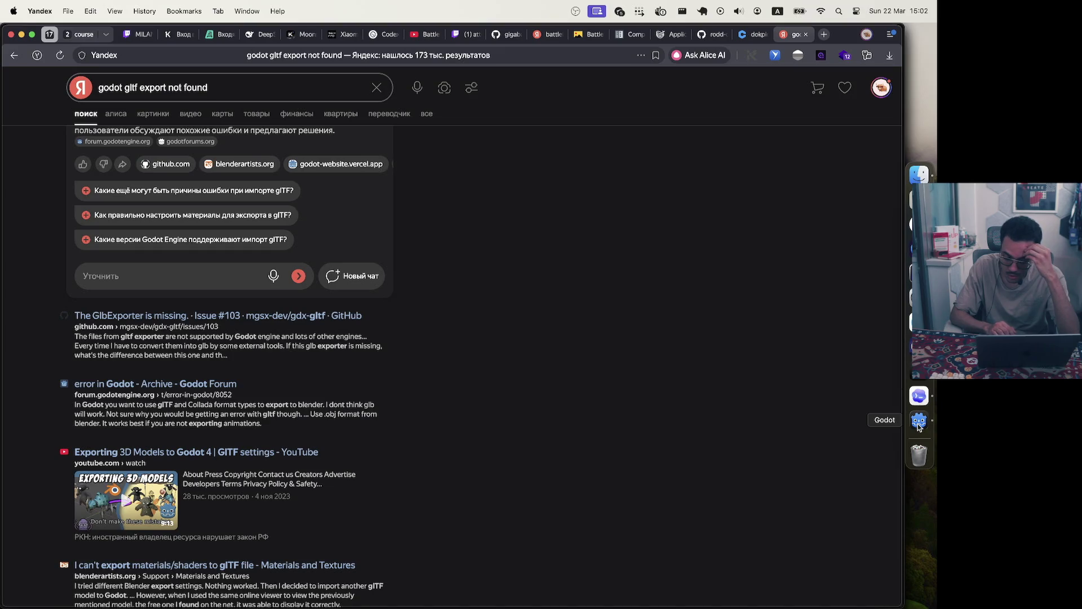
pyautogui.click(918, 322)
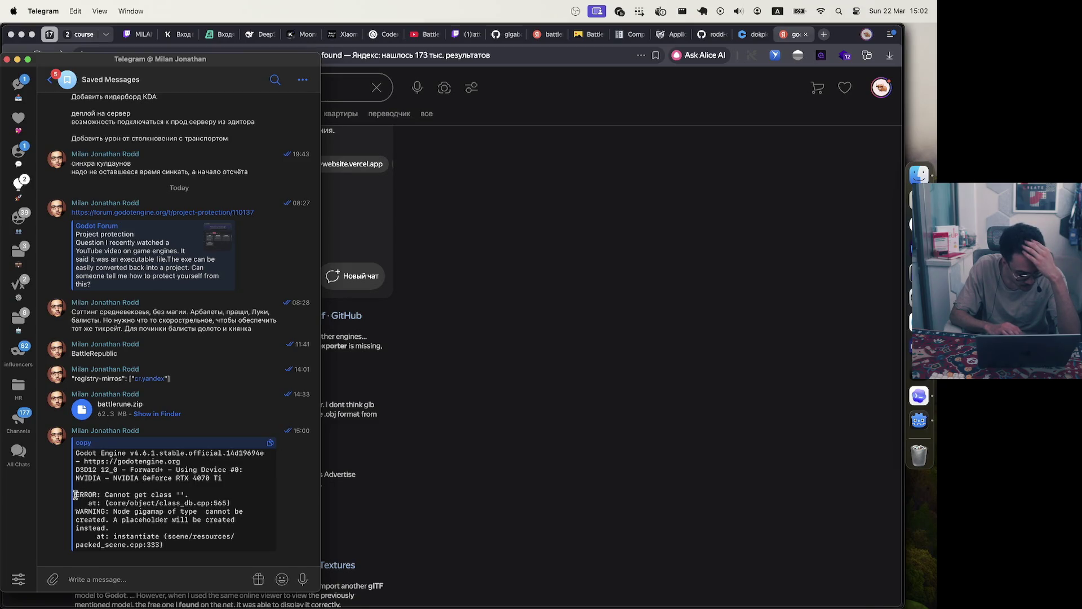
# Copy the ERROR and gigamap WARNING lines from the saved log into the Yandex search box
pyautogui.moveTo(75, 494); pyautogui.dragTo(230, 502)
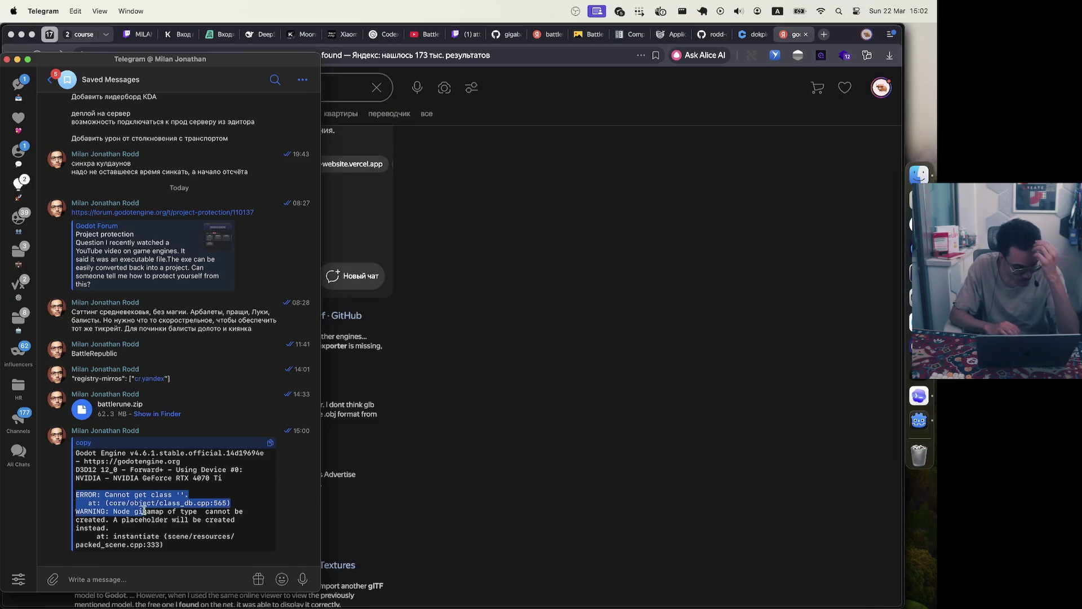
pyautogui.moveTo(127, 511)
pyautogui.mouseDown()
pyautogui.moveTo(109, 529)
pyautogui.moveTo(77, 496)
pyautogui.mouseUp()
pyautogui.press('super+c')
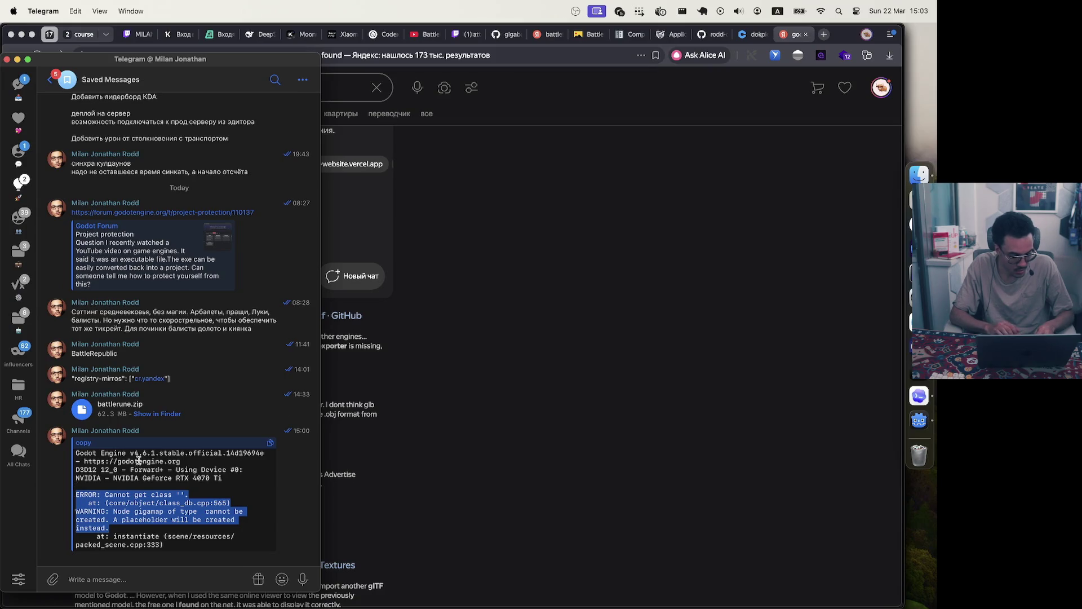
pyautogui.click(460, 319)
pyautogui.click(242, 86)
pyautogui.press('super+v')
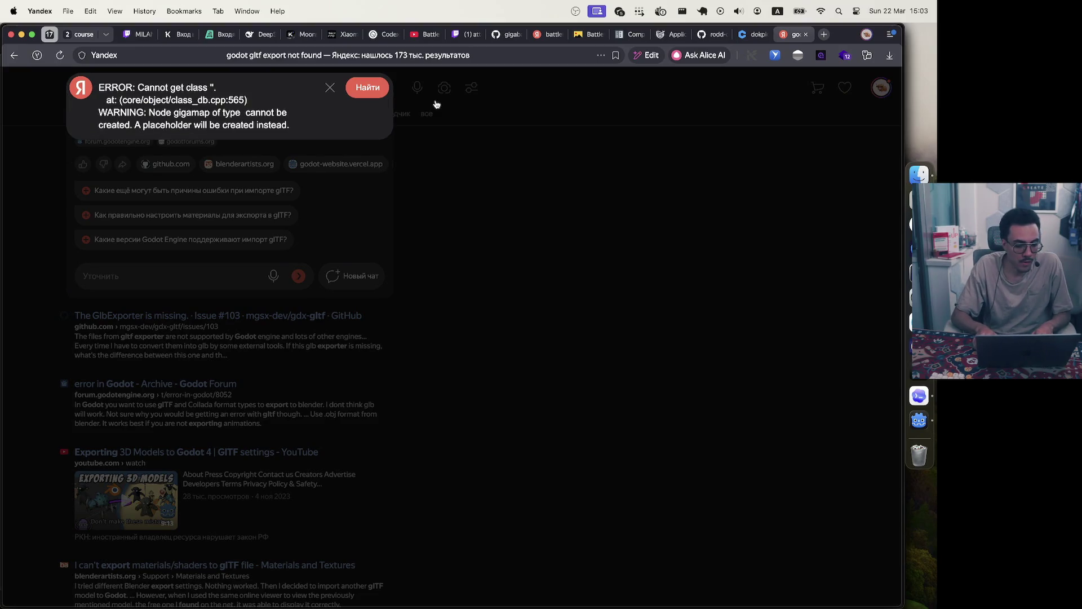
# Search the web for the pasted class error and reopen Godot from its crash report
pyautogui.press('Return')
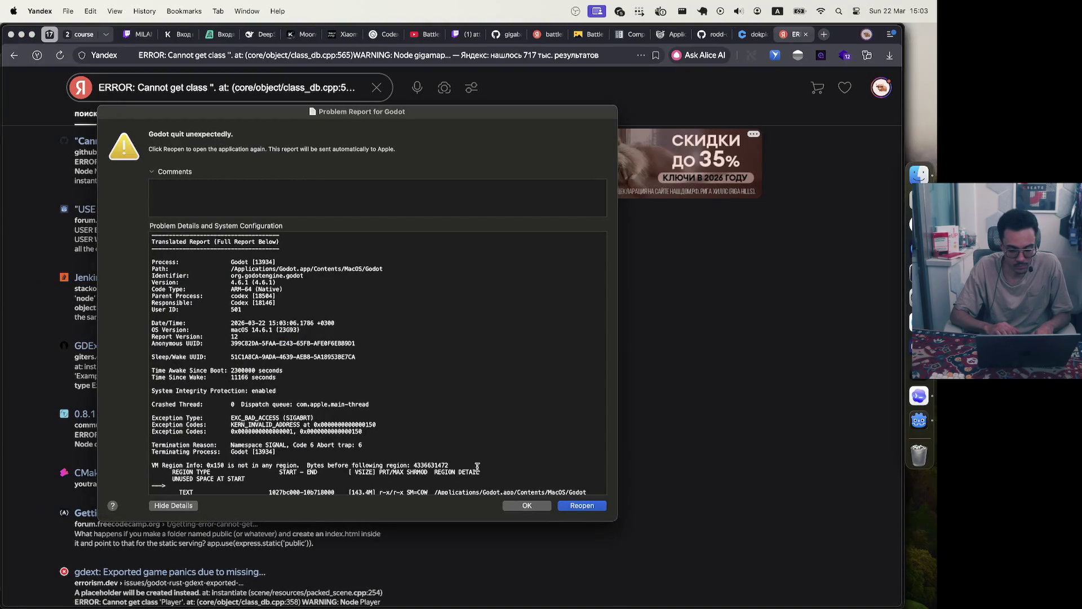
pyautogui.click(580, 505)
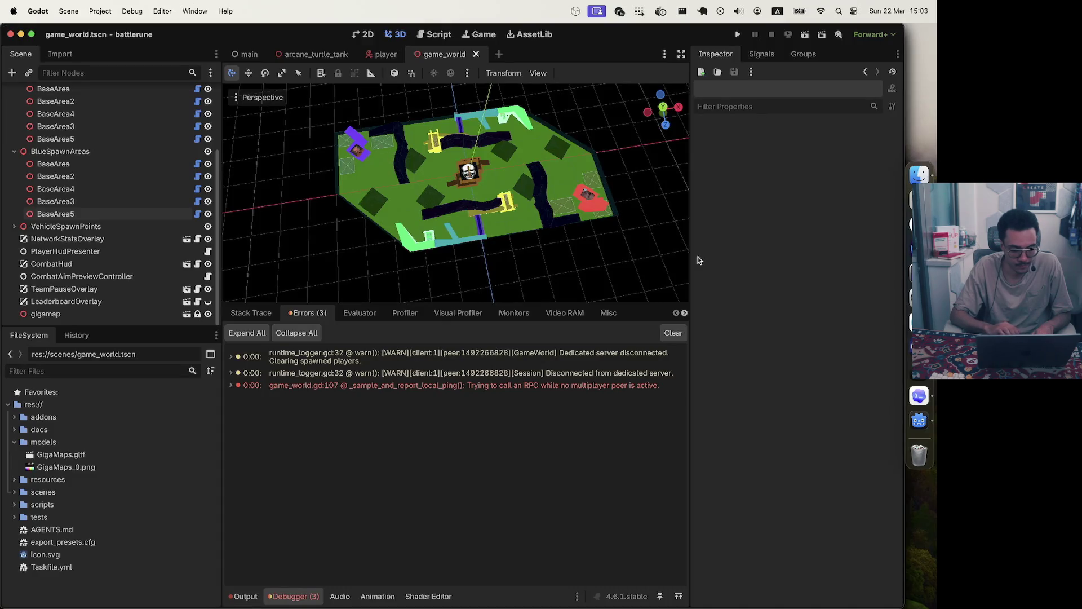
pyautogui.click(920, 395)
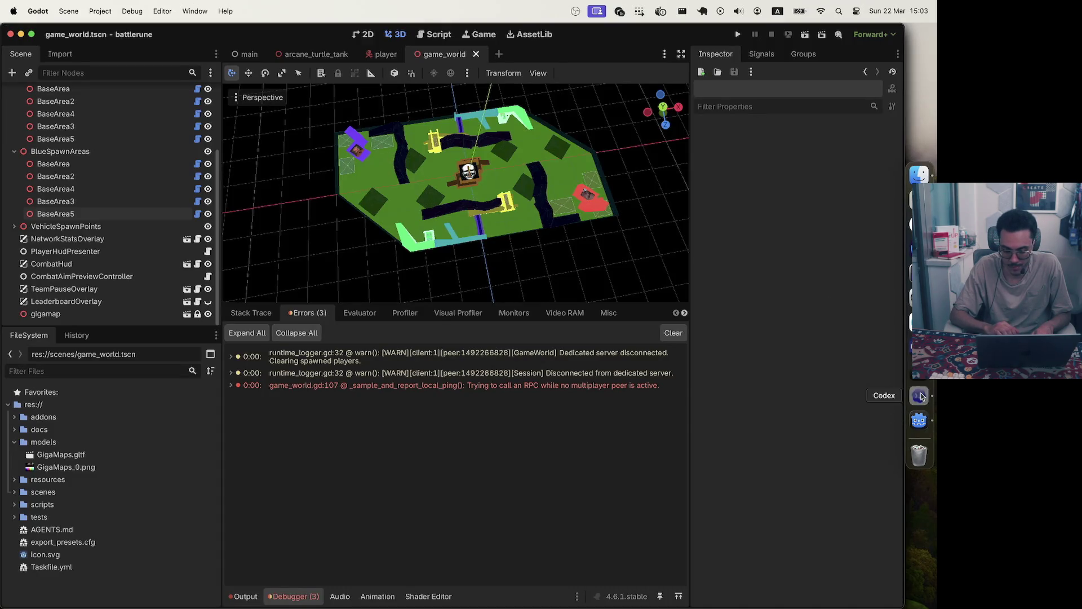
# Review the Codex thread's gigamap.tscn plan, game_world.tscn edits and helper-file cleanup
pyautogui.scroll(5, 394, 390)
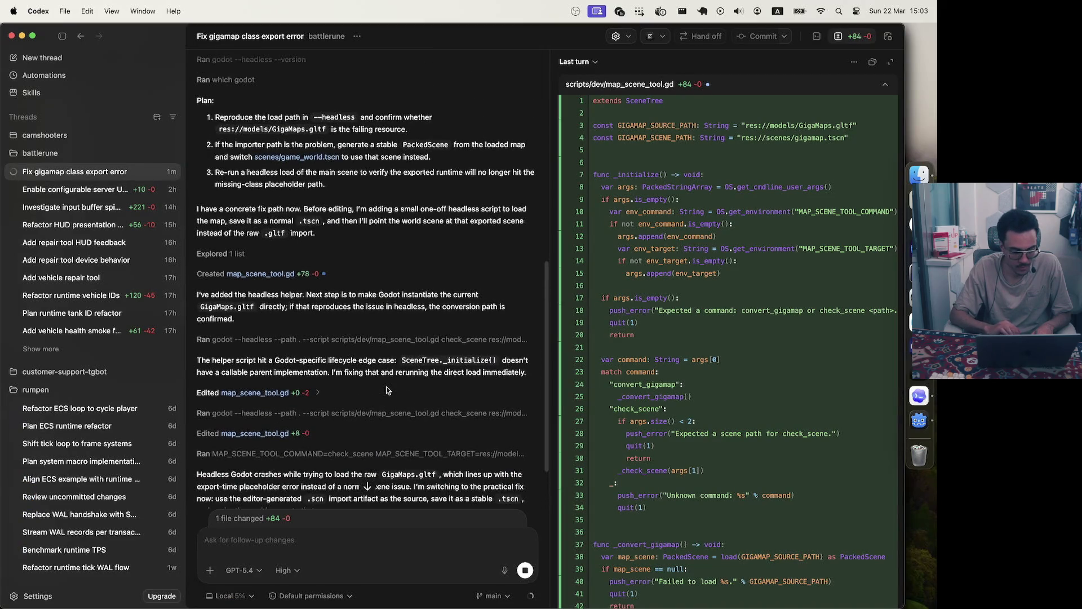
pyautogui.scroll(4, 386, 390)
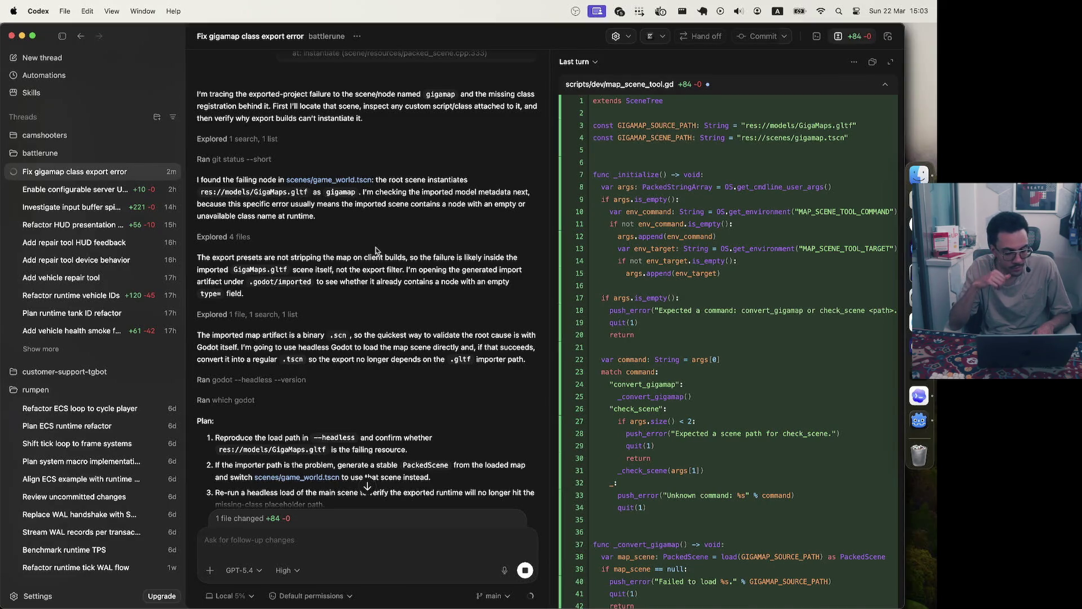
pyautogui.scroll(1, 375, 250)
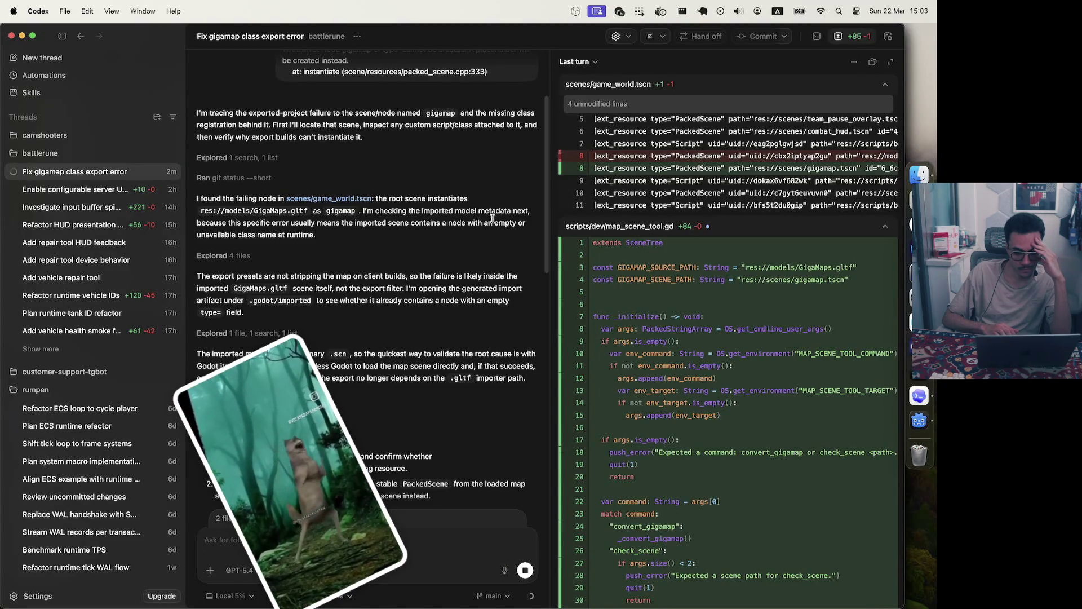
pyautogui.scroll(10, 493, 221)
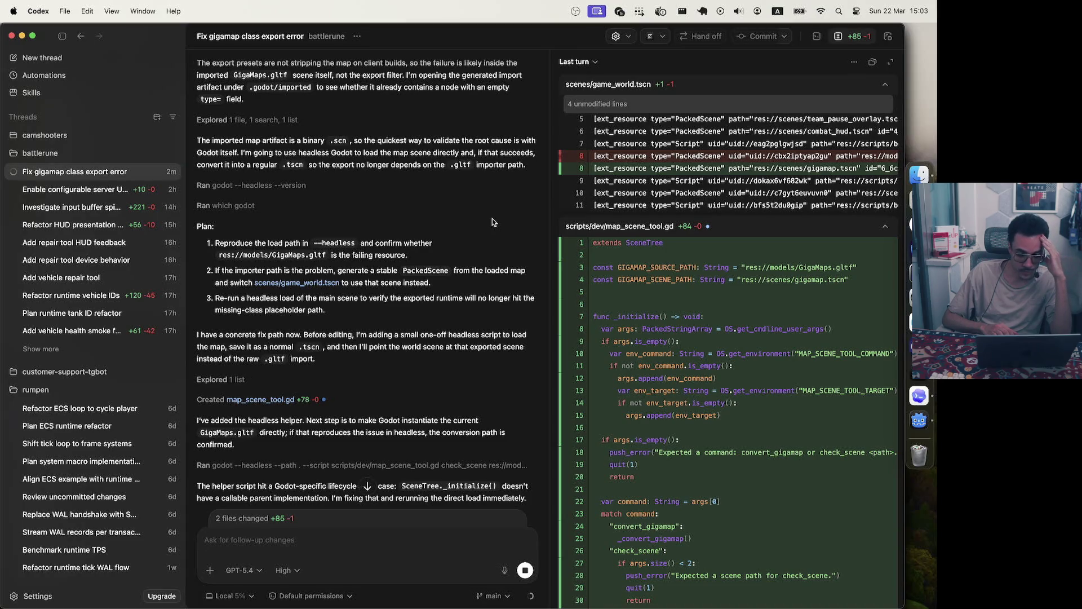
pyautogui.scroll(5, 492, 221)
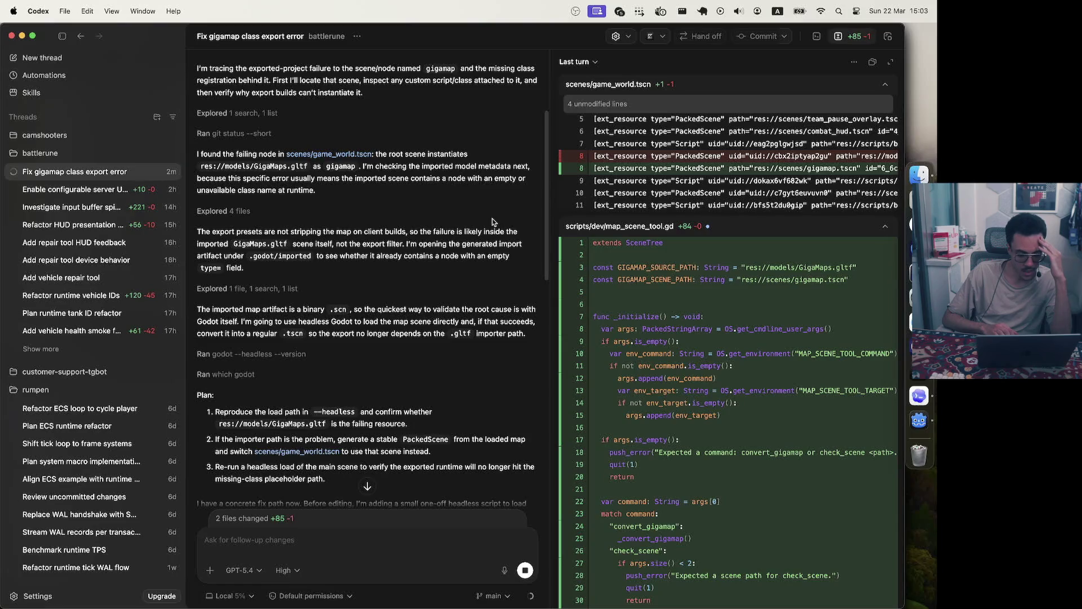
pyautogui.scroll(-3, 493, 221)
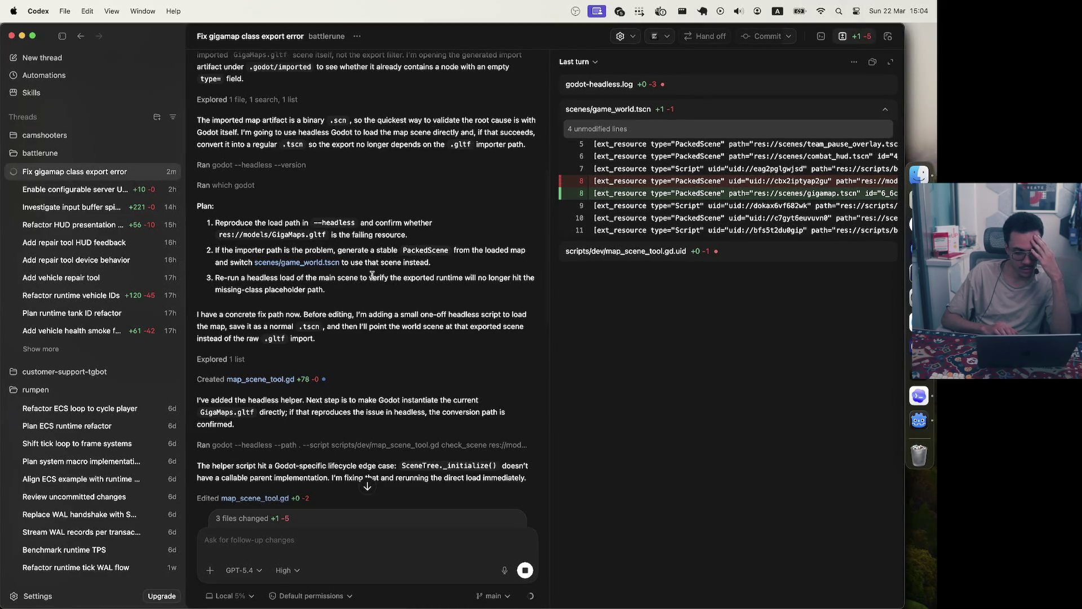
pyautogui.scroll(2, 372, 275)
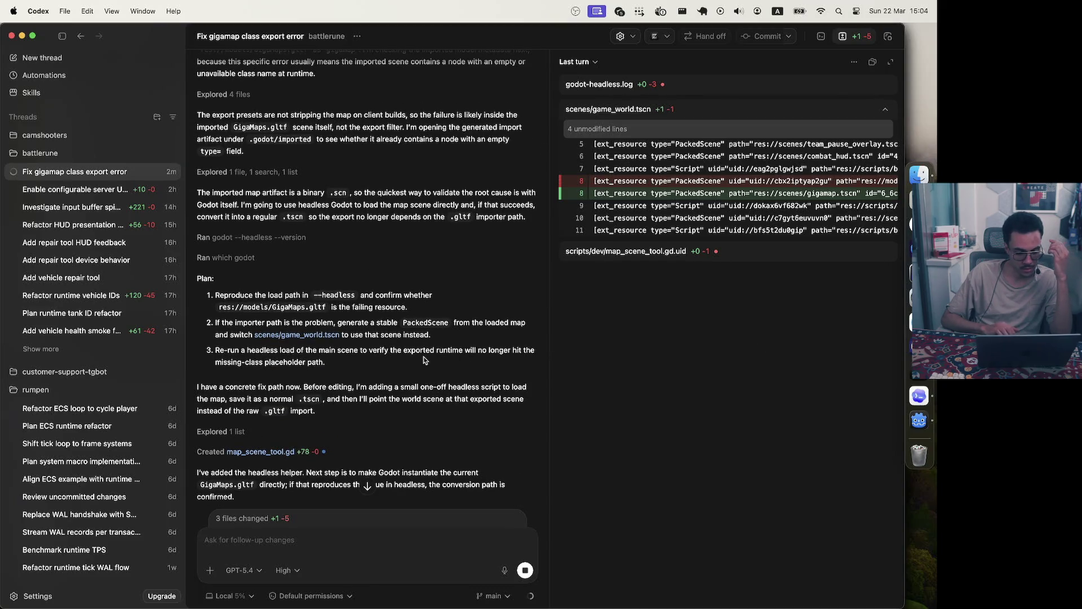
pyautogui.scroll(-3, 424, 360)
pyautogui.scroll(-10, 424, 359)
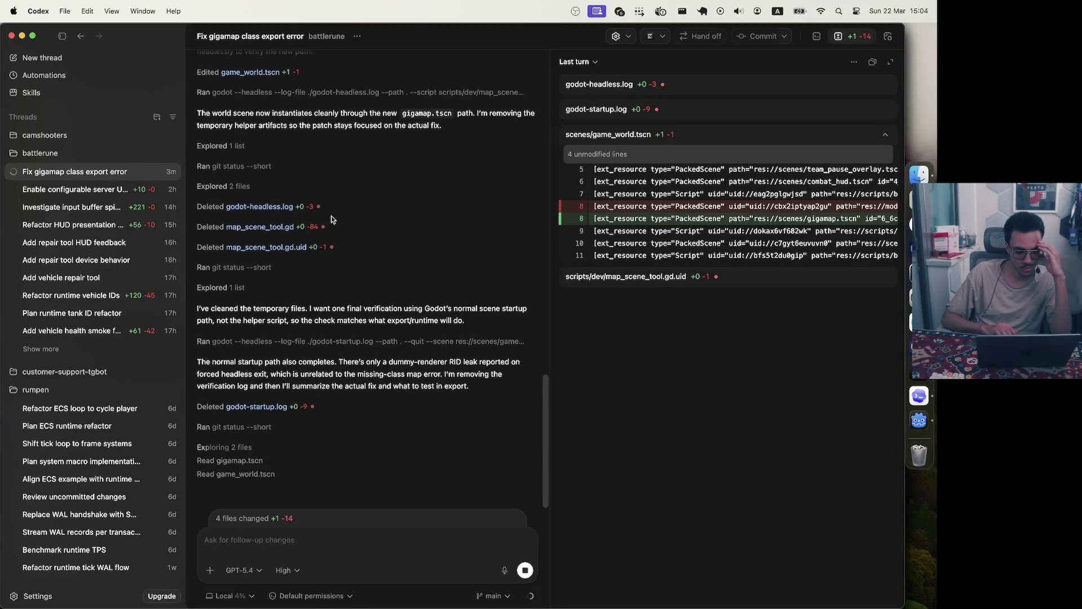
# Expand and collapse the deleted godot-headless.log and godot-startup.log diffs, then read the four-file summary
pyautogui.click(703, 81)
pyautogui.click(701, 82)
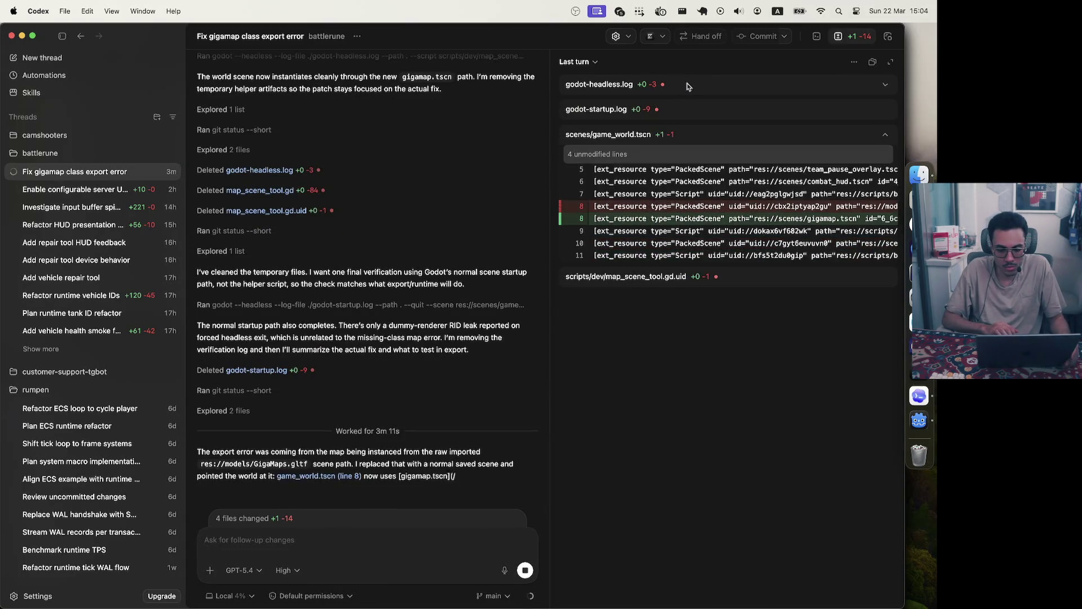
pyautogui.click(671, 113)
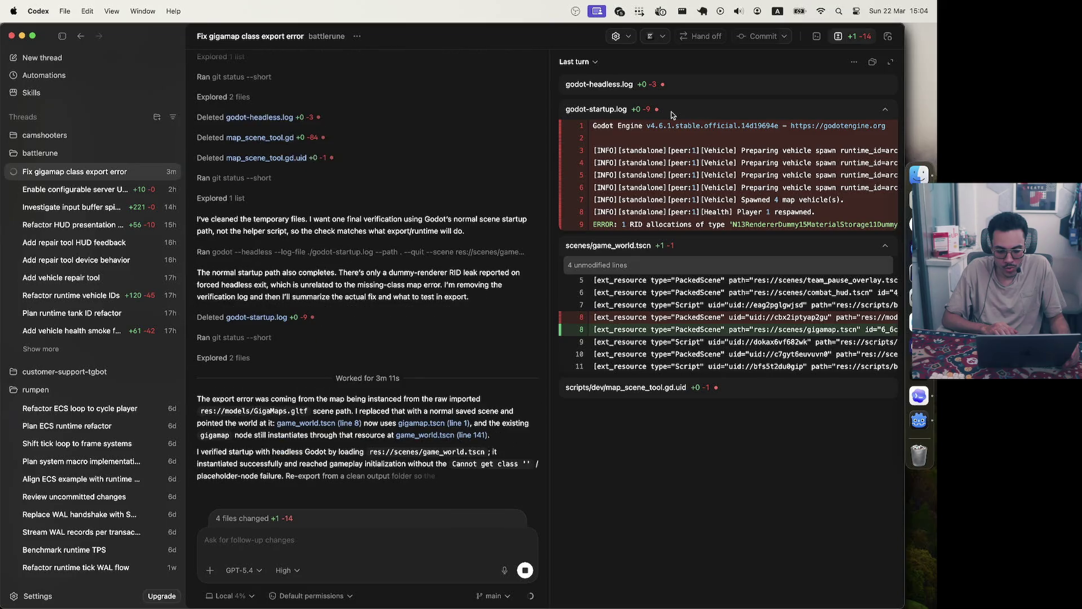
pyautogui.click(671, 114)
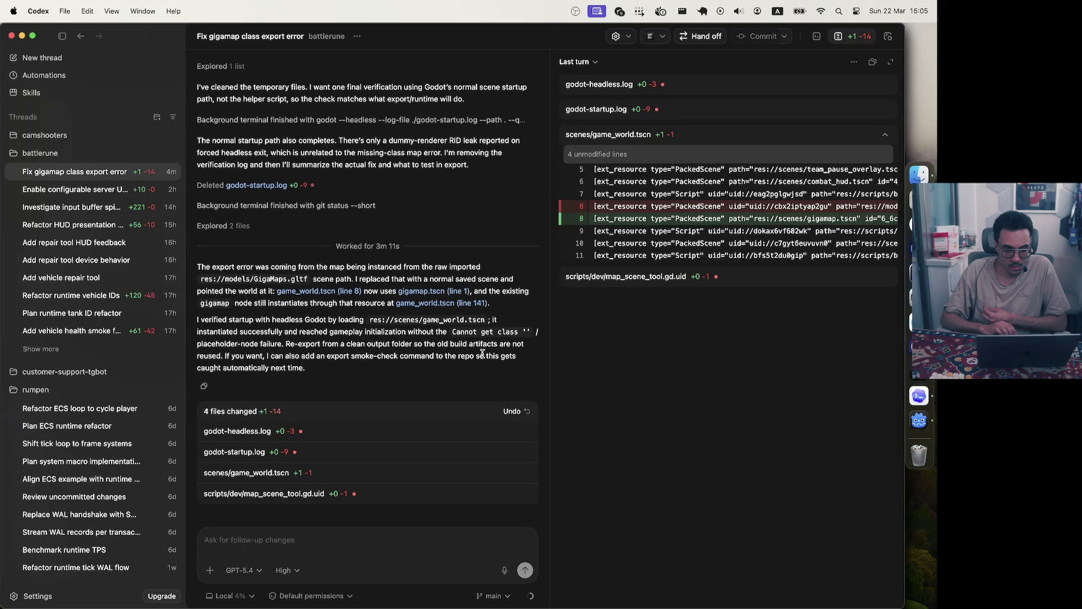
# Inspect the headless Godot run's output and the godot version and which godot checks
pyautogui.click(465, 120)
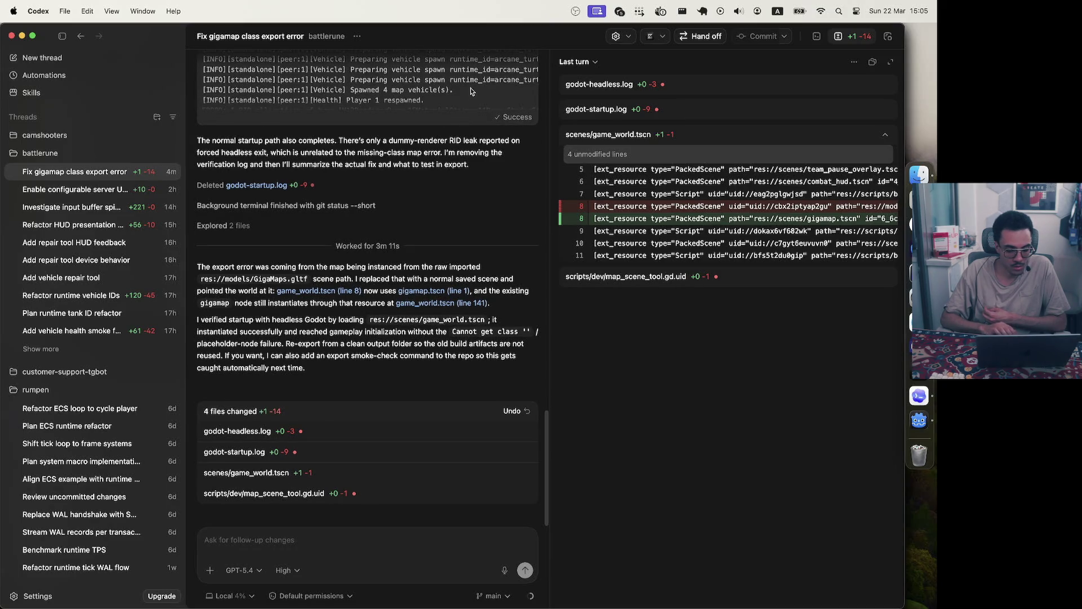
pyautogui.scroll(15, 415, 239)
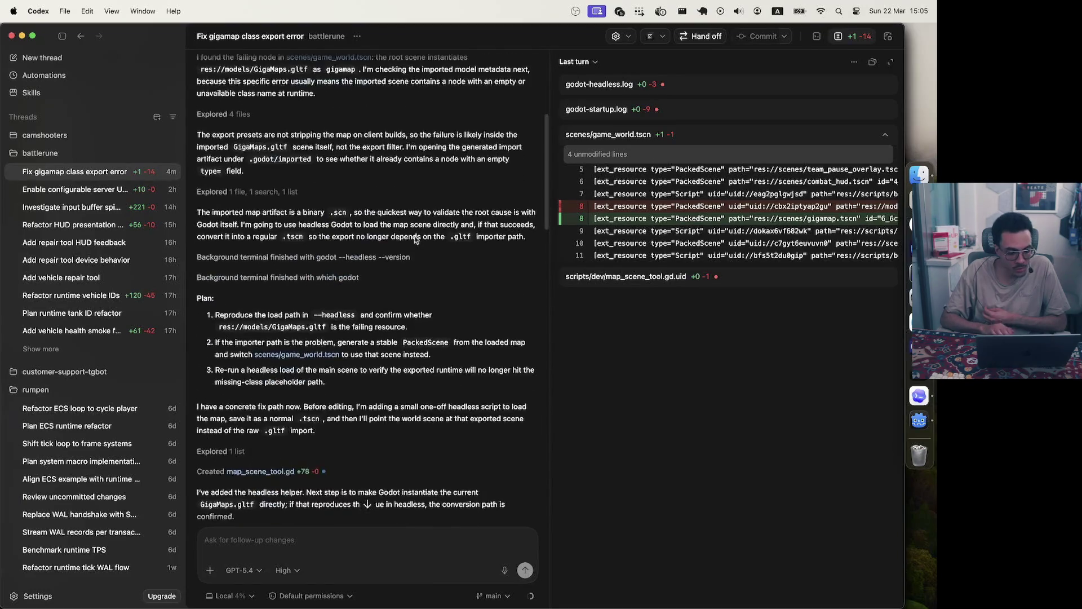
pyautogui.scroll(-4, 416, 239)
pyautogui.scroll(4, 416, 239)
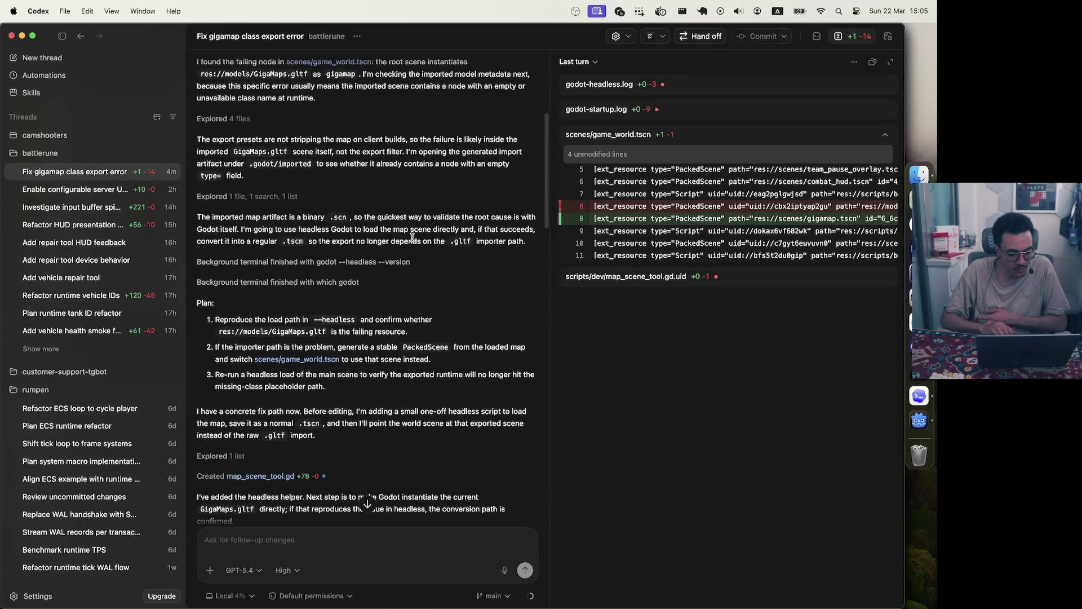
pyautogui.click(409, 262)
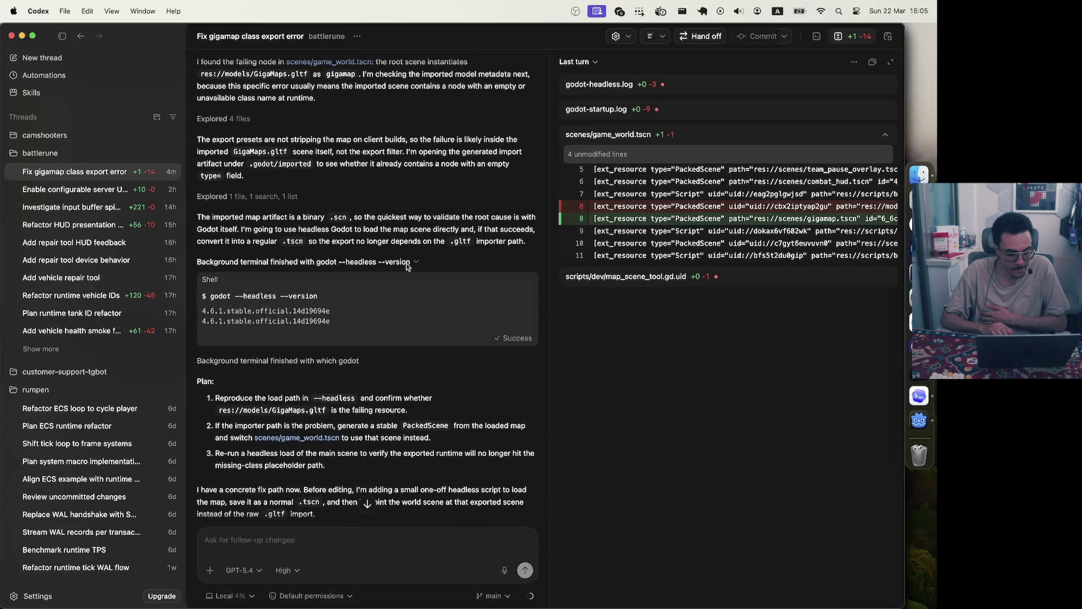
pyautogui.click(392, 262)
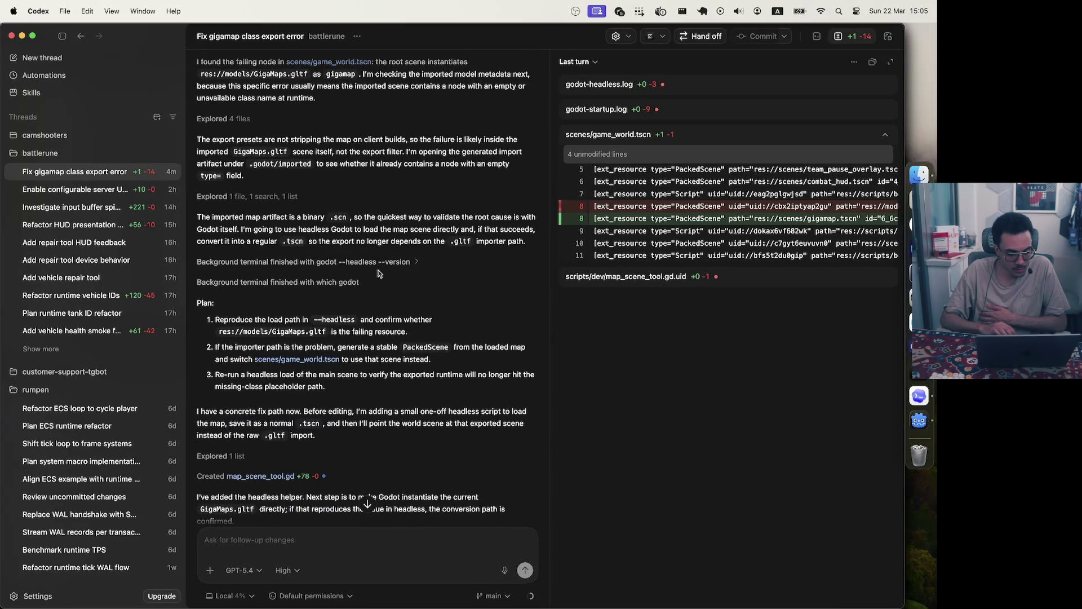
pyautogui.click(346, 283)
pyautogui.click(345, 283)
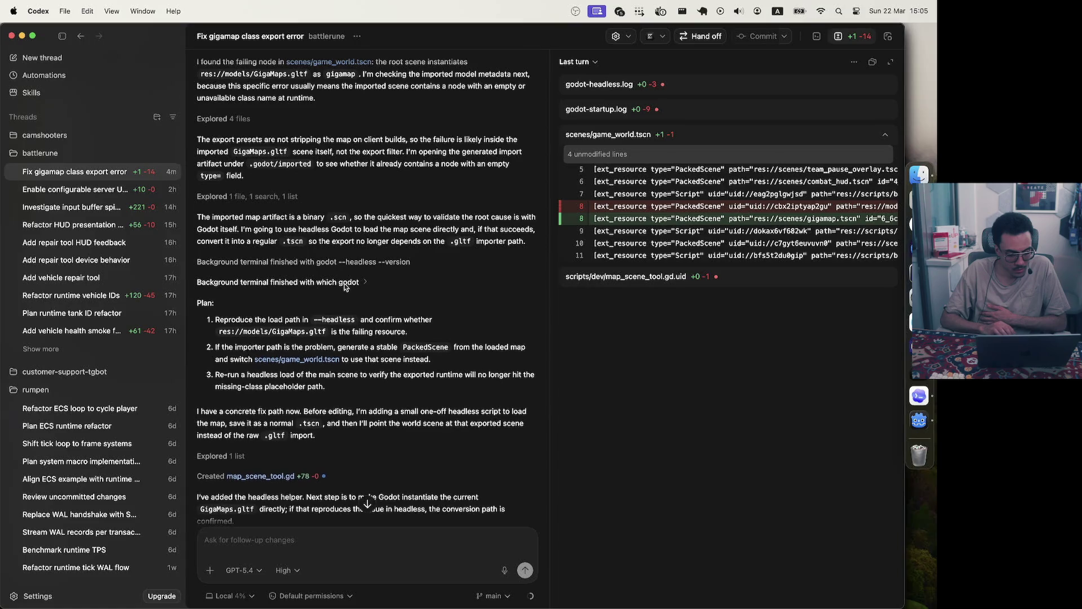
pyautogui.scroll(-3, 329, 333)
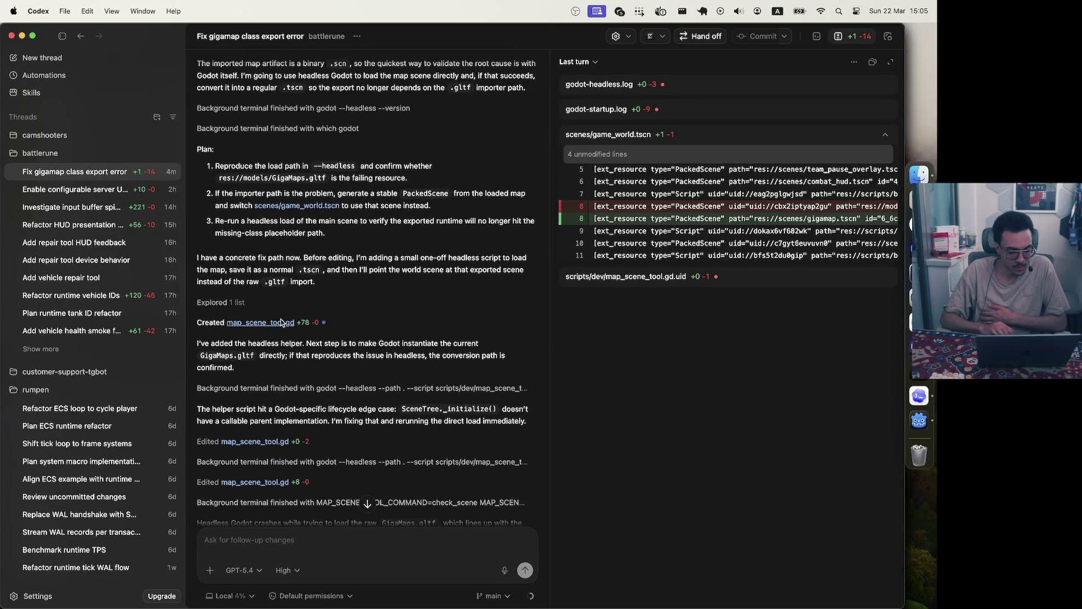
# Read through the errors from the helper script run
pyautogui.click(314, 392)
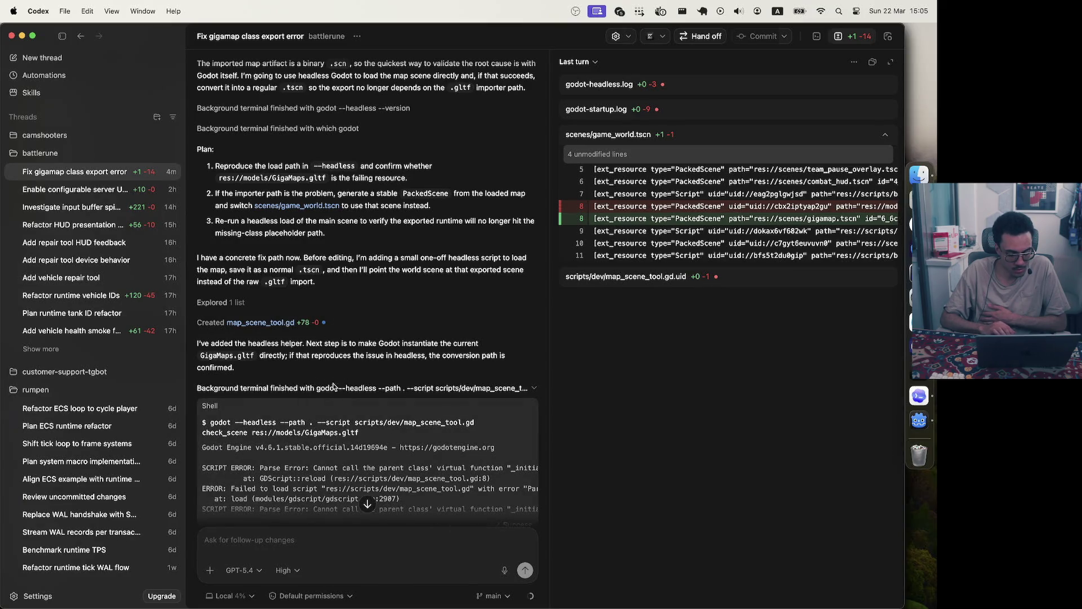
pyautogui.scroll(-2, 318, 449)
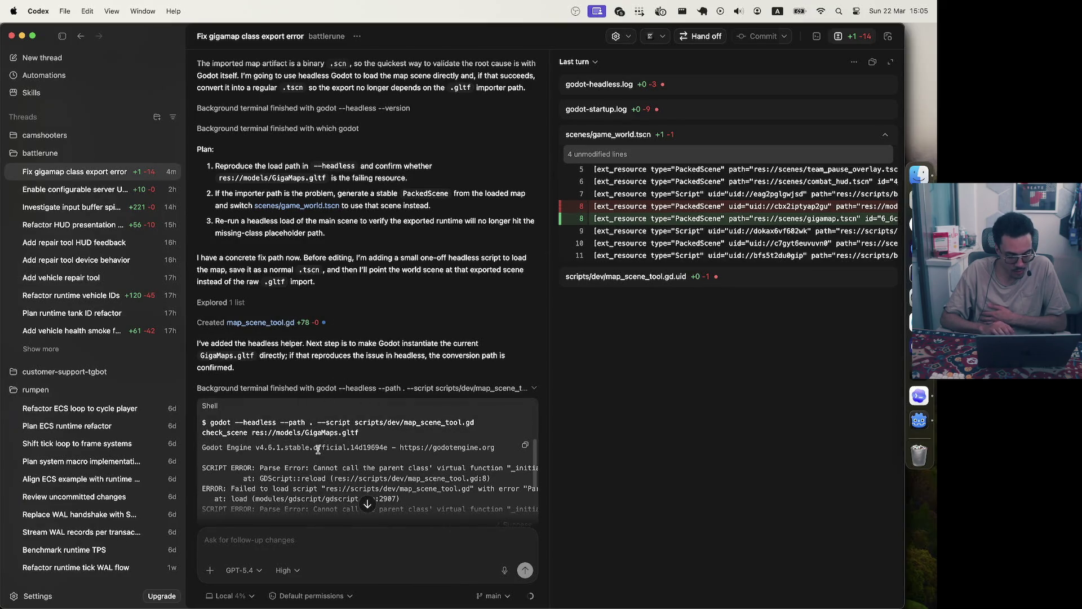
pyautogui.scroll(-4, 399, 361)
pyautogui.scroll(-3, 395, 353)
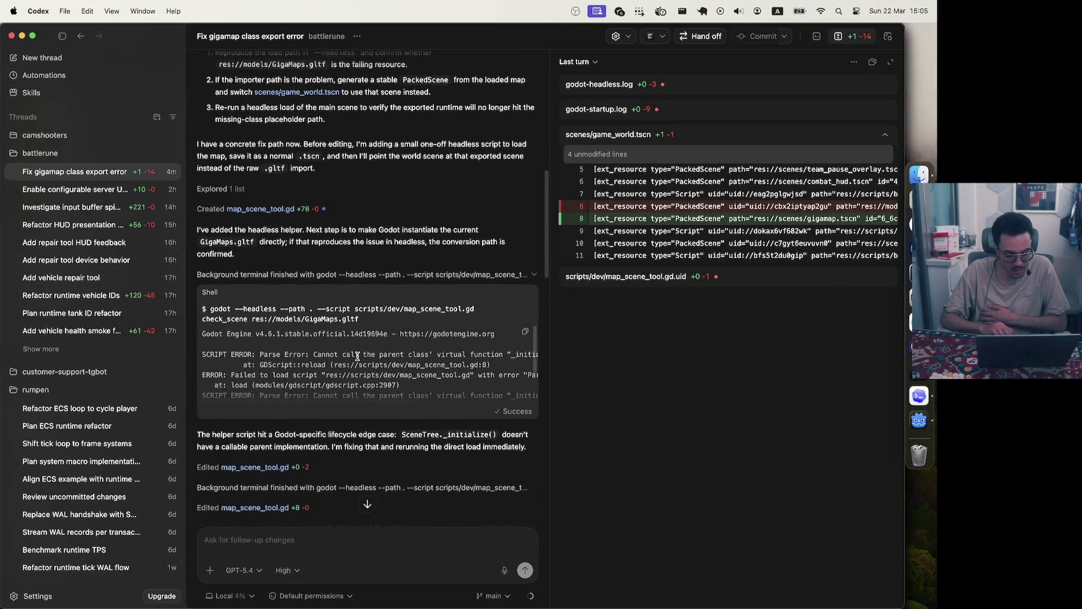
pyautogui.hscroll(5, 358, 357)
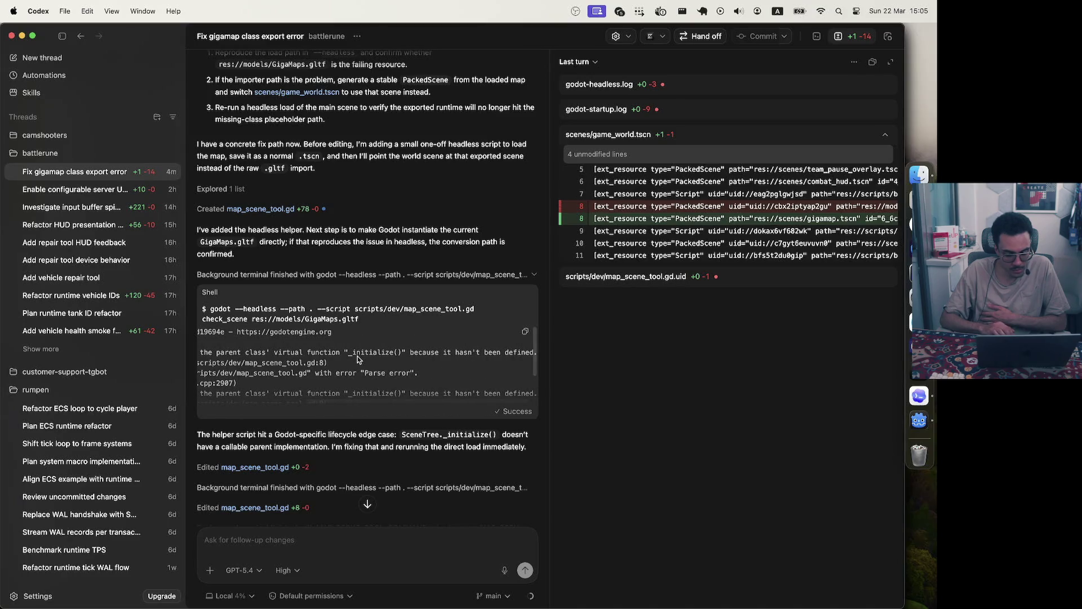
pyautogui.hscroll(-5, 357, 359)
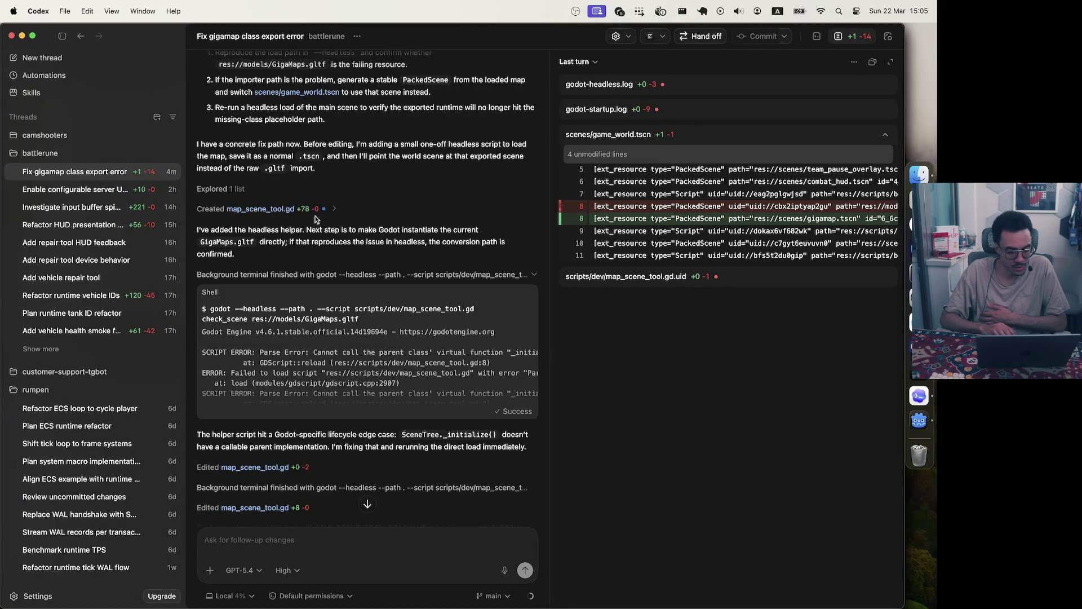
pyautogui.scroll(-2, 390, 338)
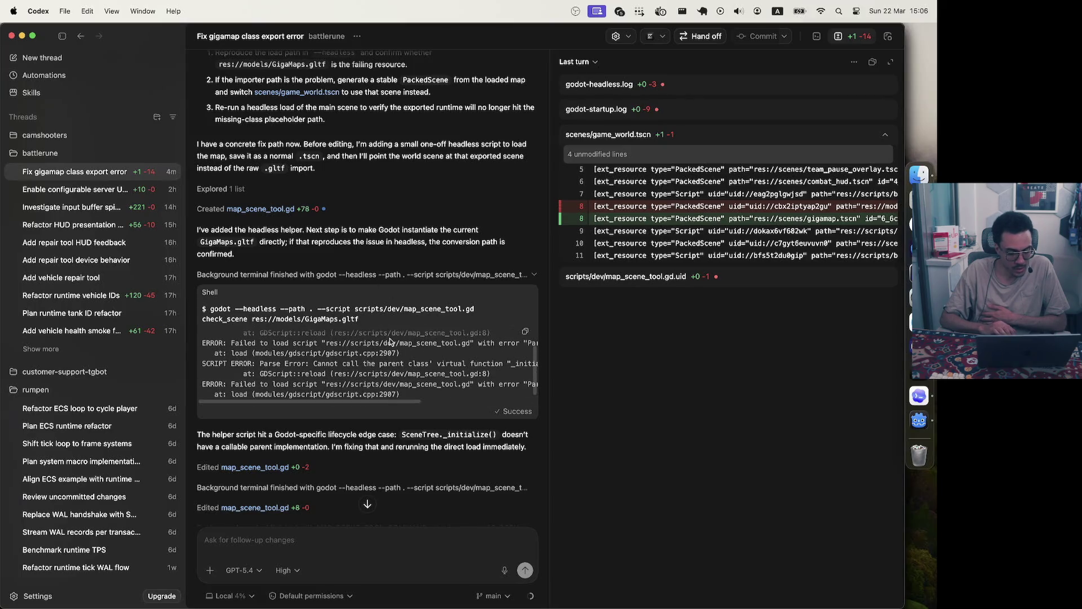
pyautogui.scroll(-4, 350, 445)
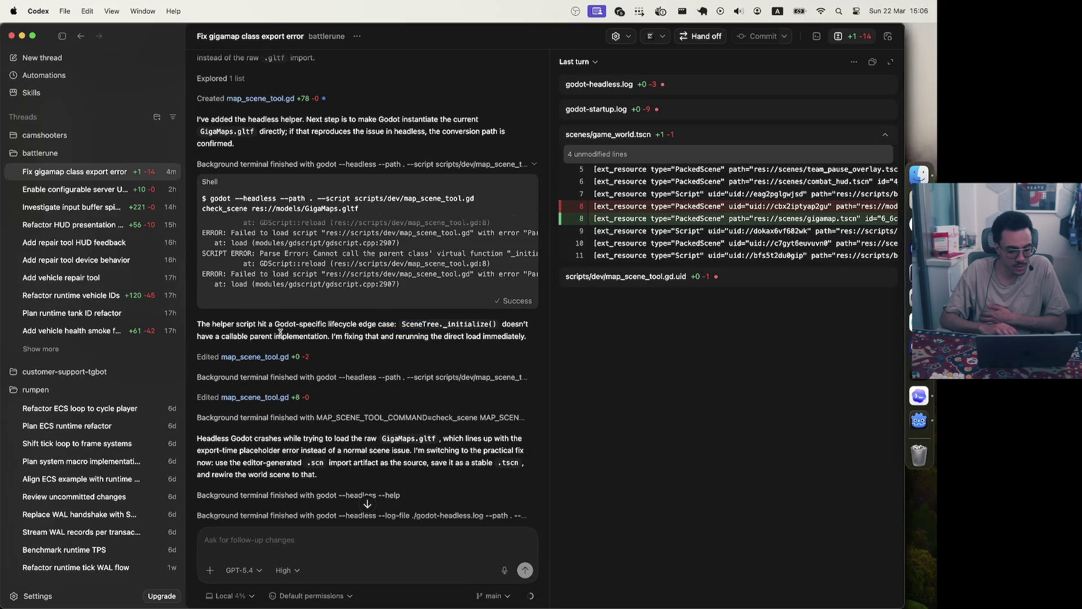
# Review the two map_scene_tool.gd edits, the helper script rerun output and the edit's diff
pyautogui.click(319, 359)
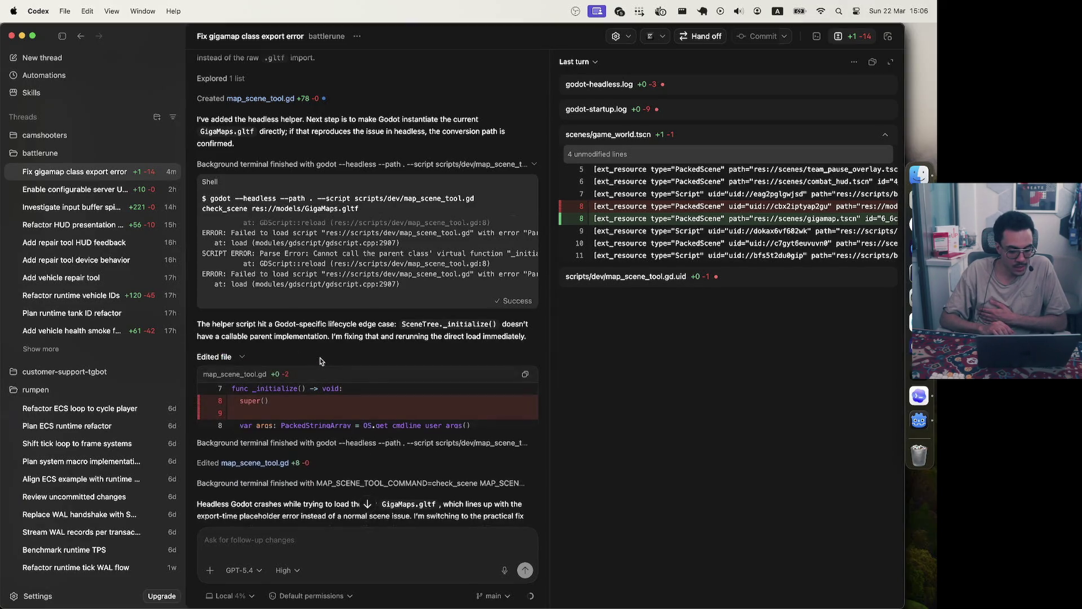
pyautogui.scroll(-2, 259, 307)
pyautogui.click(259, 303)
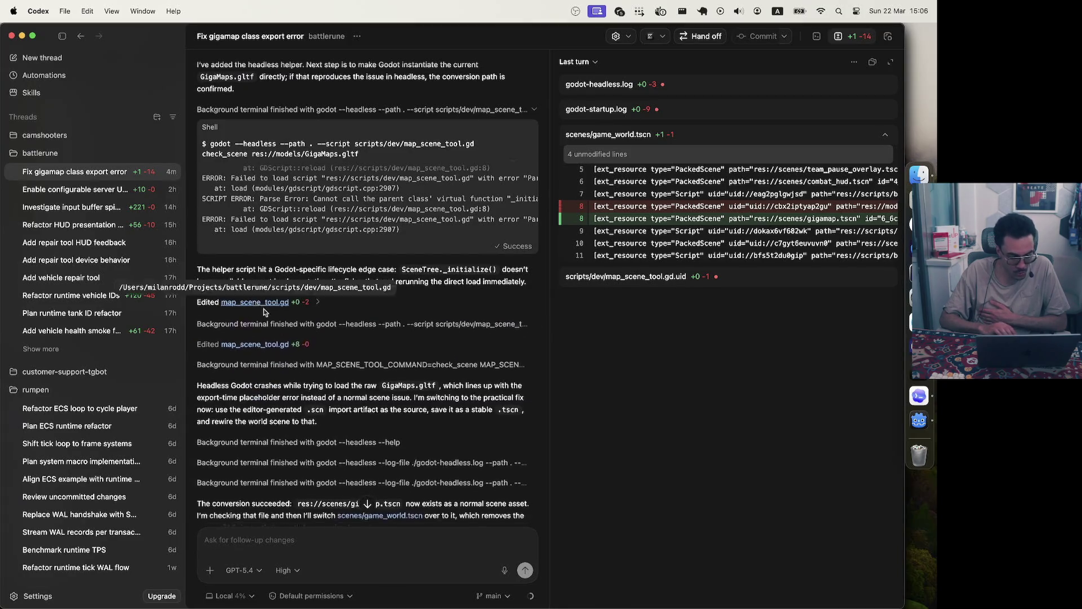
pyautogui.click(321, 342)
pyautogui.click(321, 342)
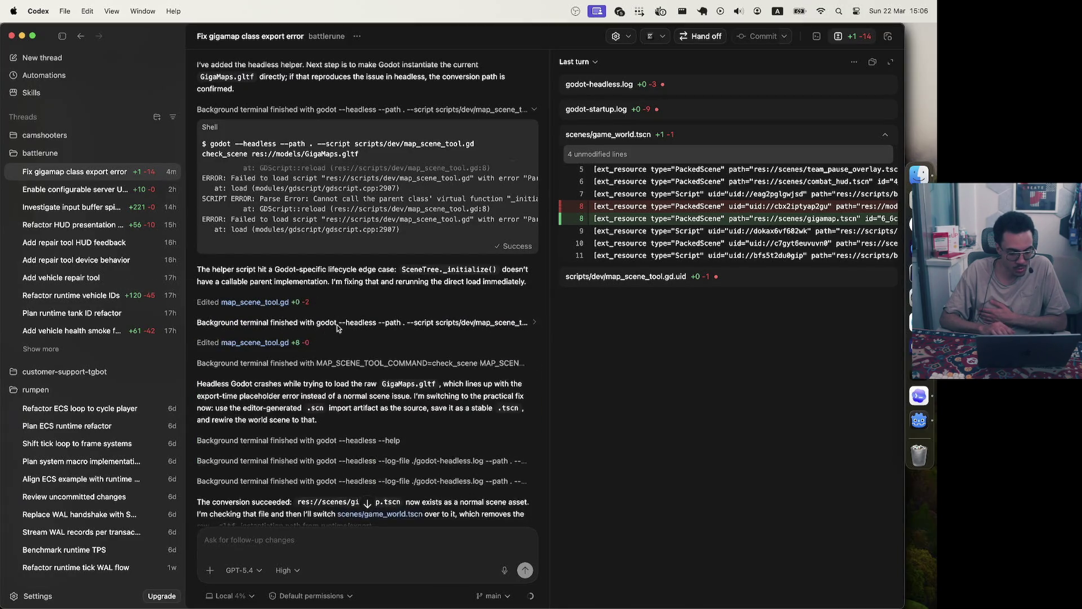
pyautogui.click(337, 325)
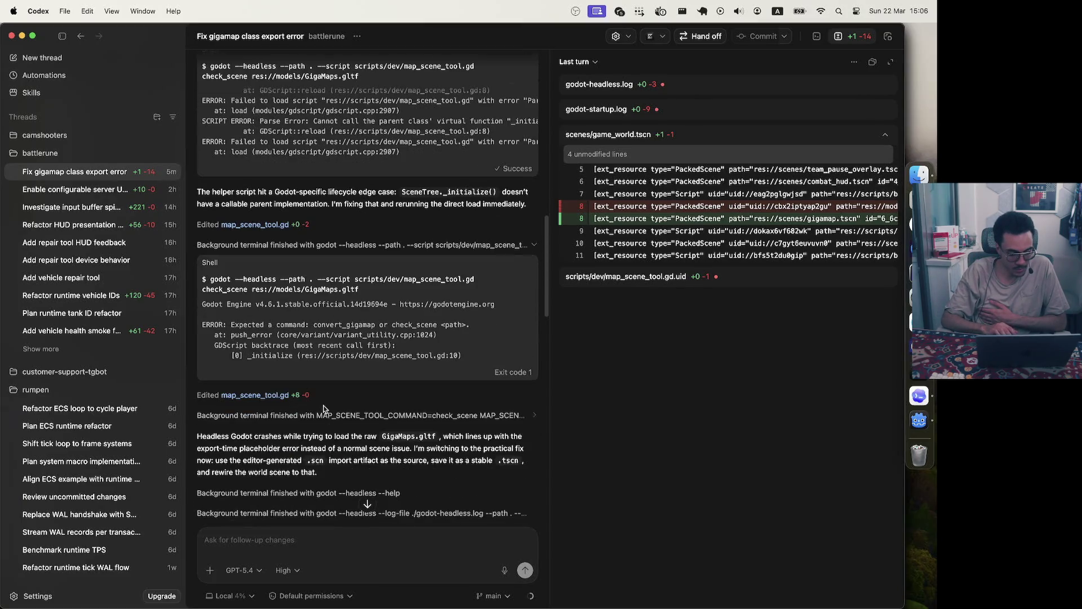
pyautogui.click(320, 396)
pyautogui.scroll(-4, 389, 412)
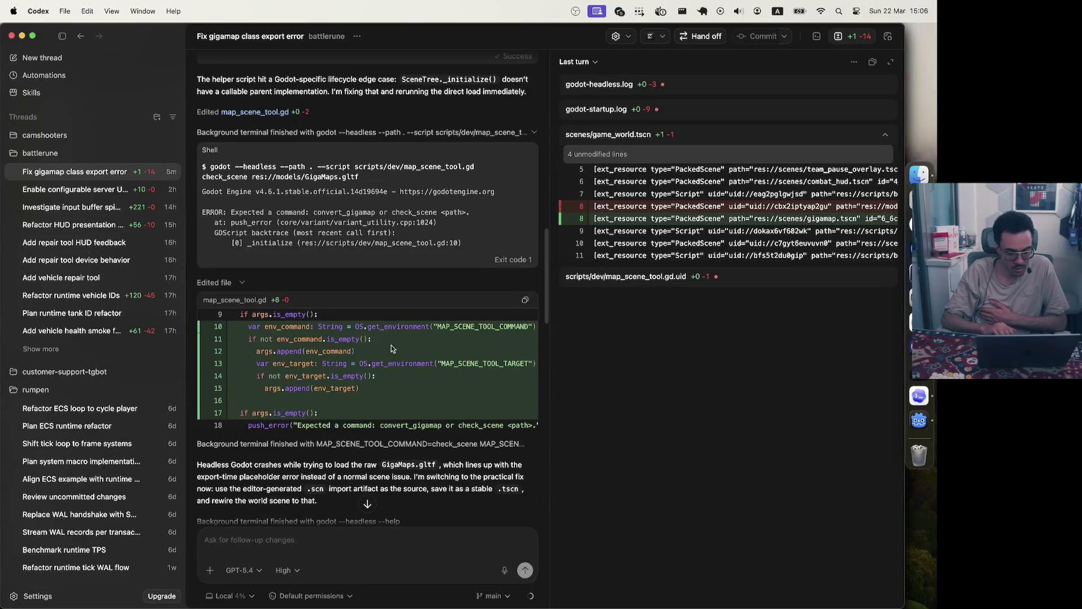
pyautogui.scroll(-4, 420, 421)
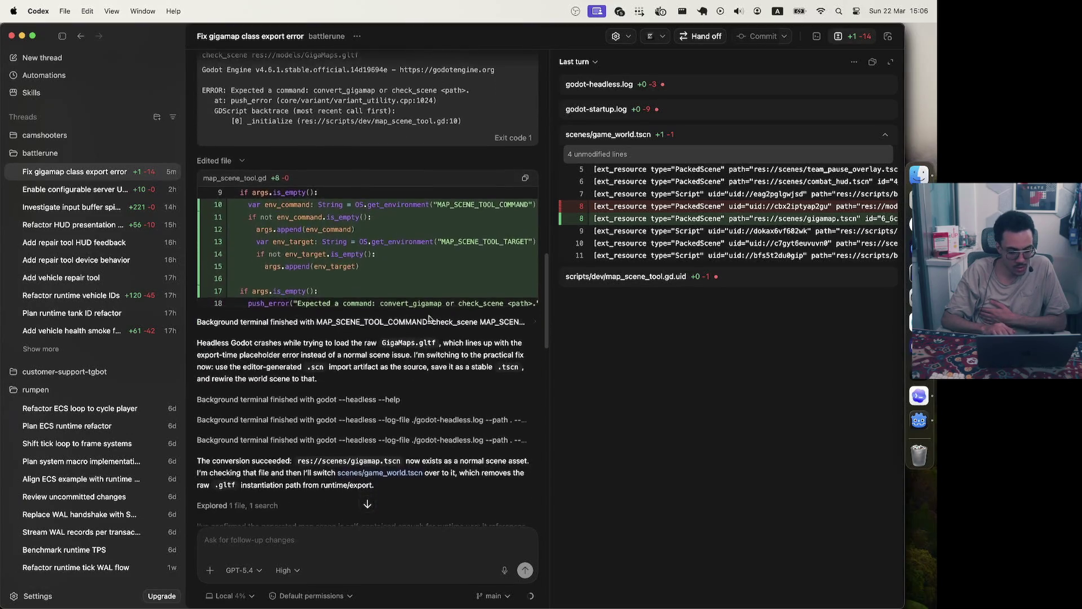
# Expand the crashed check_scene run's output and scroll through it
pyautogui.click(429, 322)
pyautogui.scroll(10, 343, 395)
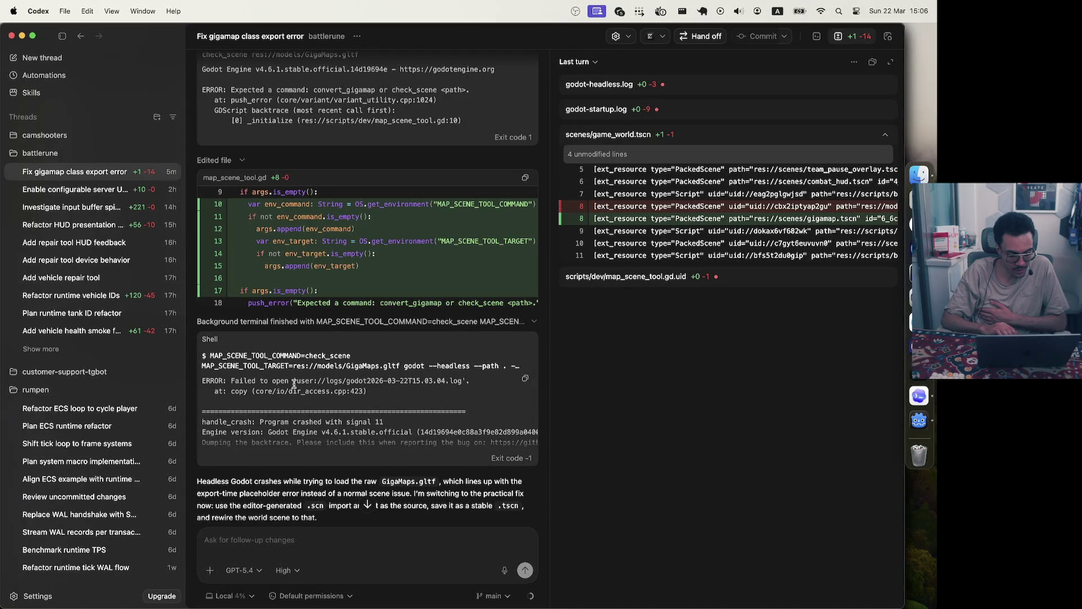
pyautogui.moveTo(284, 380); pyautogui.dragTo(426, 385)
pyautogui.click(426, 385)
pyautogui.scroll(-2, 341, 400)
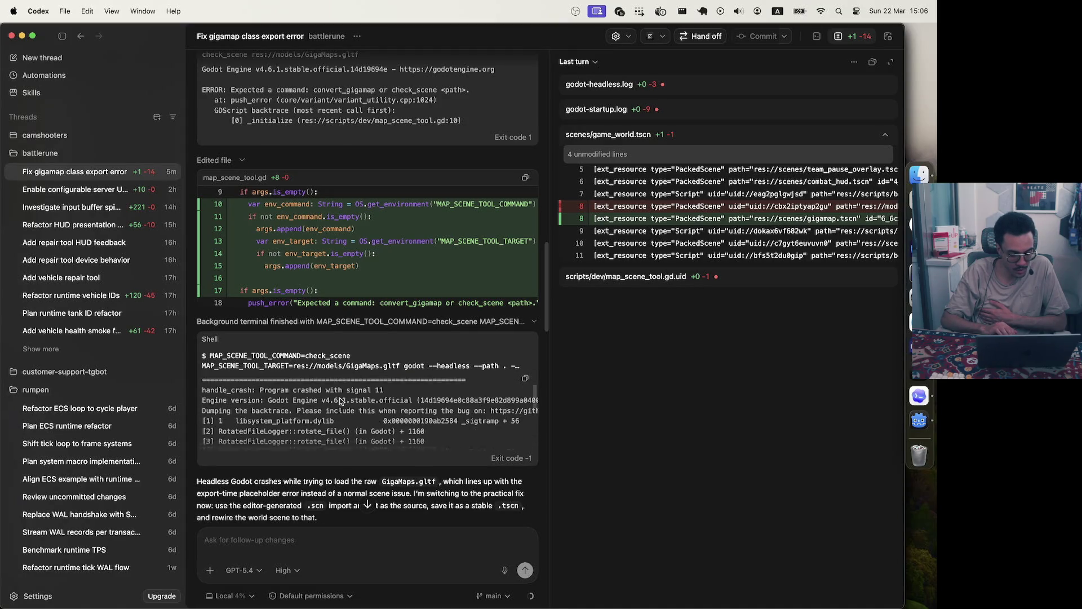
pyautogui.scroll(-5, 340, 398)
pyautogui.scroll(8, 340, 398)
pyautogui.scroll(2, 340, 398)
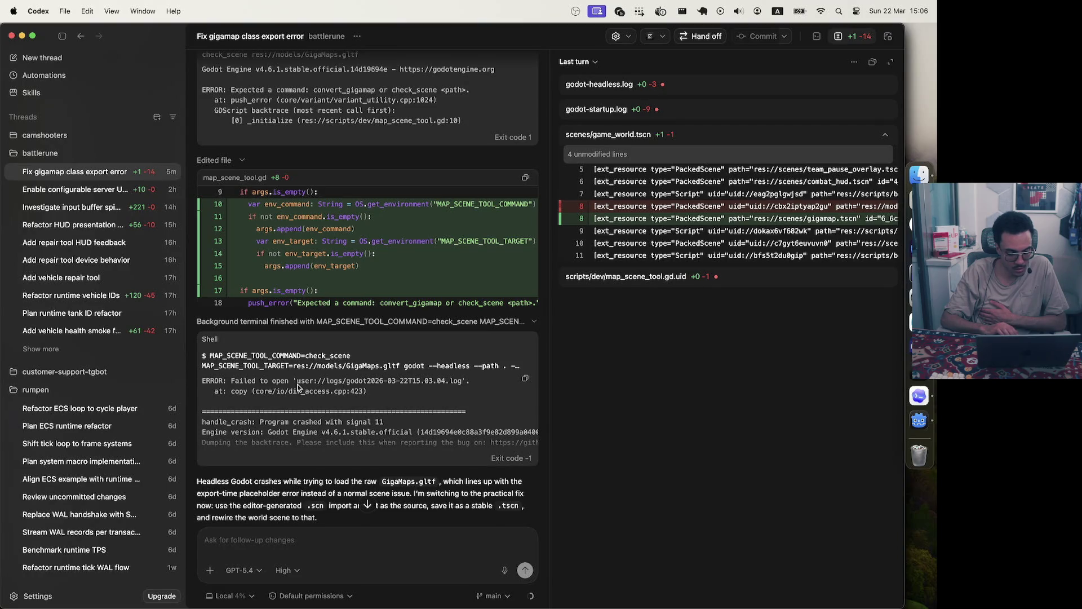
pyautogui.hscroll(1, 302, 385)
pyautogui.hscroll(1, 305, 384)
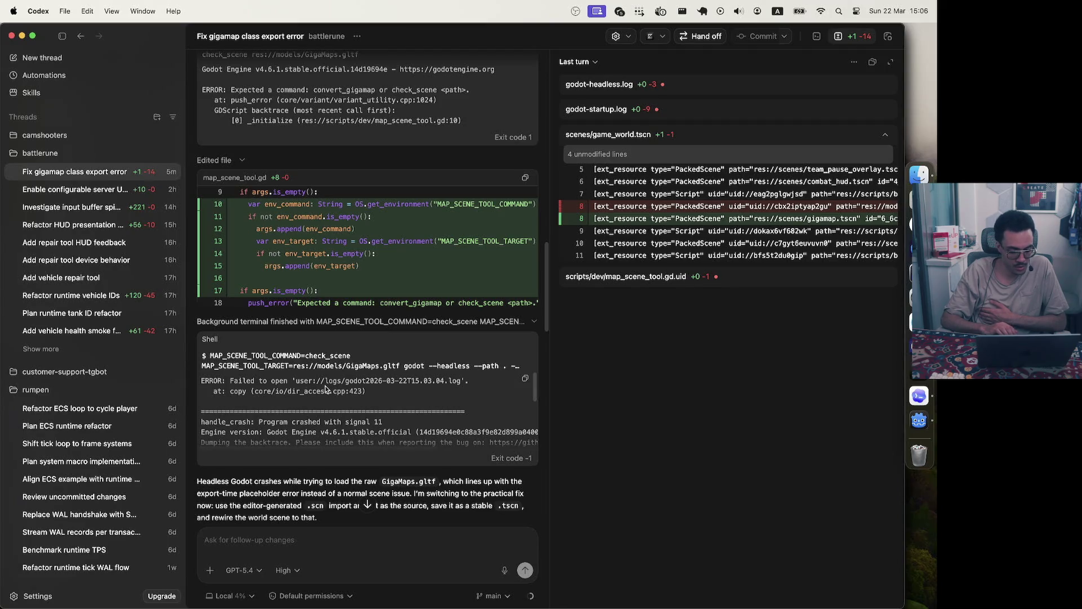
pyautogui.hscroll(5, 430, 372)
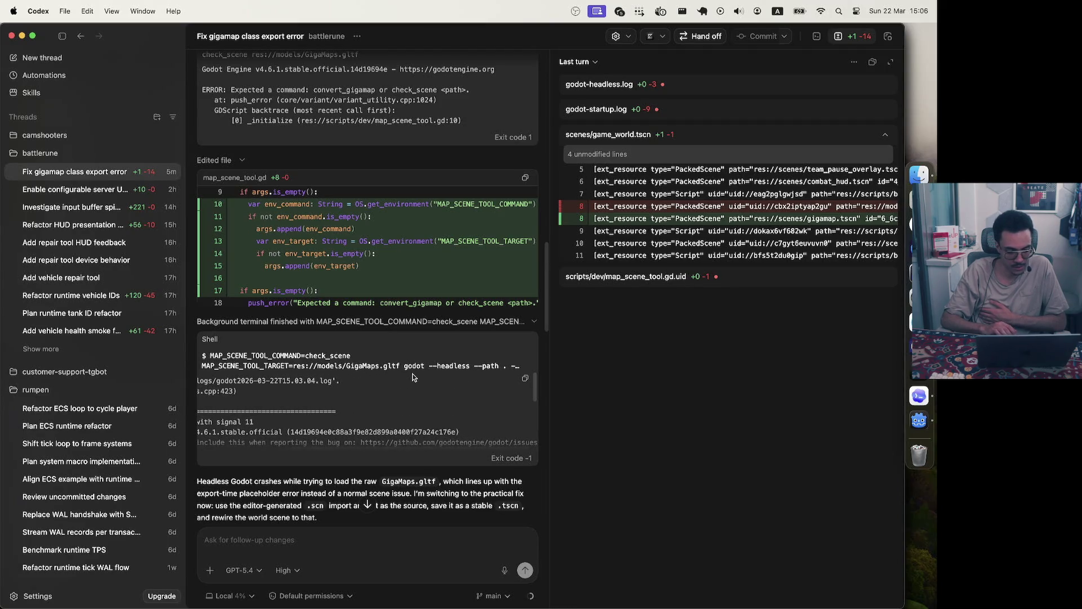
# Reveal the crashed run's full command, read its shell backtrace, then expand the successful check_scene run
pyautogui.click(397, 367)
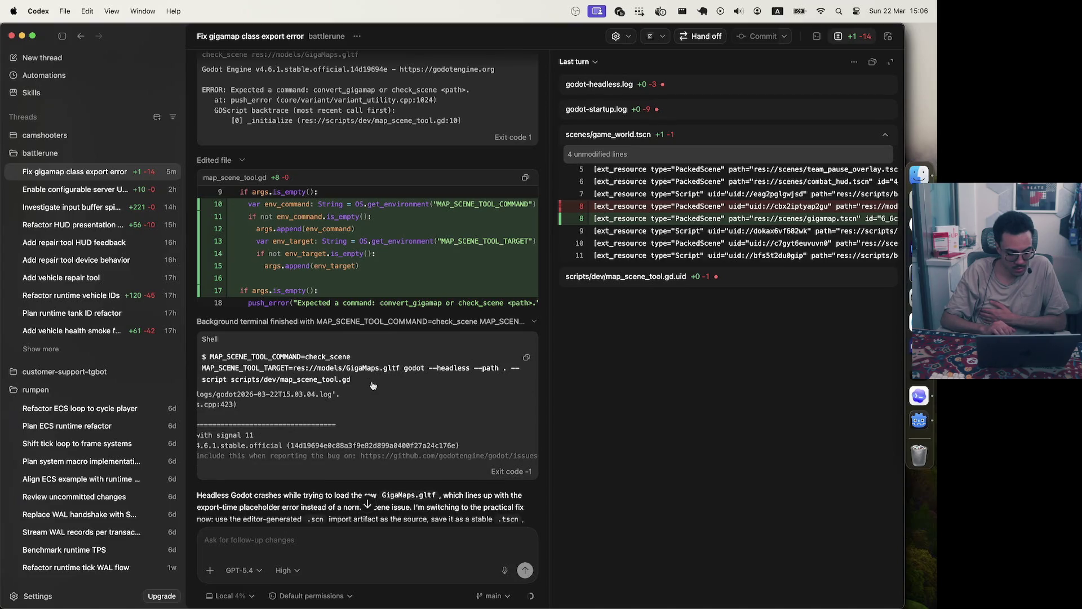
pyautogui.hscroll(-2, 355, 414)
pyautogui.hscroll(-2, 355, 414)
pyautogui.scroll(-3, 355, 414)
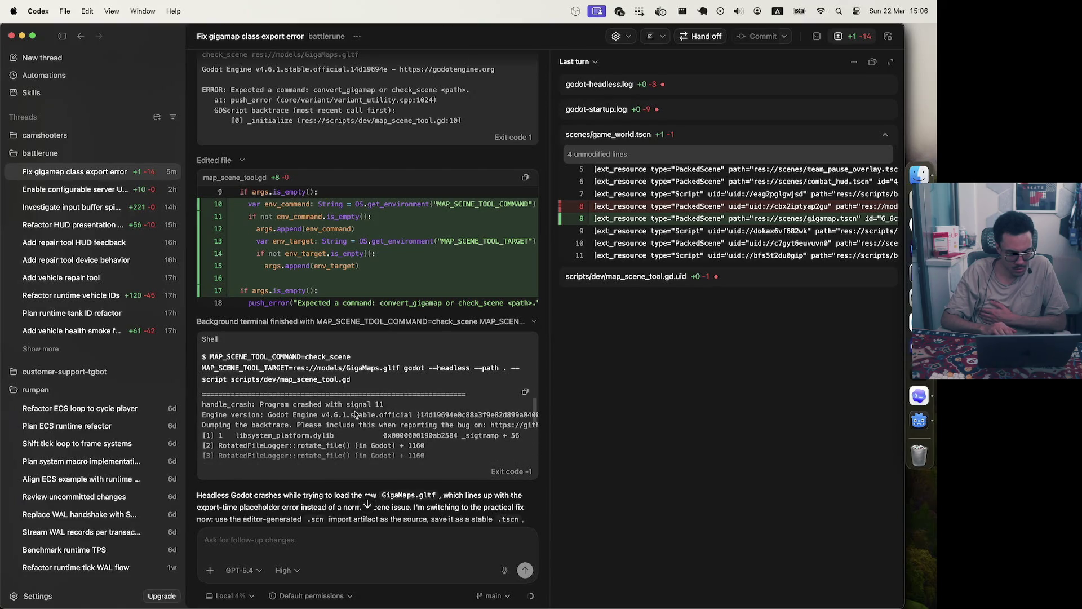
pyautogui.scroll(-5, 355, 414)
pyautogui.scroll(-2, 355, 414)
pyautogui.scroll(2, 355, 414)
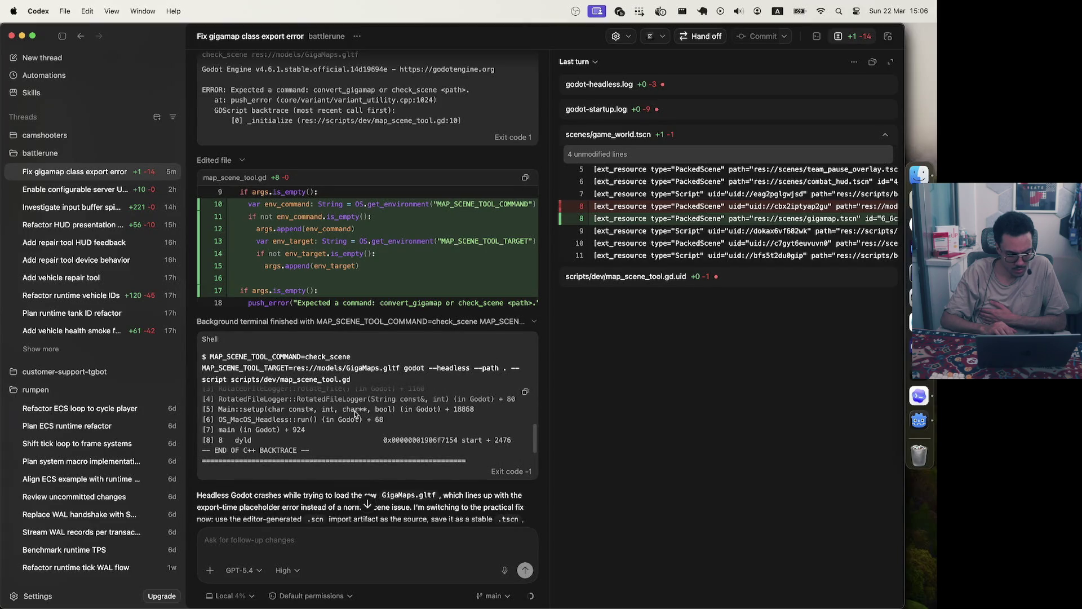
pyautogui.scroll(1, 355, 414)
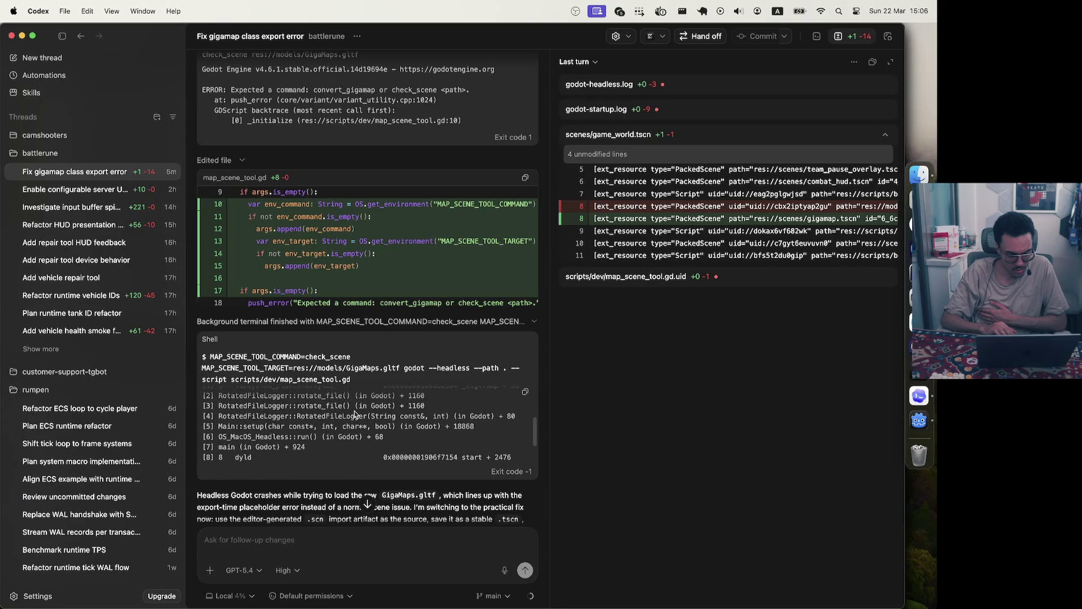
pyautogui.scroll(-2, 355, 419)
pyautogui.scroll(2, 356, 418)
pyautogui.scroll(-2, 355, 419)
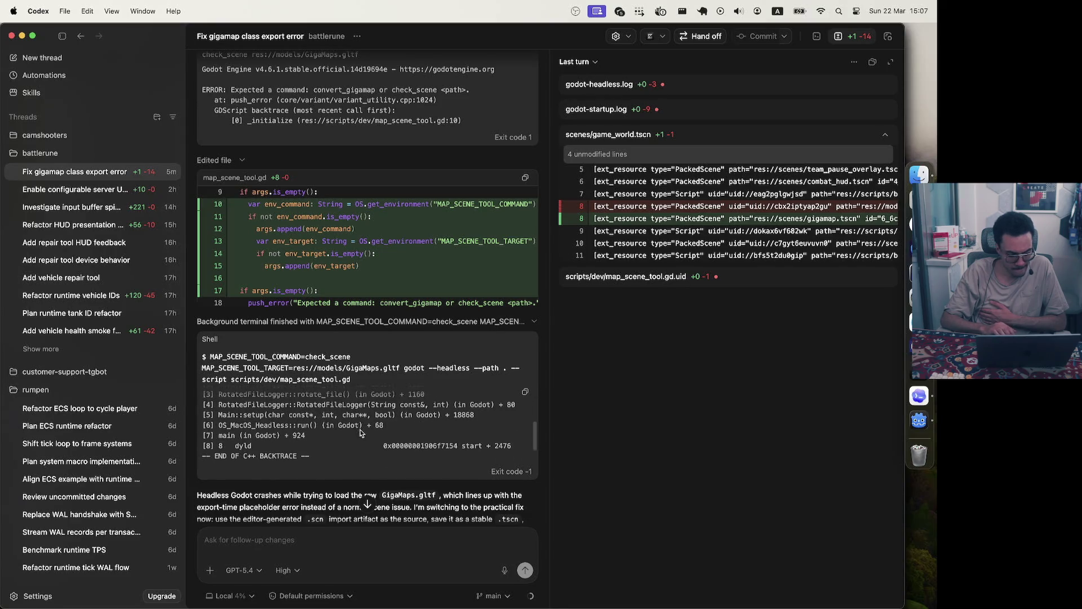
pyautogui.scroll(-5, 310, 493)
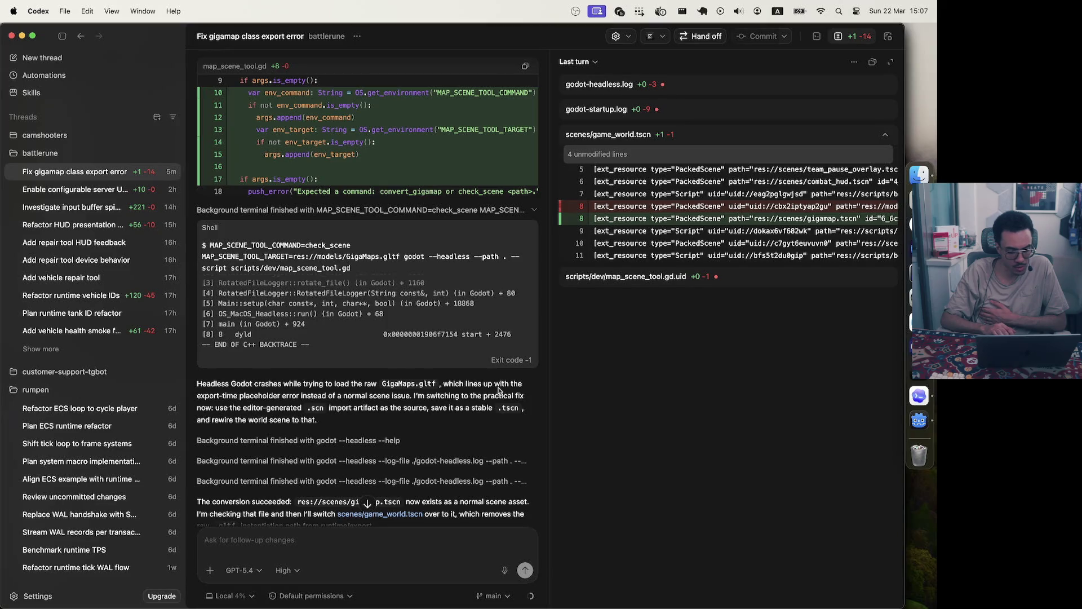
pyautogui.scroll(5, 424, 310)
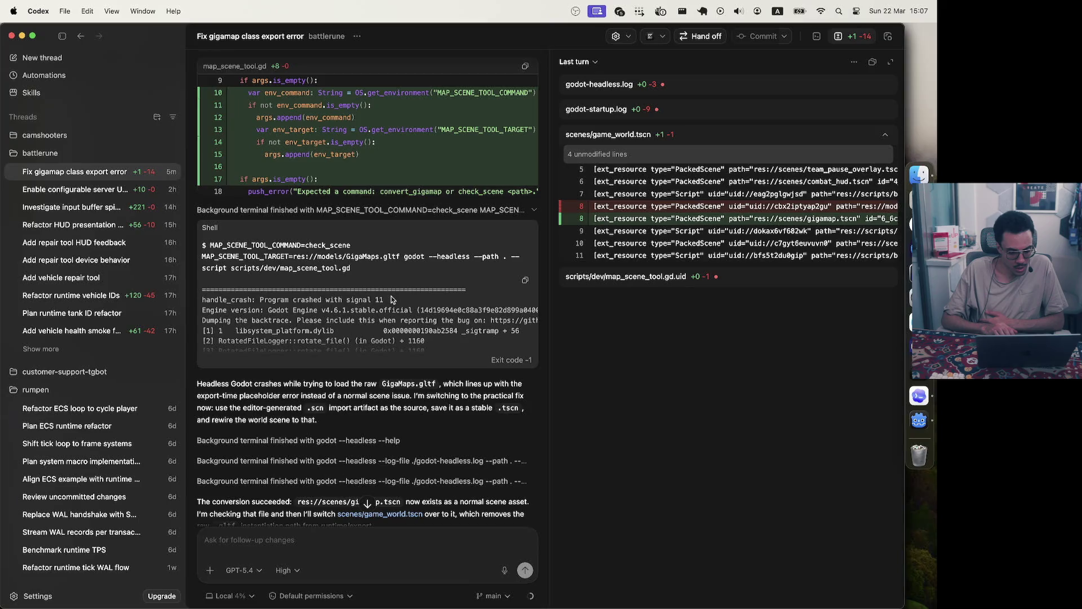
pyautogui.scroll(1, 375, 299)
pyautogui.scroll(1, 329, 308)
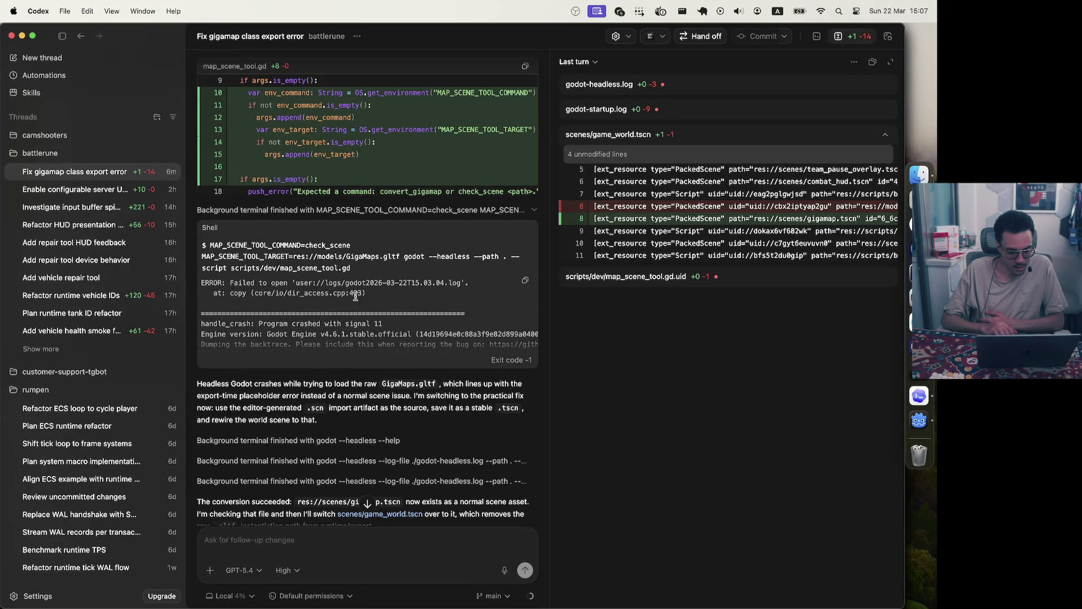
pyautogui.scroll(1, 355, 296)
pyautogui.scroll(-2, 356, 296)
pyautogui.scroll(2, 355, 296)
pyautogui.scroll(-2, 356, 296)
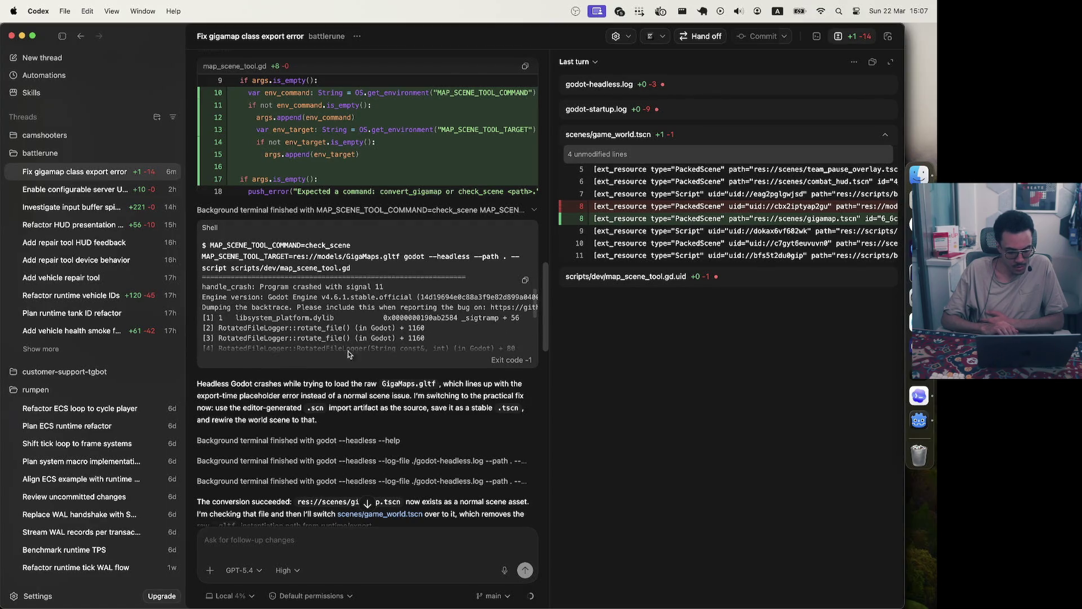
pyautogui.scroll(-3, 338, 386)
pyautogui.click(387, 384)
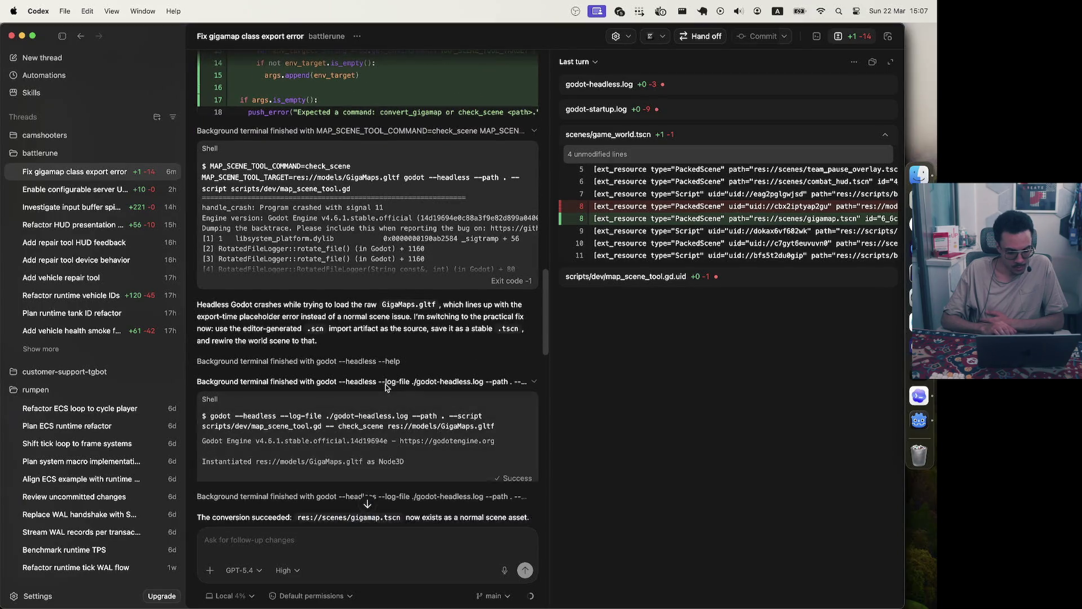
# Review the convert_gigamap run output and the 'Worked for 3m 11s' four-file summary, then return to the browser
pyautogui.scroll(-1, 346, 430)
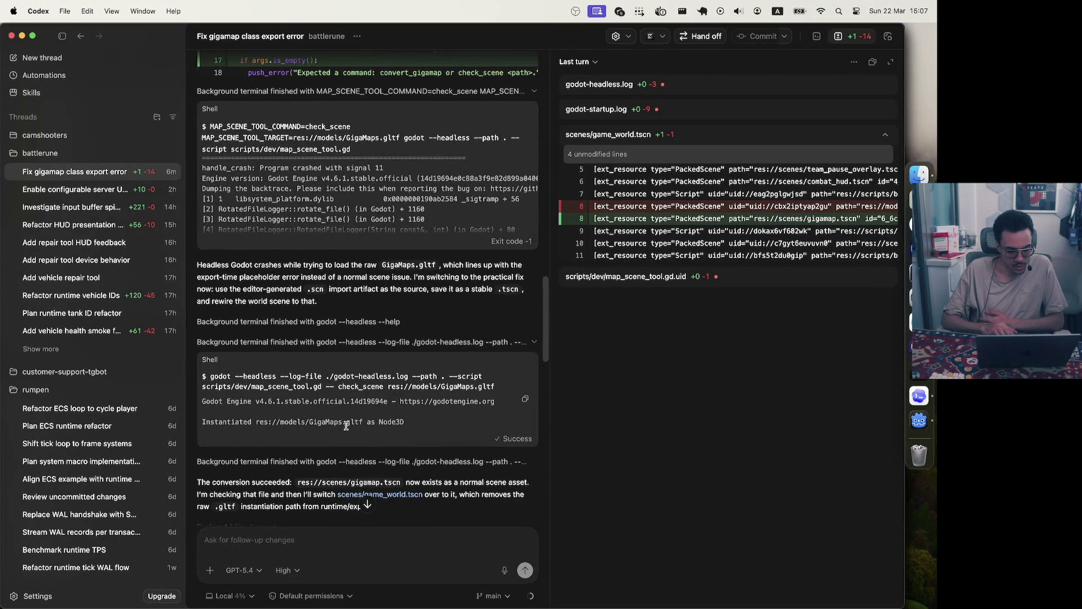
pyautogui.scroll(-3, 346, 430)
pyautogui.click(367, 379)
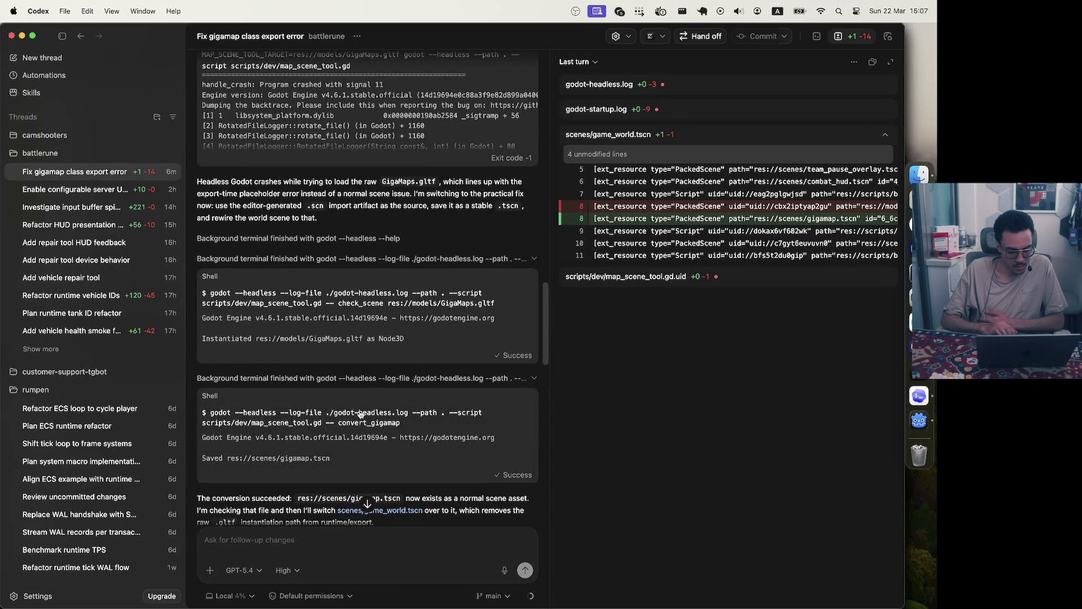
pyautogui.scroll(-2, 357, 428)
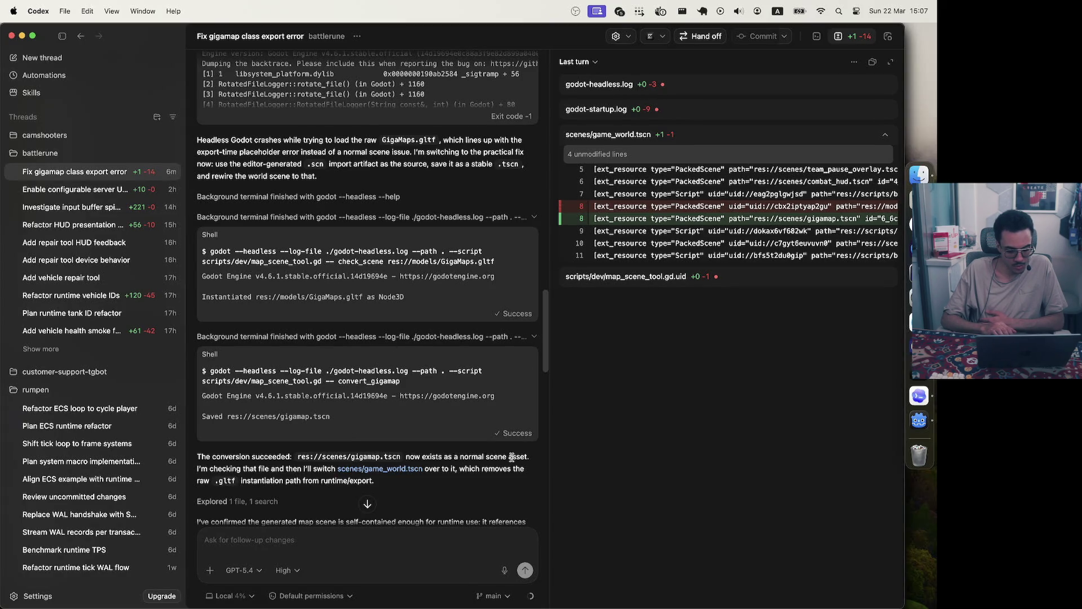
pyautogui.scroll(-3, 333, 451)
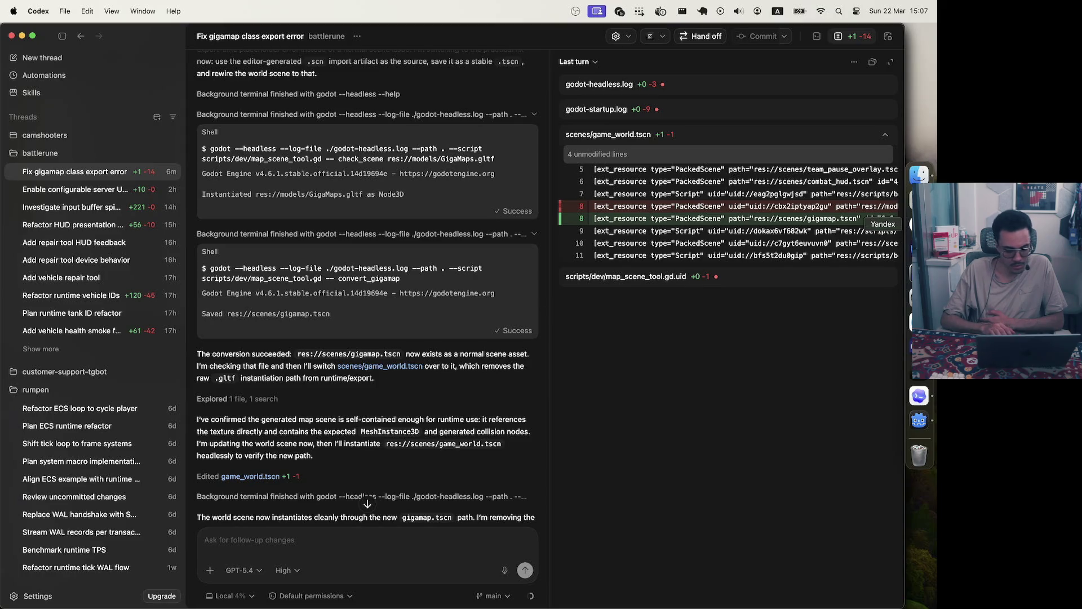
pyautogui.scroll(-5, 382, 429)
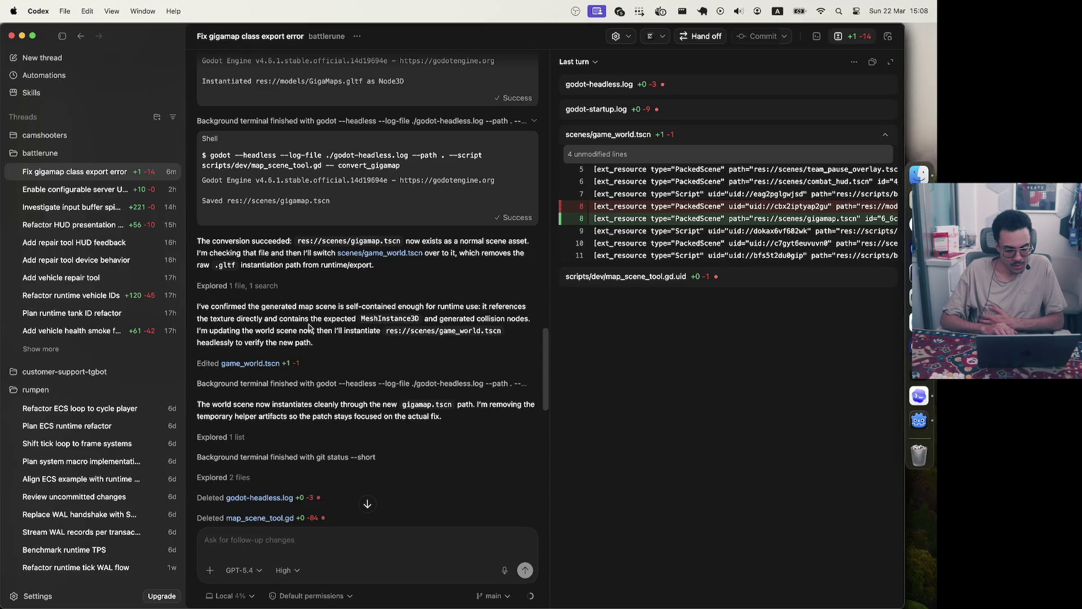
pyautogui.scroll(-3, 309, 328)
pyautogui.scroll(-3, 309, 328)
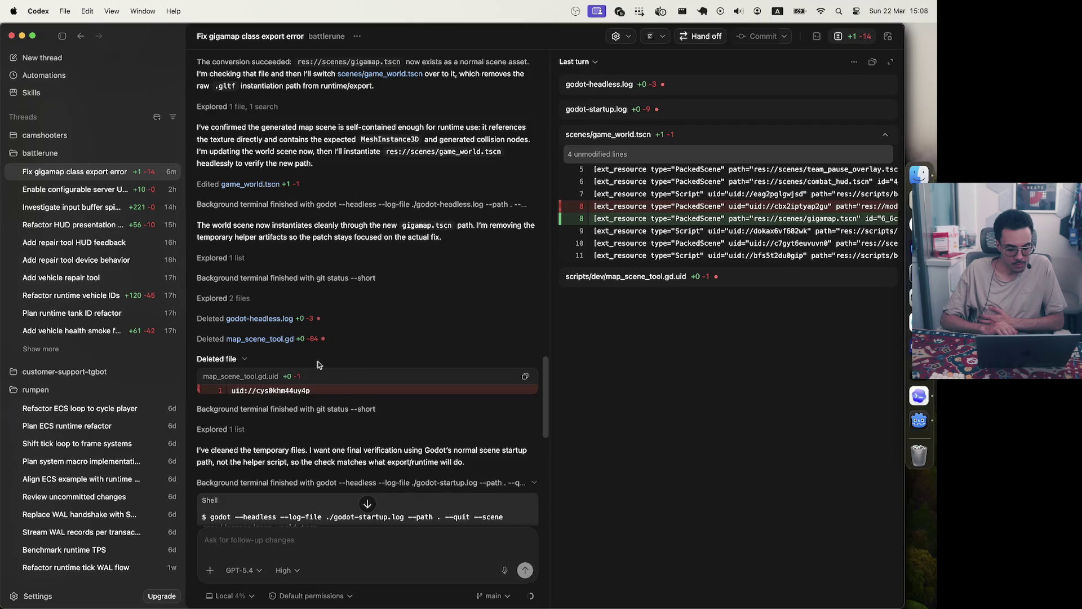
pyautogui.scroll(-5, 361, 363)
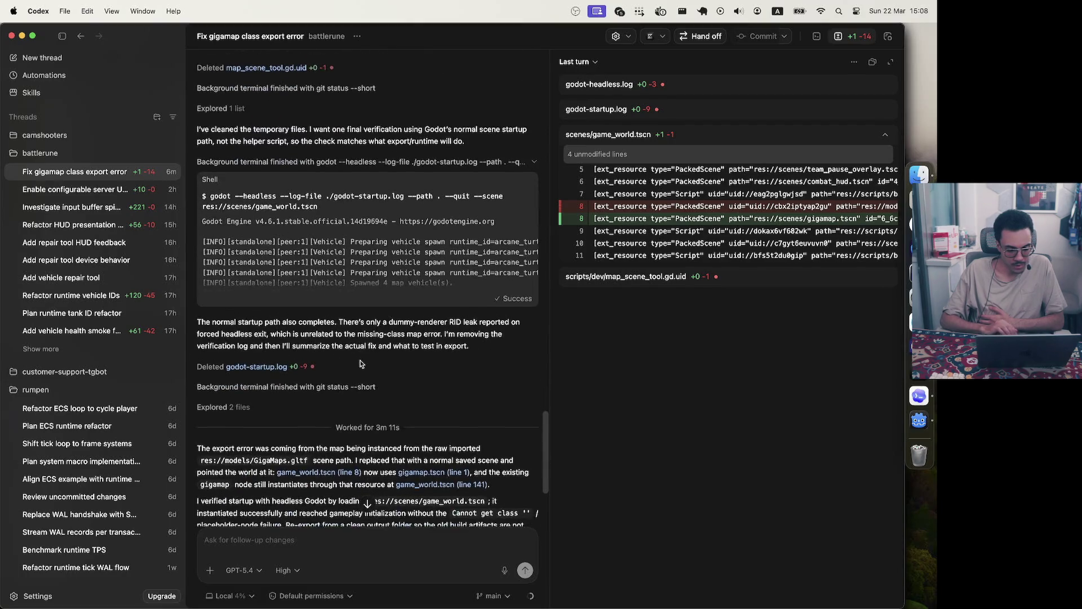
pyautogui.scroll(-3, 361, 363)
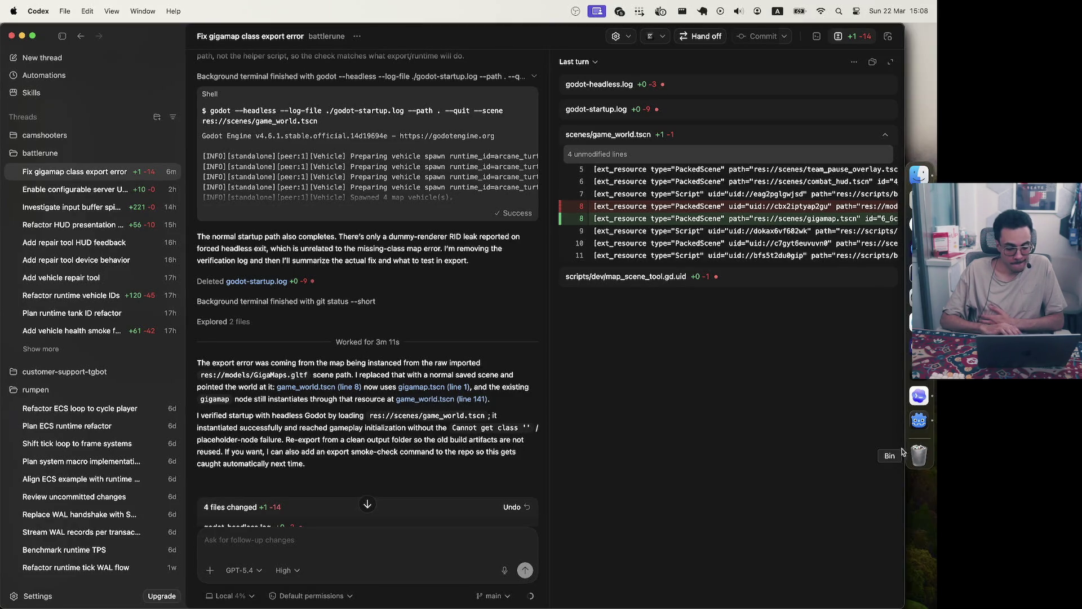
pyautogui.scroll(-3, 436, 453)
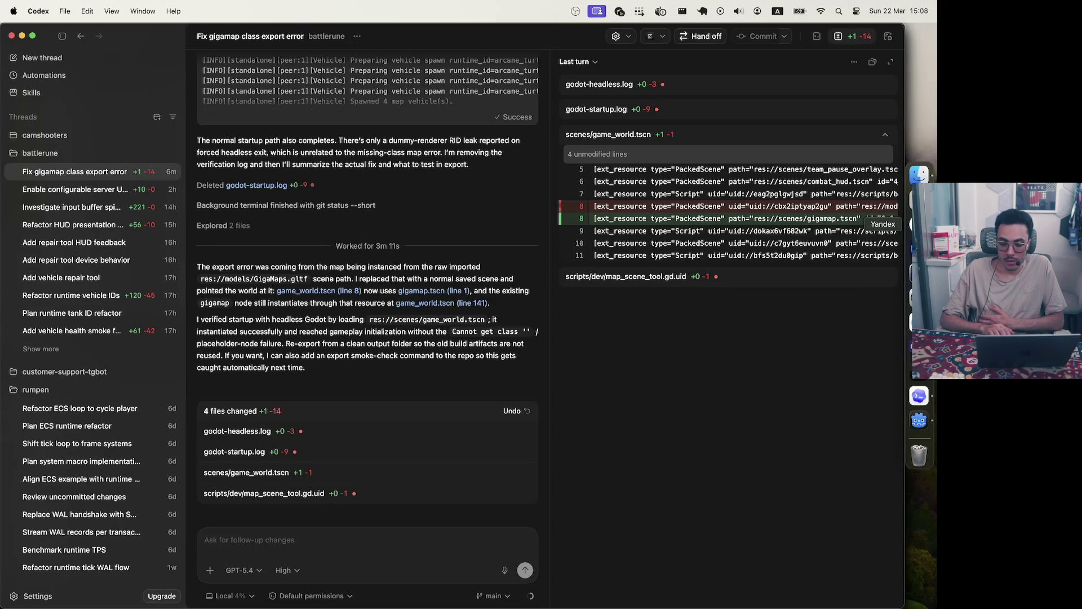
pyautogui.click(916, 224)
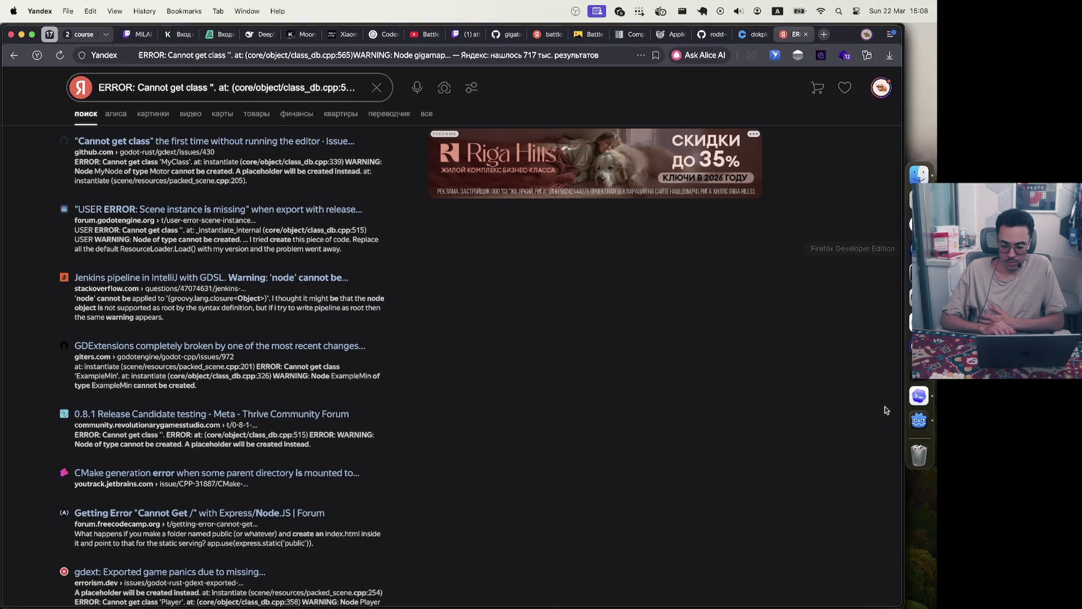
# Pick the browser window in Mission Control, then switch to Zed's uncommitted changes
pyautogui.hotkey('ctrl', 'Up')
pyautogui.click(664, 317)
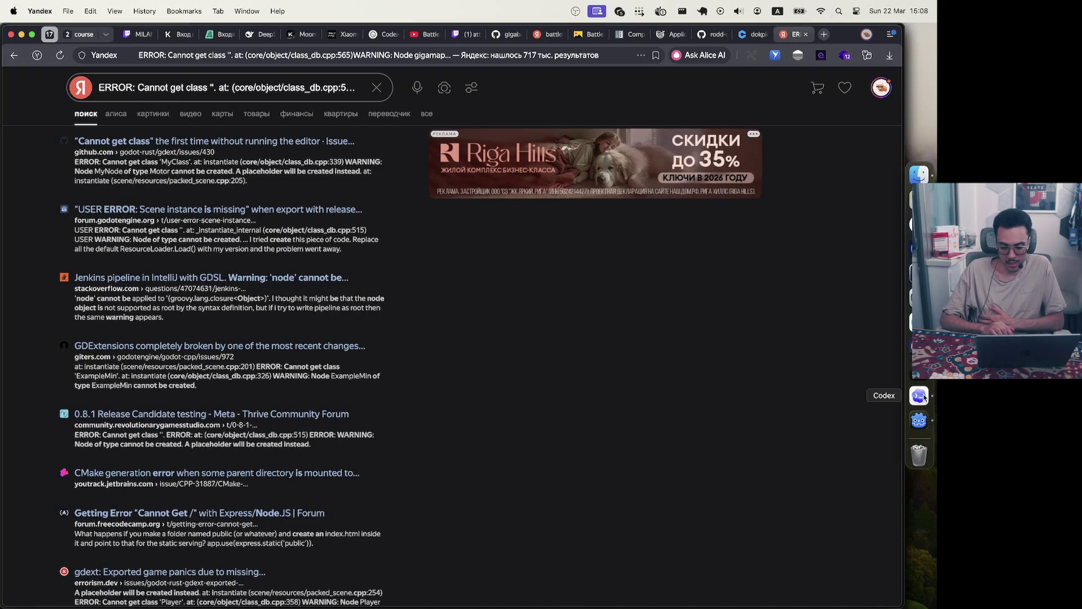
pyautogui.click(920, 371)
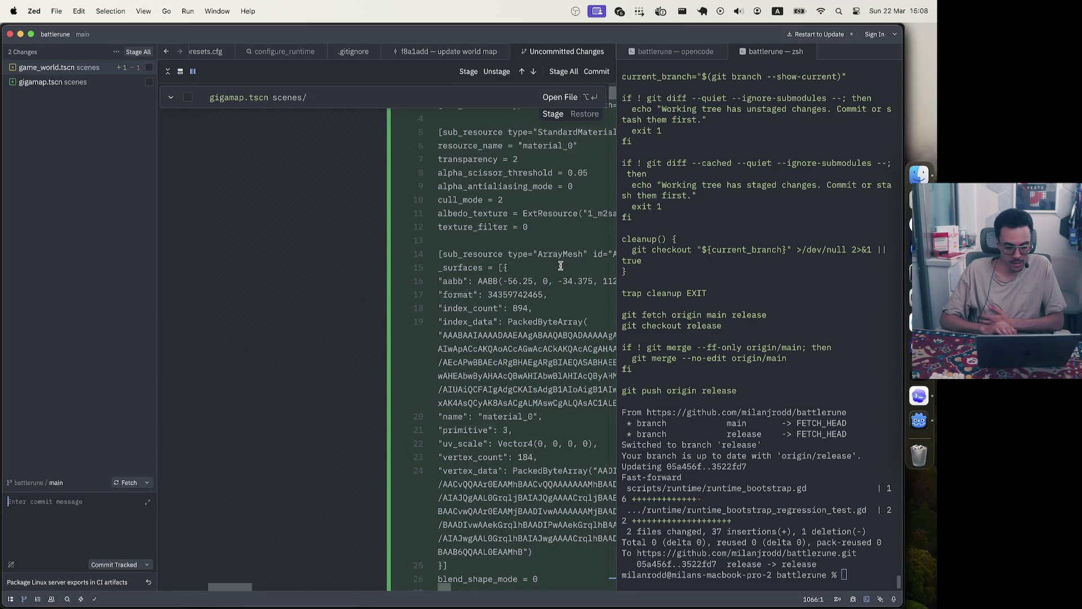
# Scroll through the new 1065-line gigamap.tscn diff and one-line game_world.tscn change, then switch to Godot
pyautogui.scroll(5, 561, 265)
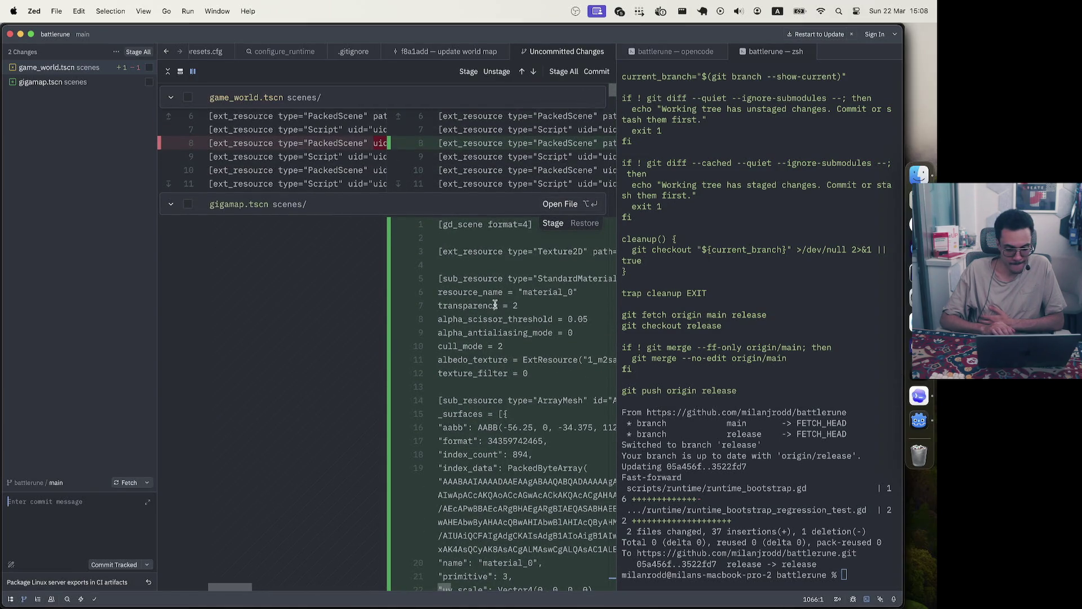
pyautogui.scroll(-5, 495, 305)
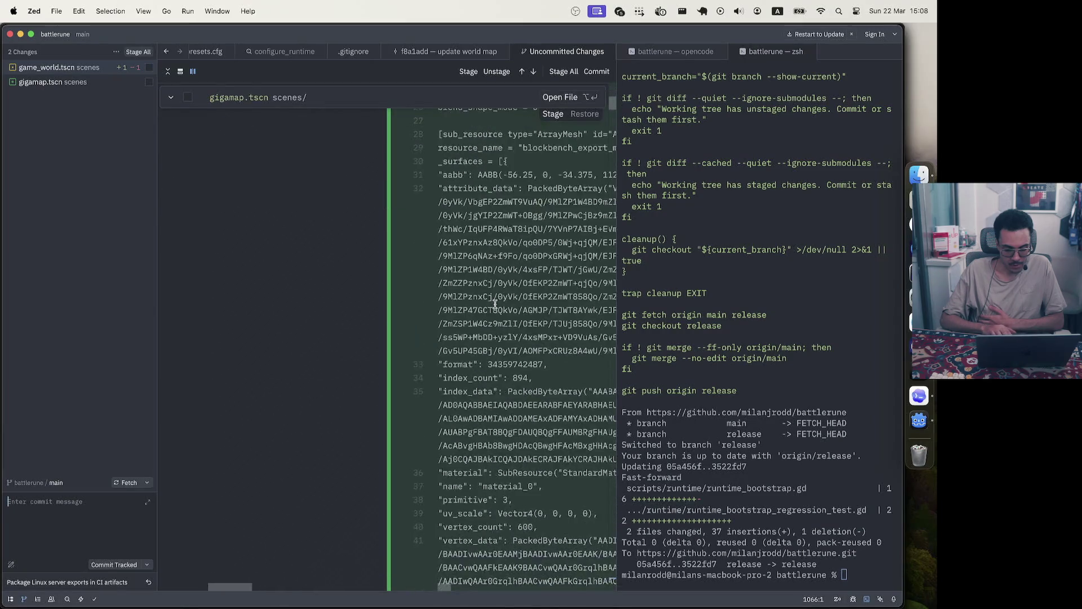
pyautogui.scroll(10, 495, 305)
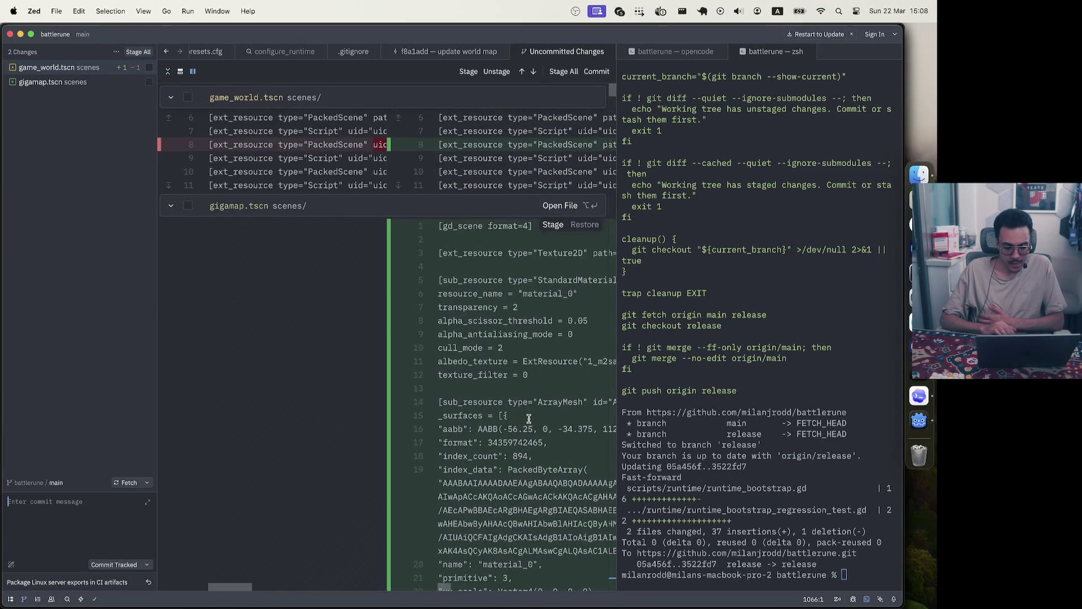
pyautogui.scroll(-15, 528, 418)
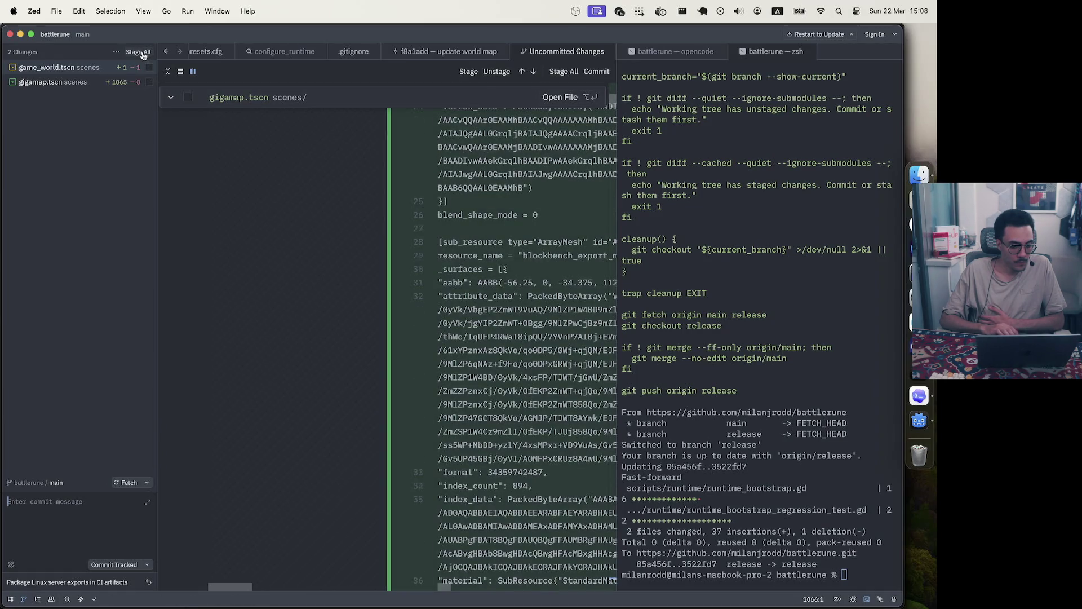
pyautogui.click(920, 422)
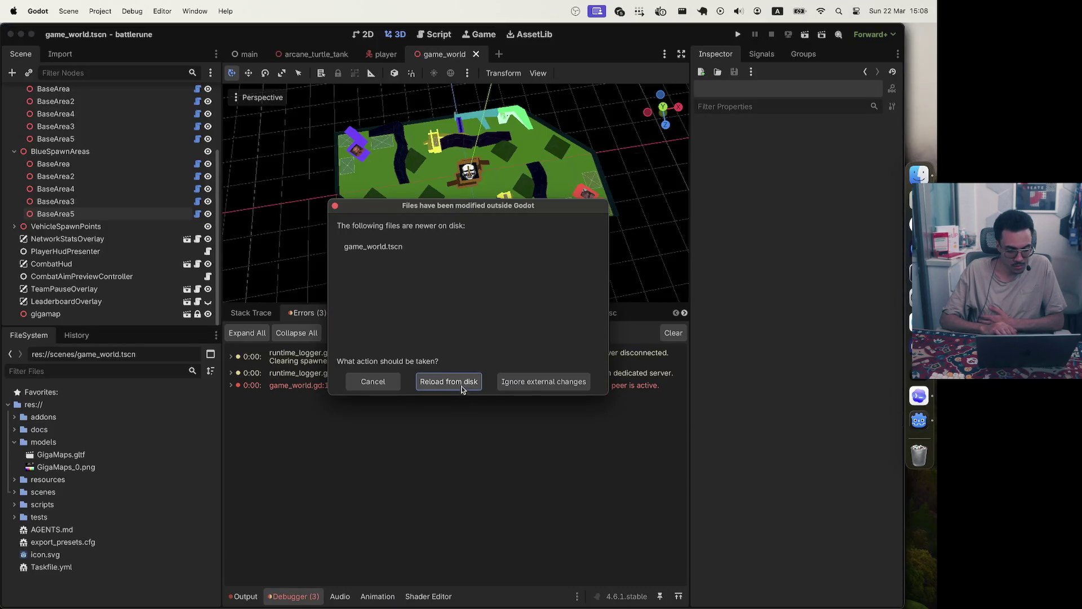
# Reload game_world.tscn from disk and reload the whole project
pyautogui.click(461, 385)
pyautogui.click(100, 11)
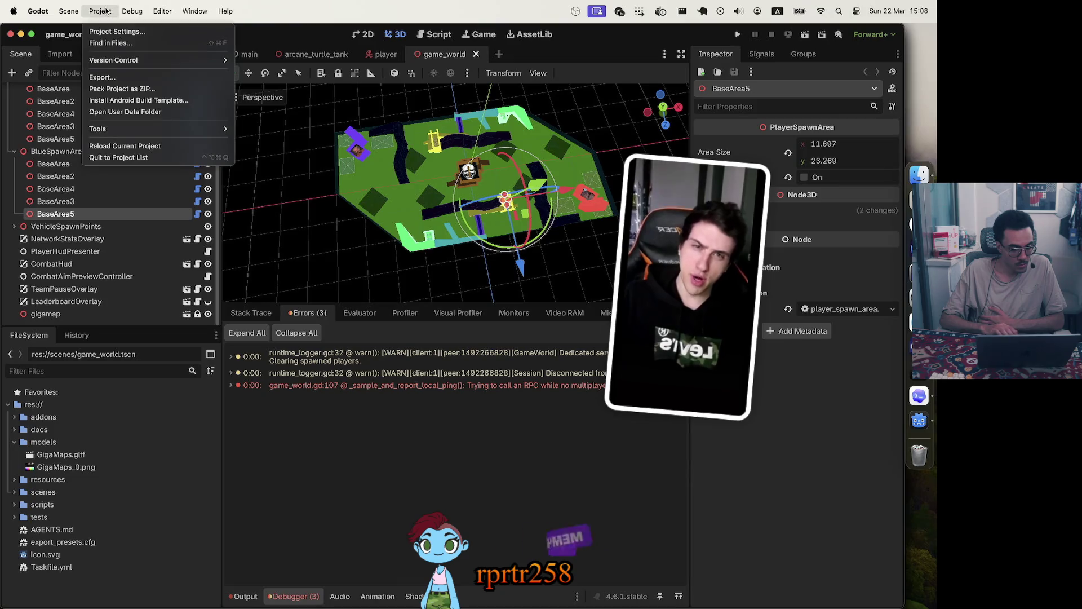
pyautogui.moveTo(69, 12)
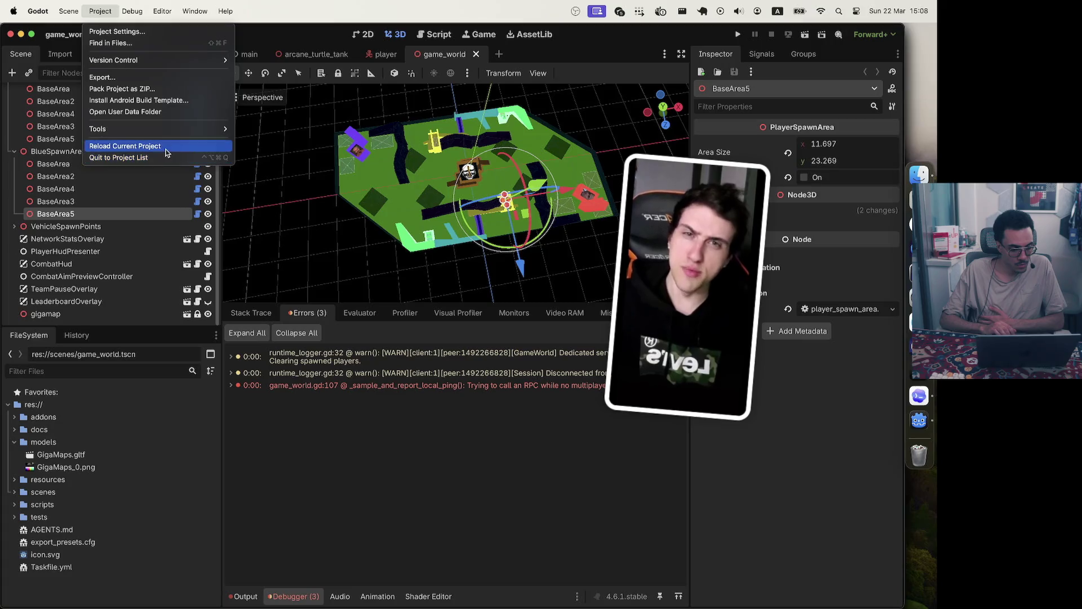
pyautogui.click(168, 152)
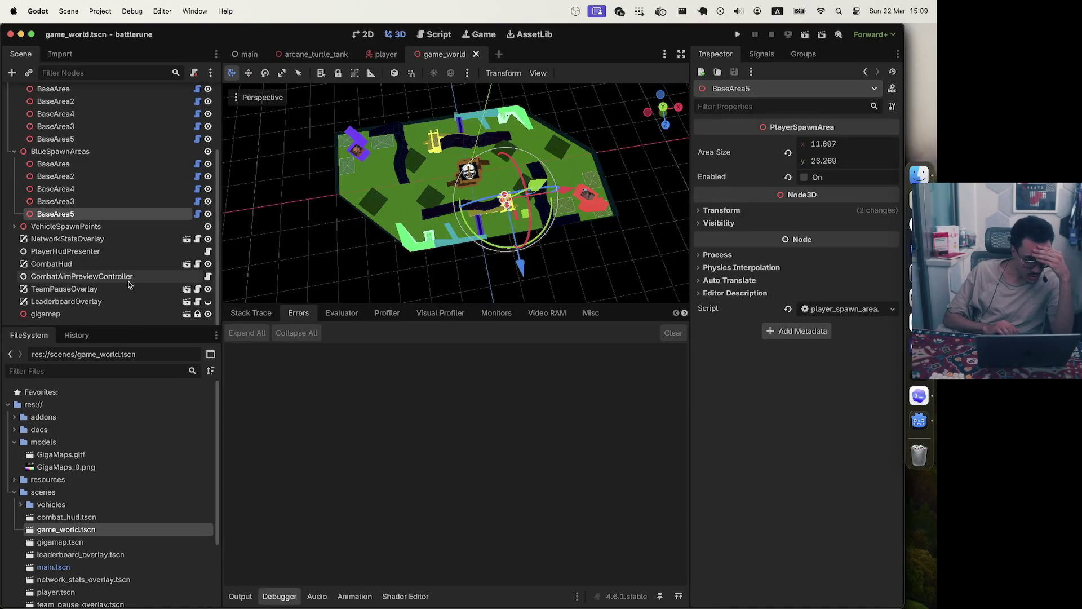
# Inspect the gigamap node, now a plain Node3D at the origin with scale 1, then return to Zed
pyautogui.scroll(3, 124, 282)
pyautogui.scroll(-3, 112, 298)
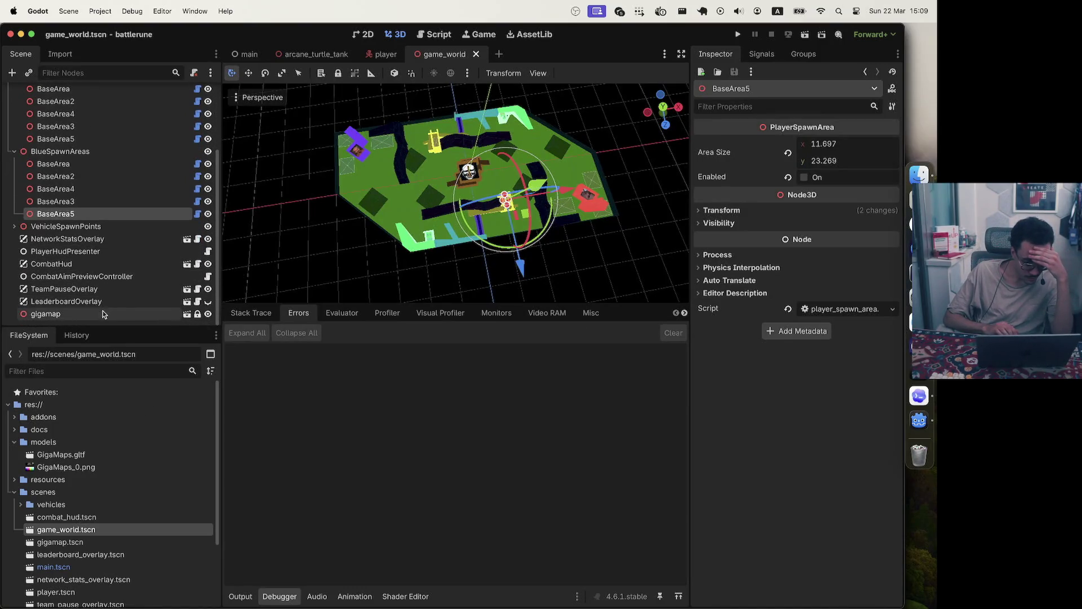
pyautogui.click(102, 311)
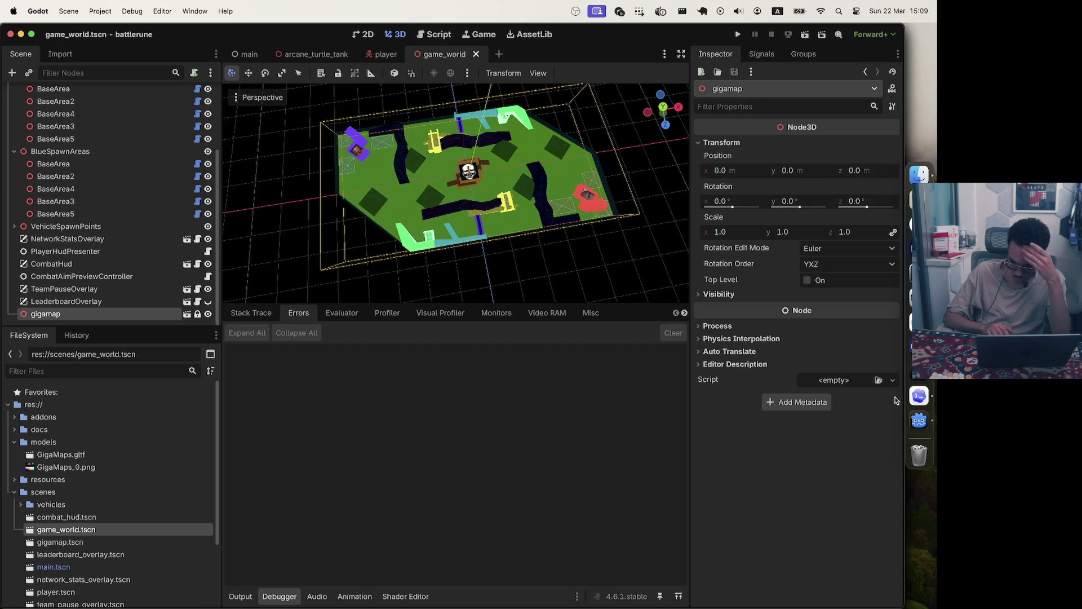
pyautogui.press('super+Tab')
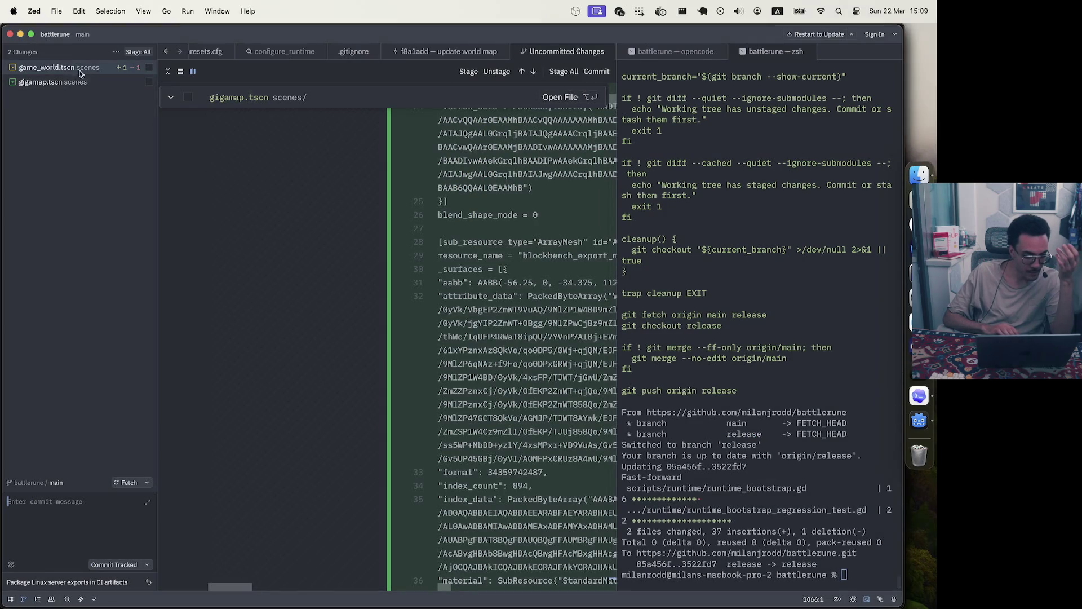
# Read game_world.tscn's line 8 diff swapping GigaMaps.gltf for scenes/gigamap.tscn, then show the Yandex results
pyautogui.click(79, 68)
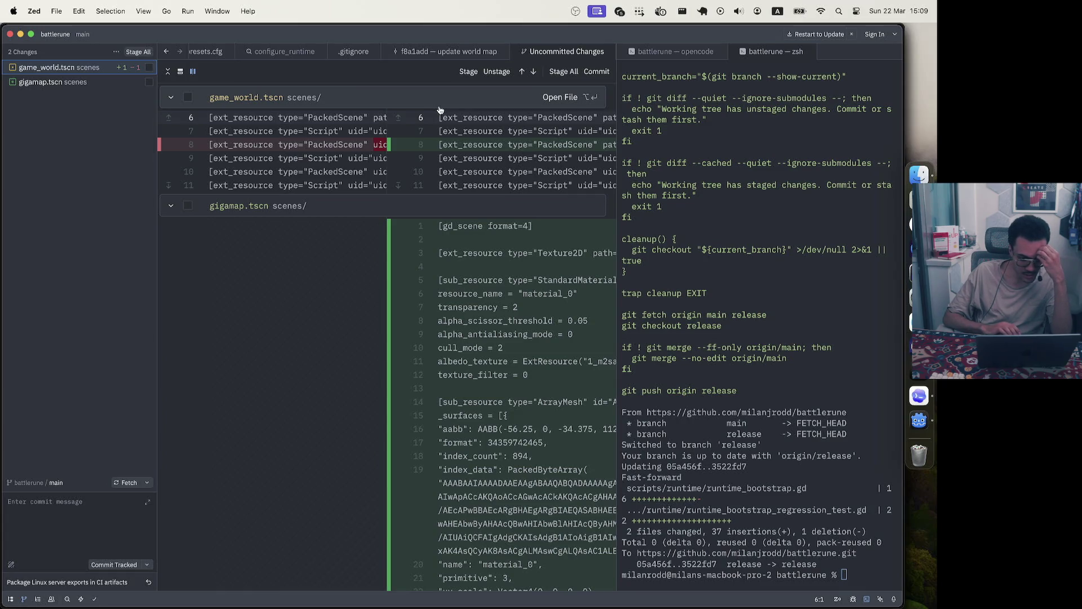
pyautogui.hscroll(10, 307, 158)
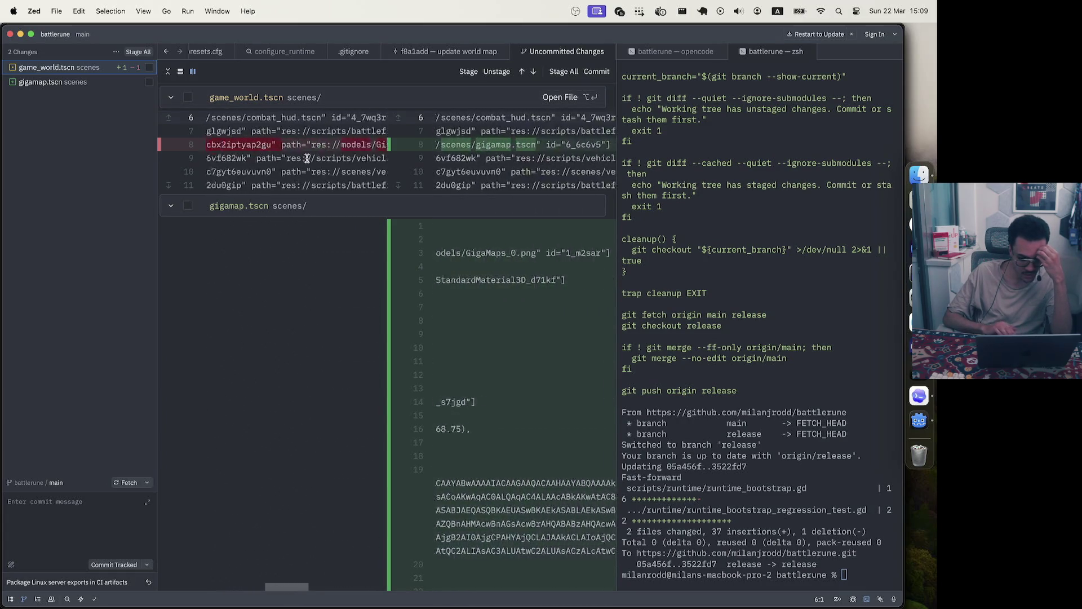
pyautogui.hscroll(10, 307, 158)
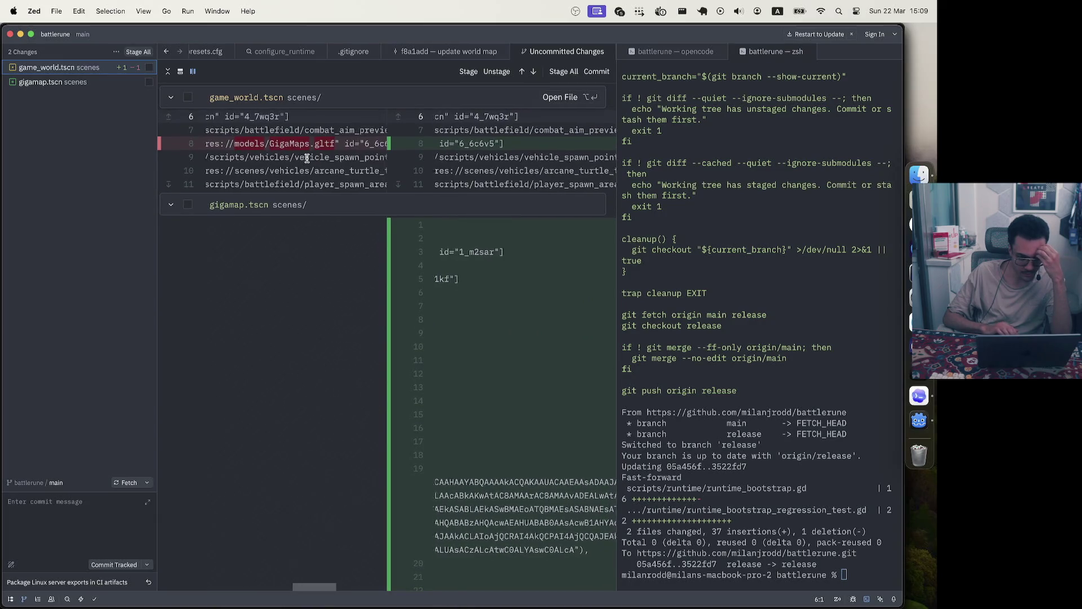
pyautogui.hscroll(-10, 495, 172)
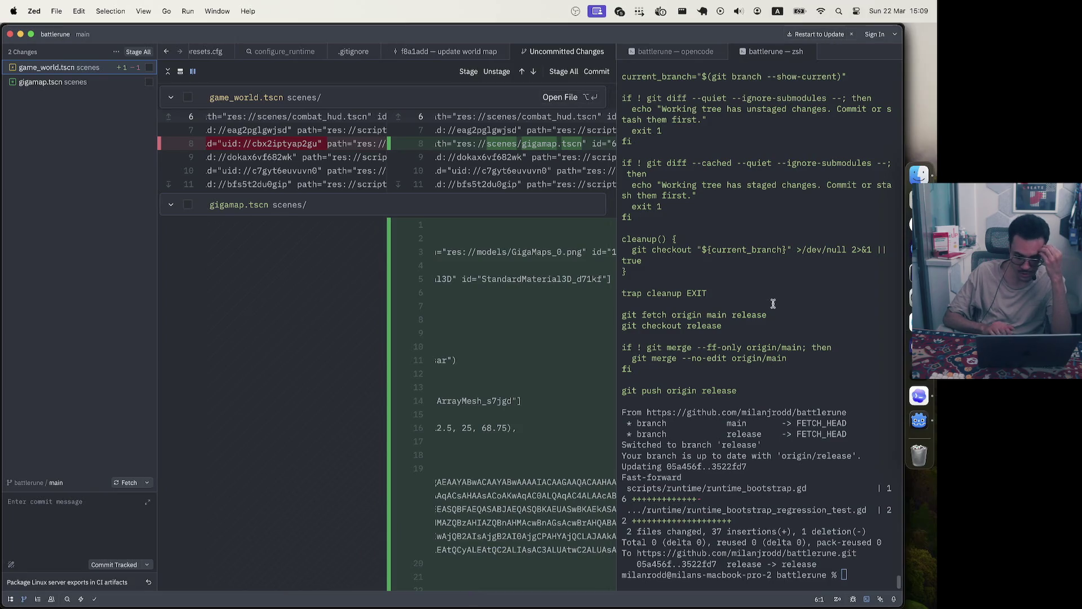
pyautogui.hscroll(-5, 501, 179)
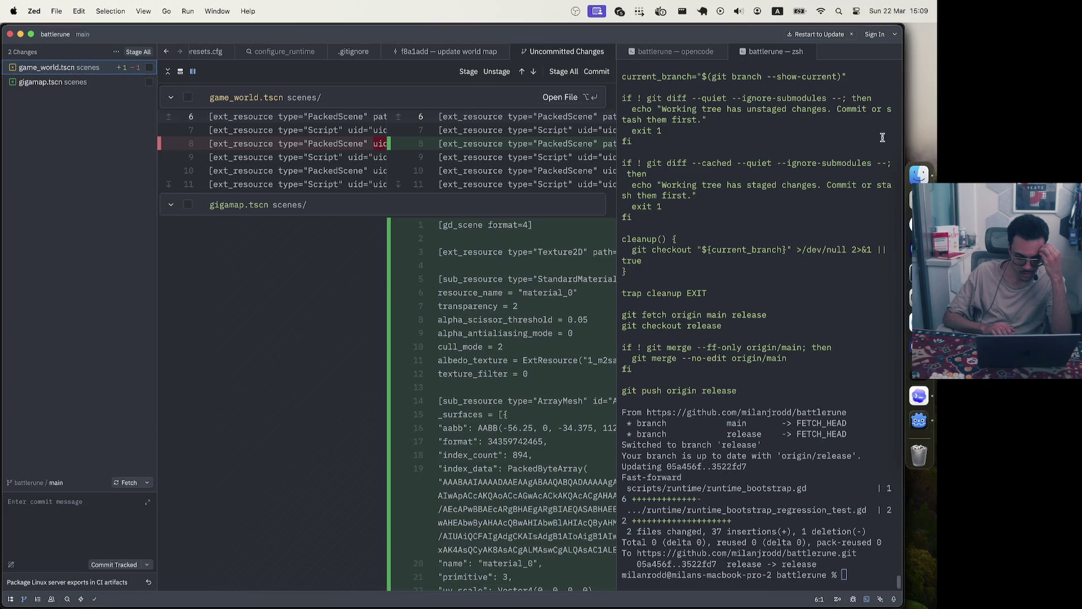
pyautogui.click(919, 223)
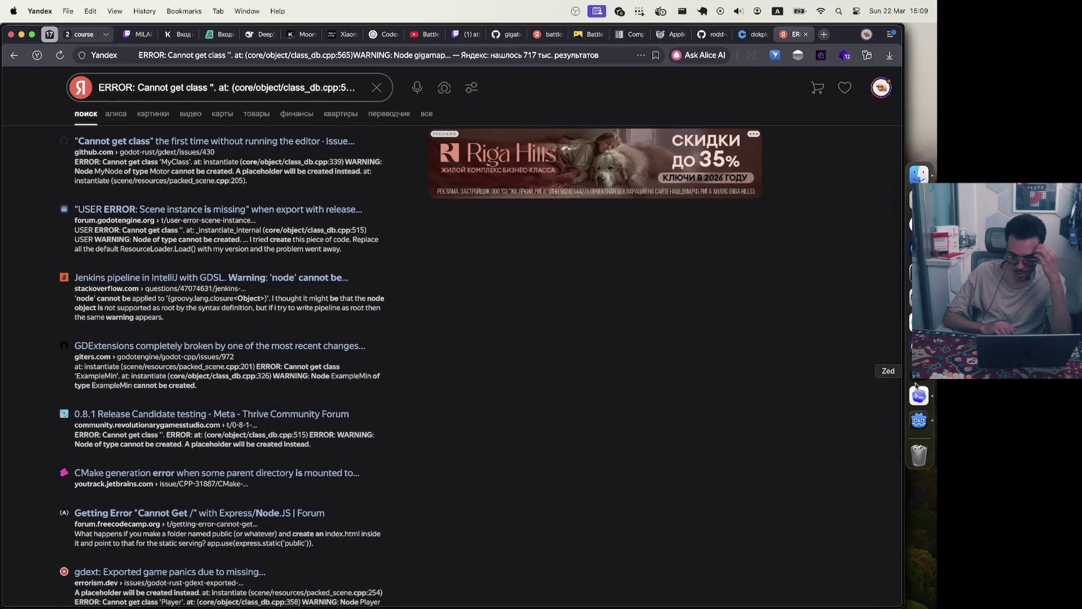
# Back in Godot, inspect the GameWorld and gigamap nodes, then open GameWorld's game_world.gd script
pyautogui.click(919, 420)
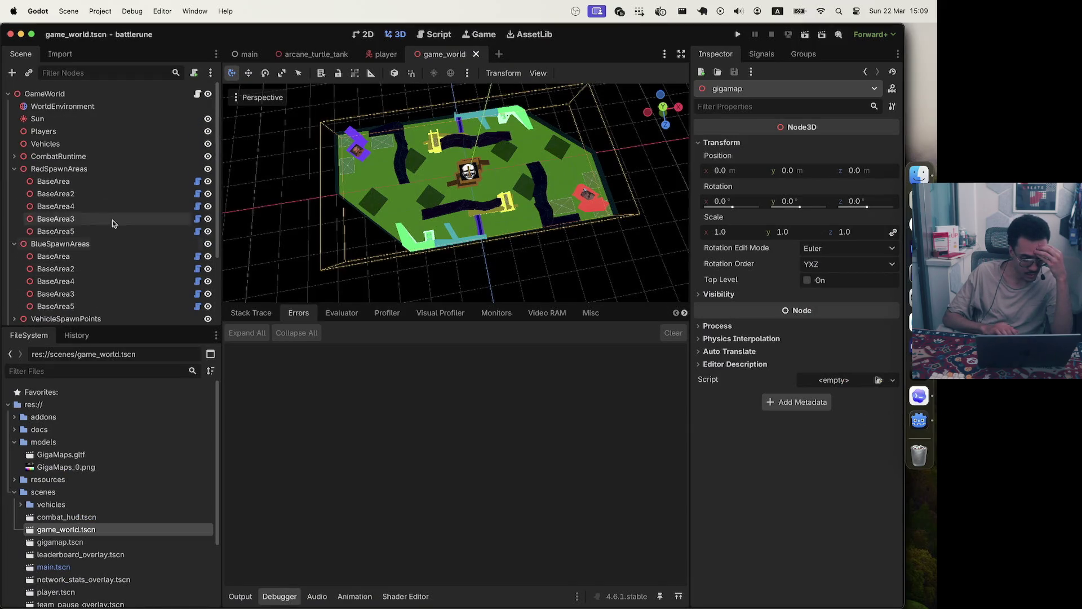
pyautogui.click(195, 95)
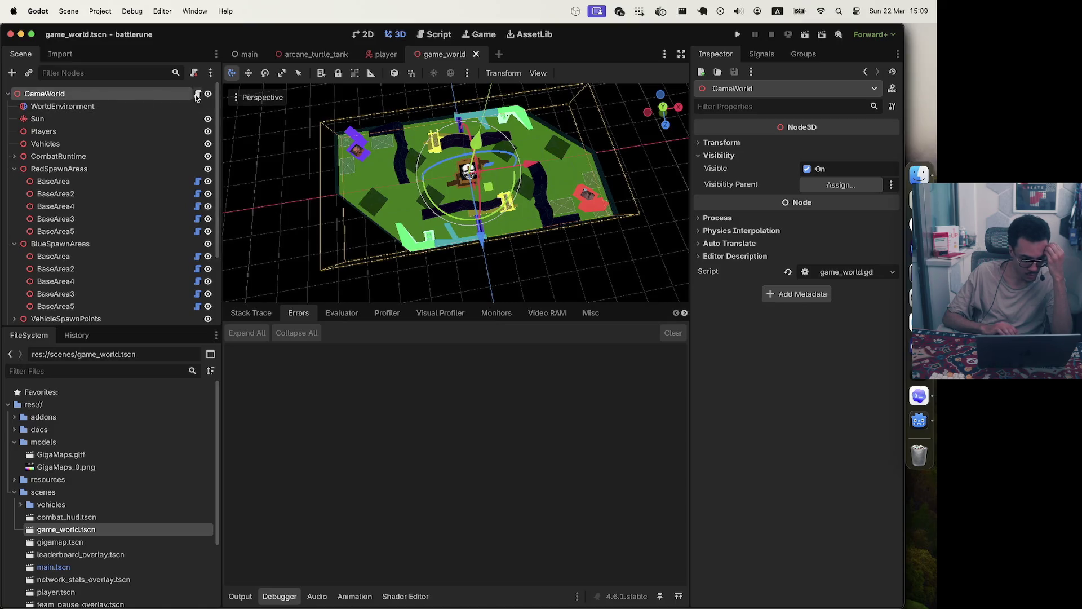
pyautogui.scroll(-3, 67, 218)
pyautogui.click(67, 316)
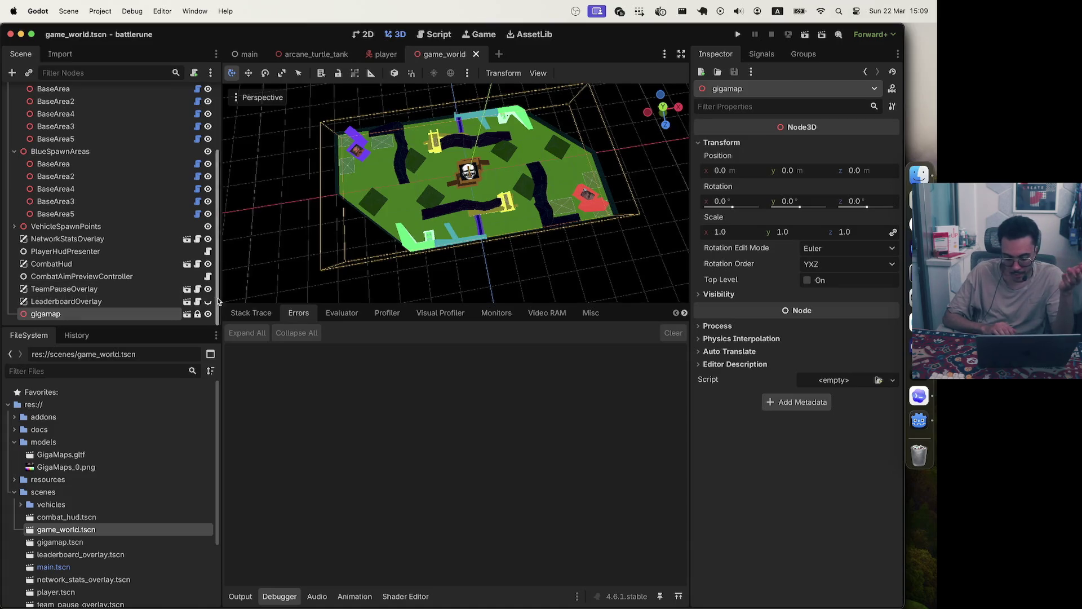
pyautogui.scroll(5, 55, 249)
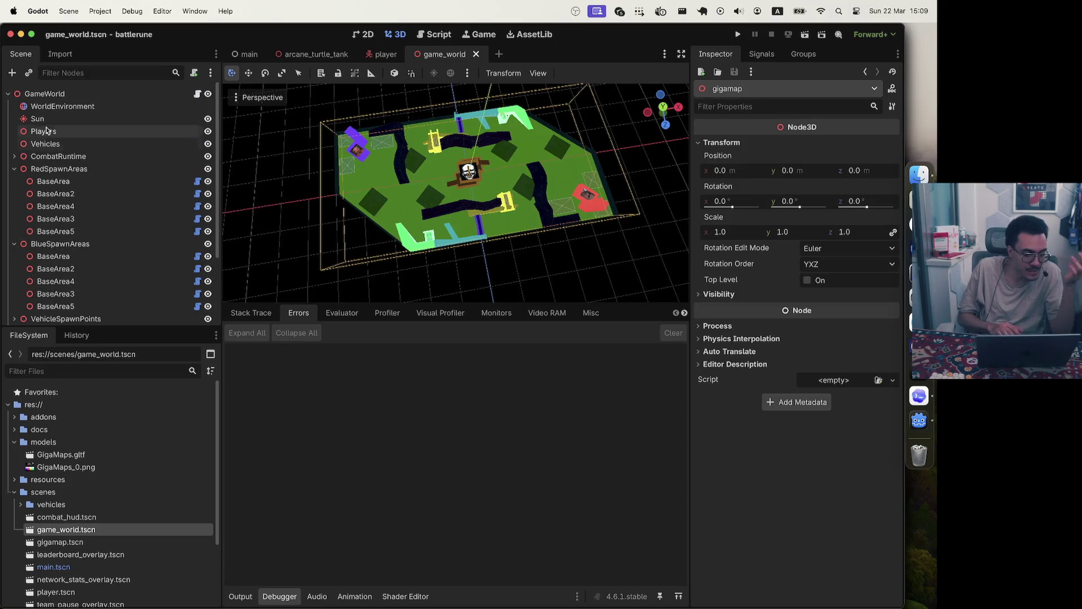
pyautogui.click(93, 95)
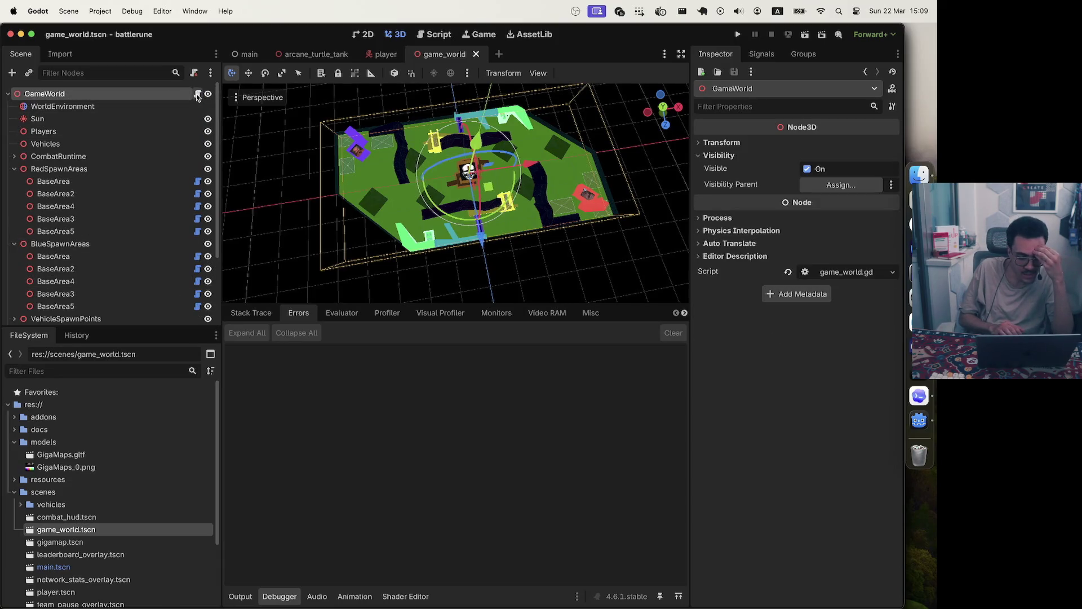
pyautogui.click(197, 94)
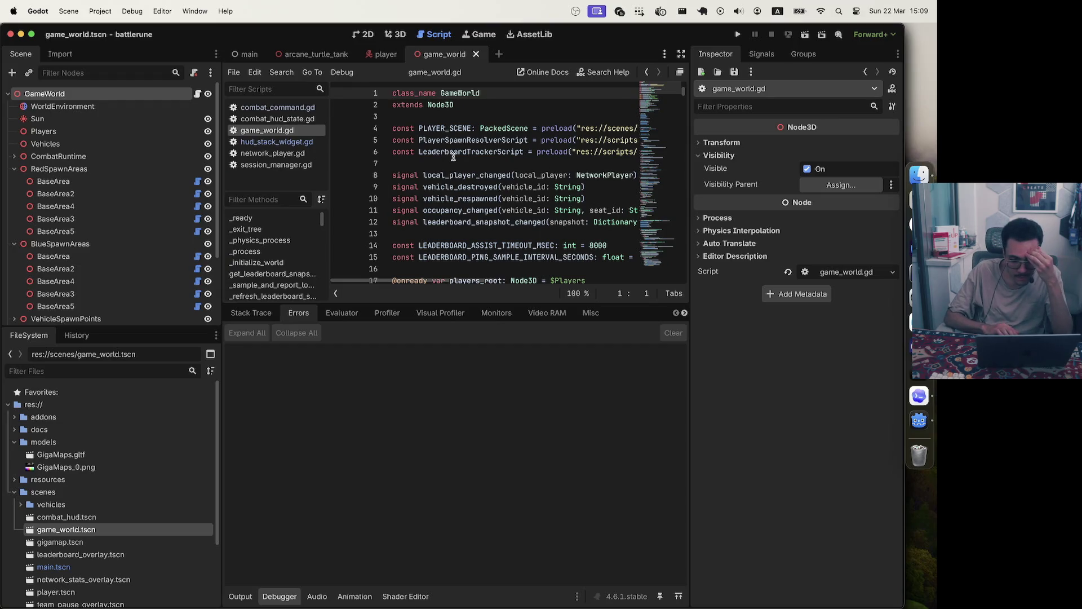
# Scroll through the game_world.gd script
pyautogui.hscroll(5, 455, 149)
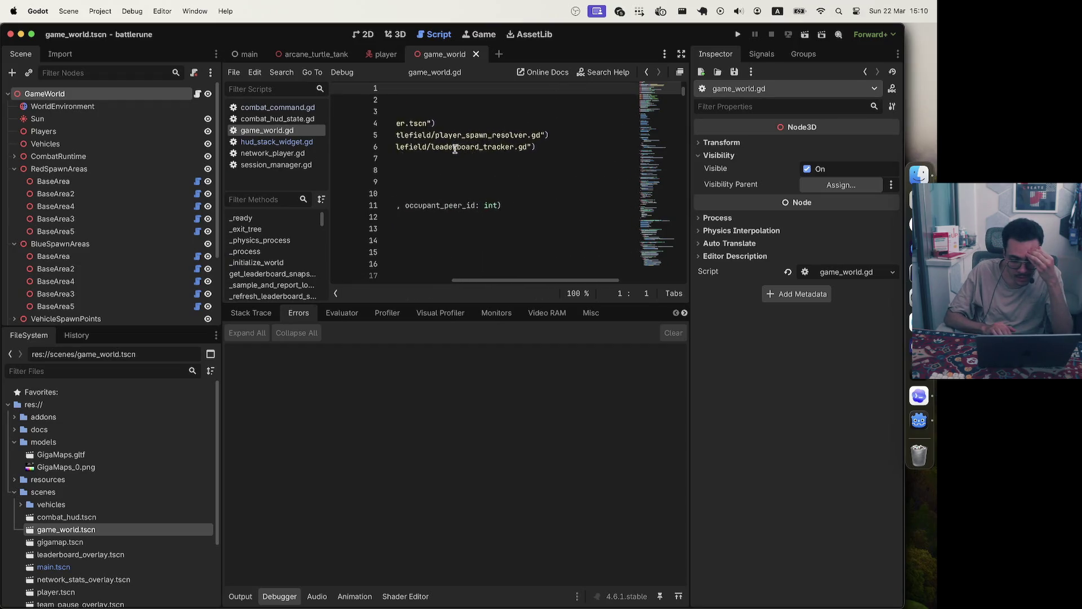
pyautogui.scroll(-5, 455, 149)
pyautogui.hscroll(-3, 454, 149)
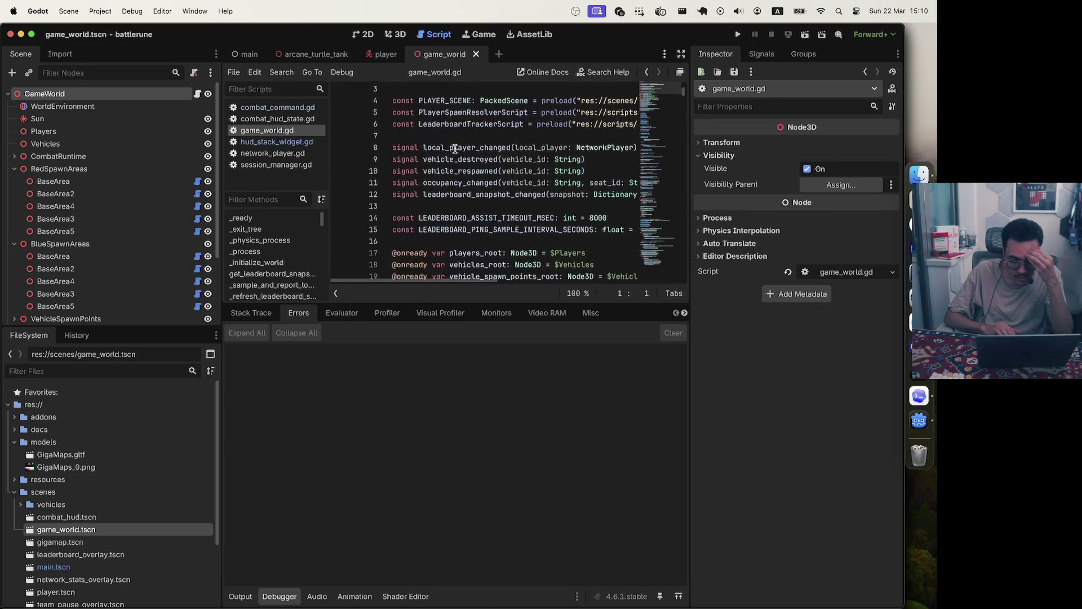
pyautogui.hscroll(-2, 455, 148)
pyautogui.scroll(-12, 455, 149)
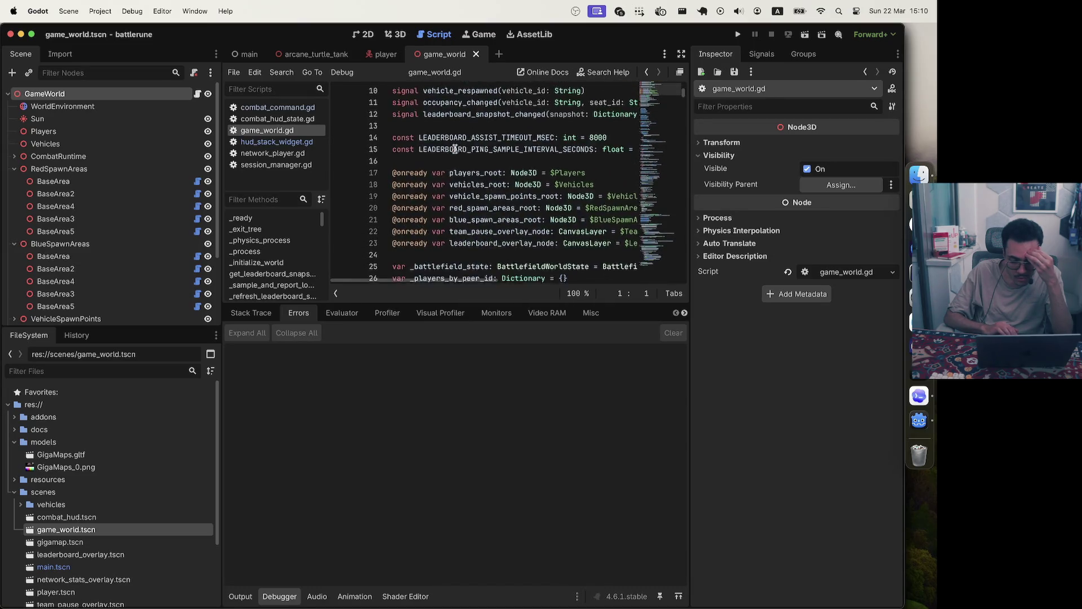
pyautogui.scroll(-5, 455, 149)
pyautogui.scroll(20, 455, 149)
pyautogui.hscroll(1, 455, 148)
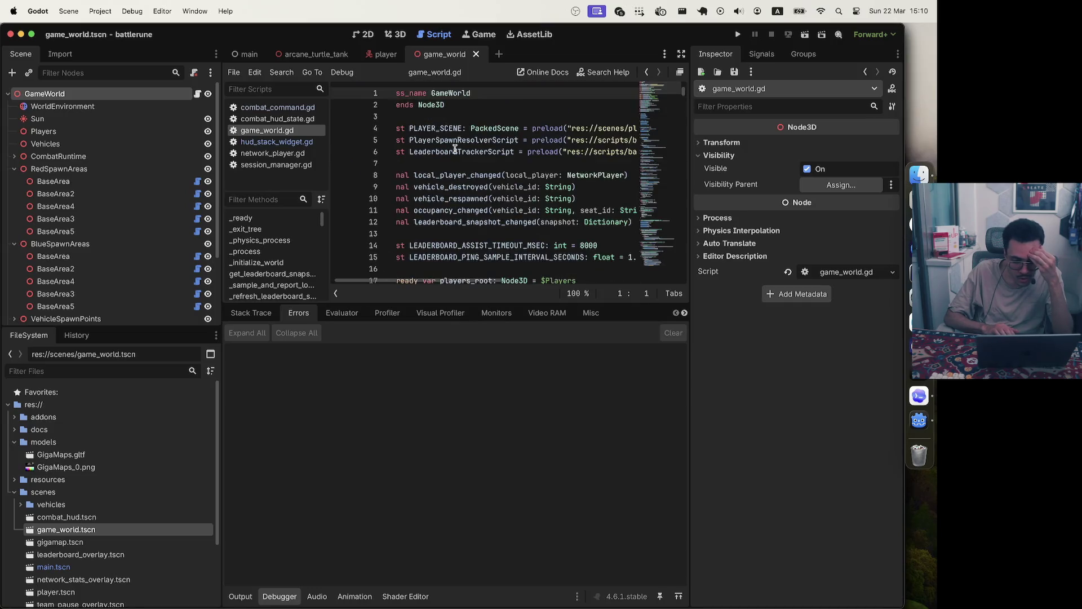
pyautogui.hscroll(-2, 455, 149)
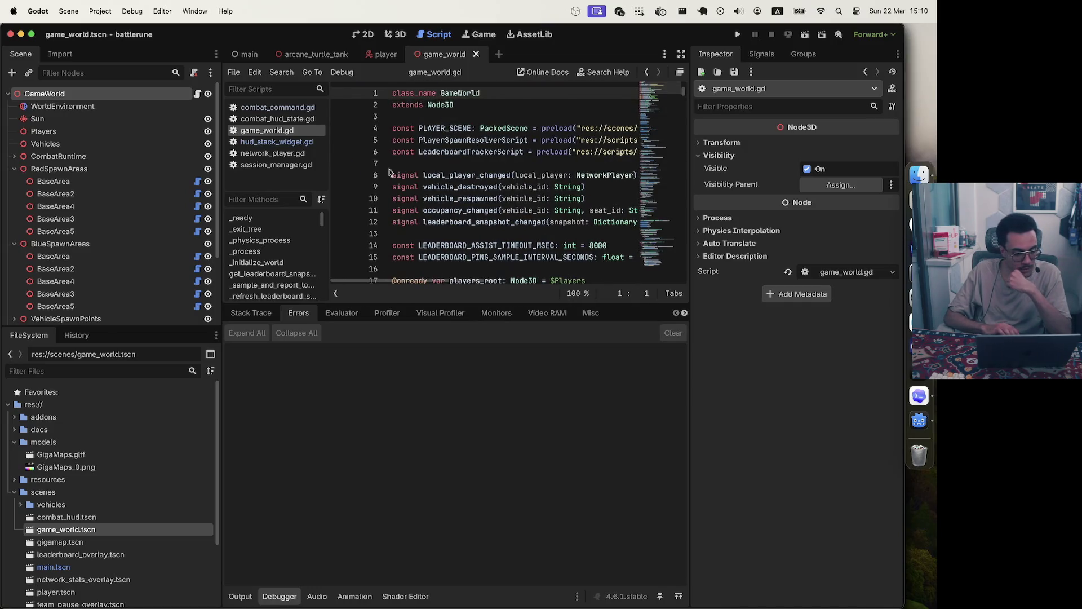
pyautogui.scroll(-5, 133, 164)
# Unlock the gigamap node, then close the modified game_world scene, bringing up its save prompt
pyautogui.click(165, 314)
pyautogui.click(198, 314)
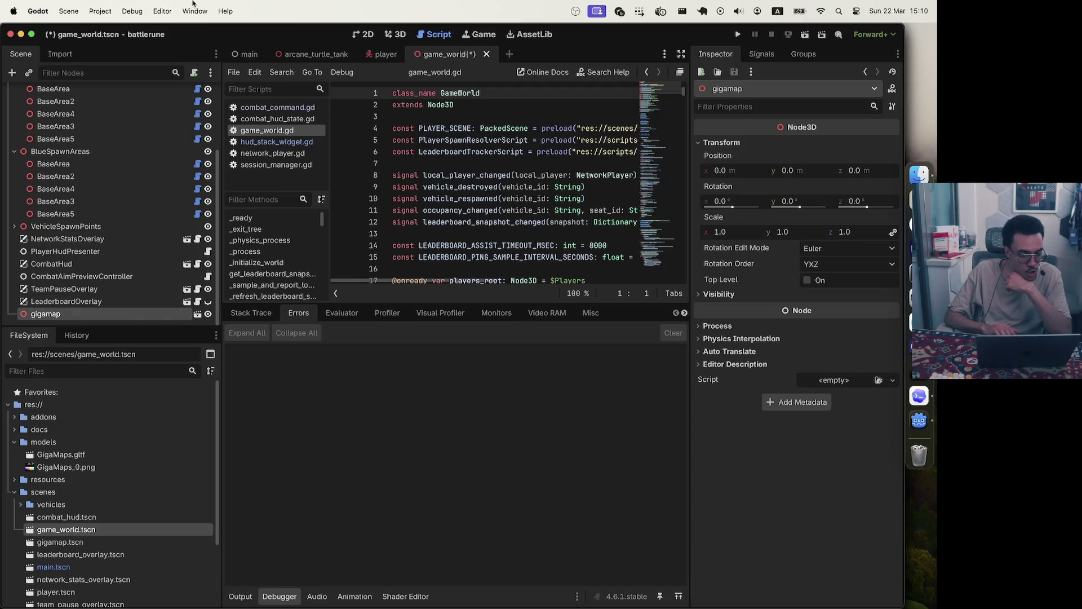
pyautogui.click(101, 13)
pyautogui.click(101, 13)
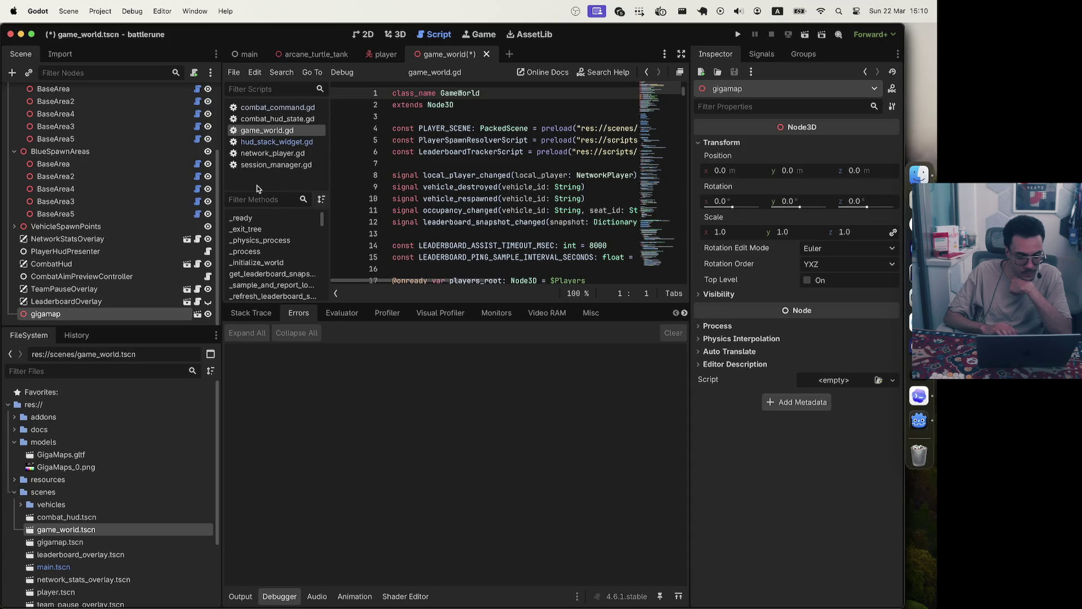
pyautogui.scroll(4, 152, 195)
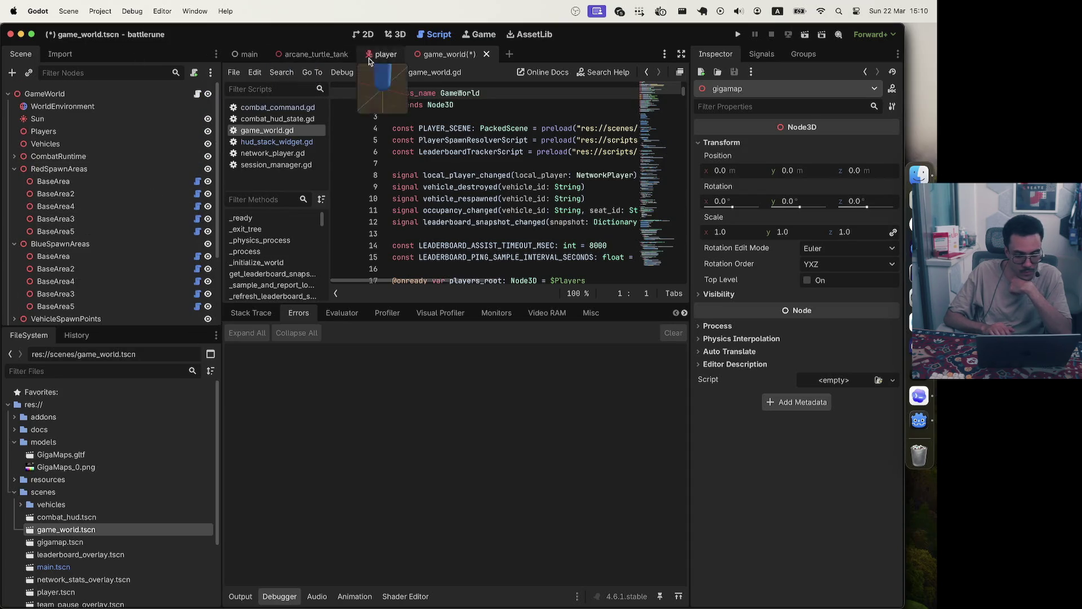
pyautogui.click(487, 55)
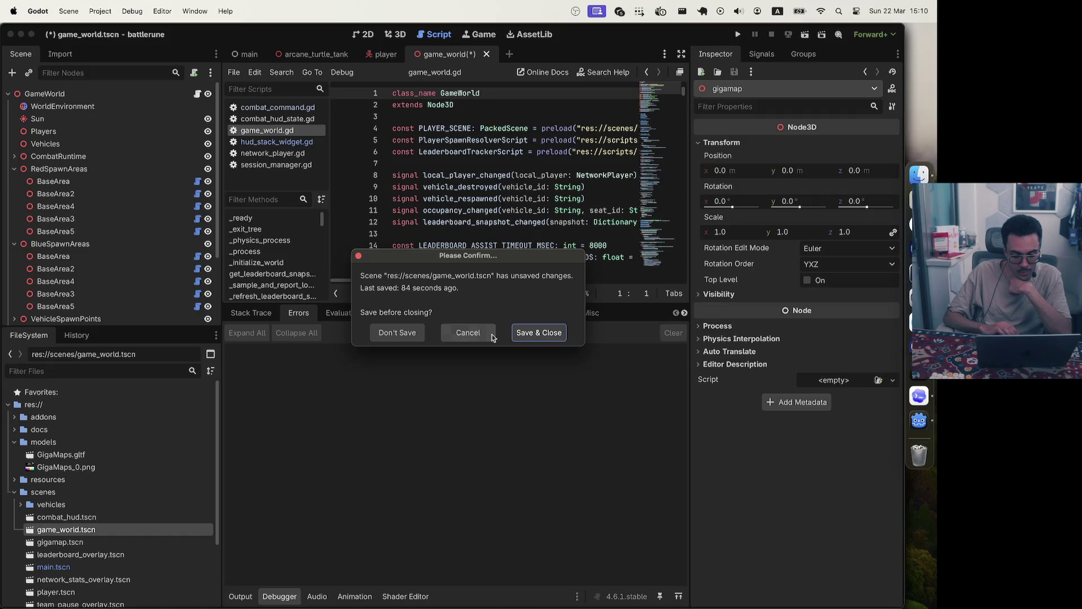
# Close game_world without saving, along with the player and arcane_turtle_tank scenes
pyautogui.click(404, 332)
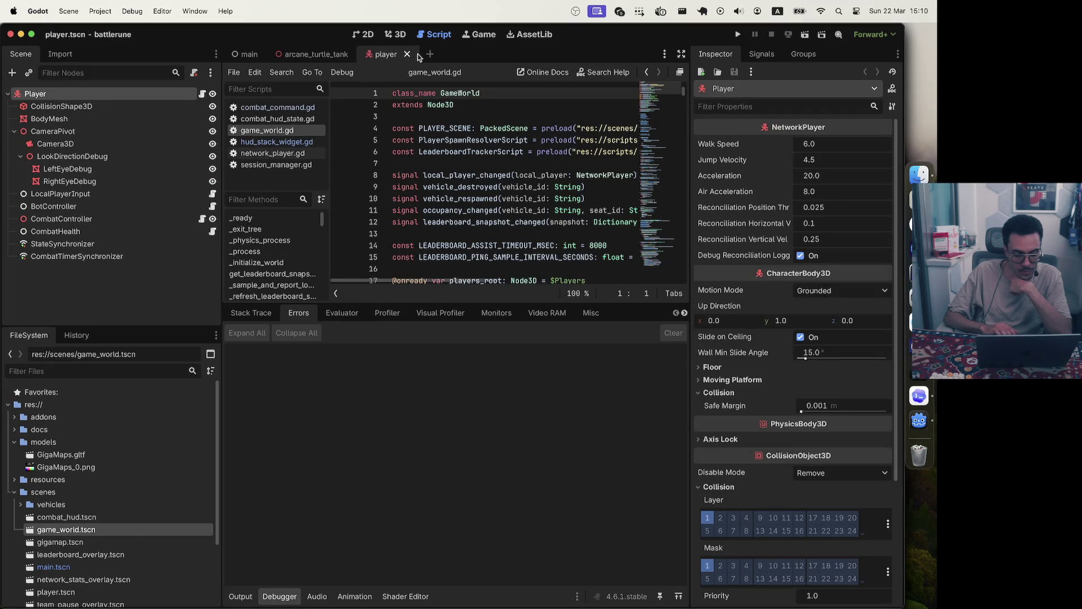
pyautogui.click(407, 54)
pyautogui.click(362, 55)
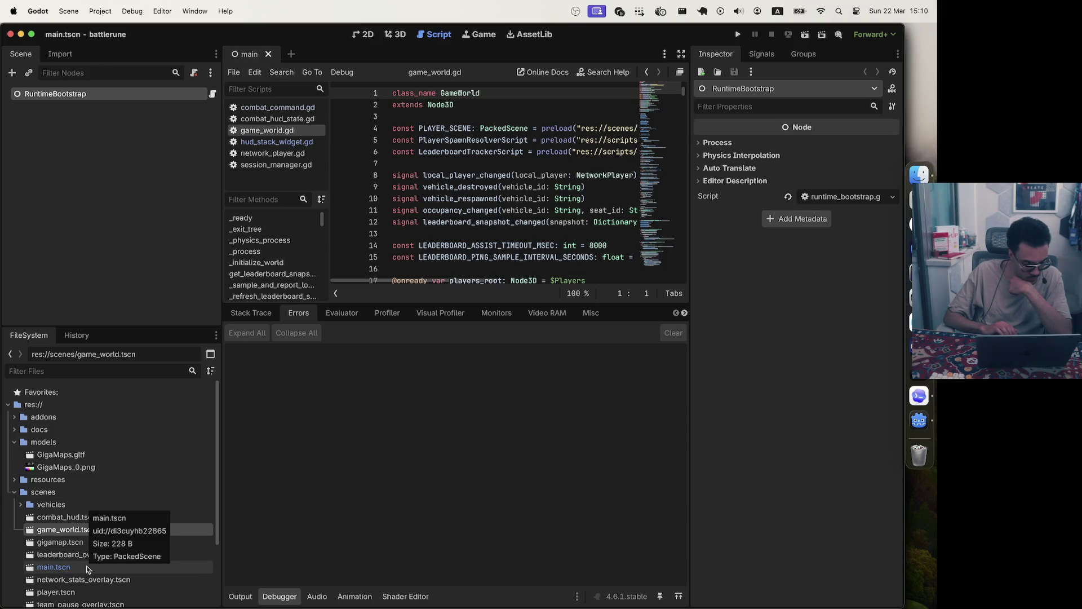
pyautogui.scroll(-3, 87, 569)
pyautogui.scroll(1, 87, 568)
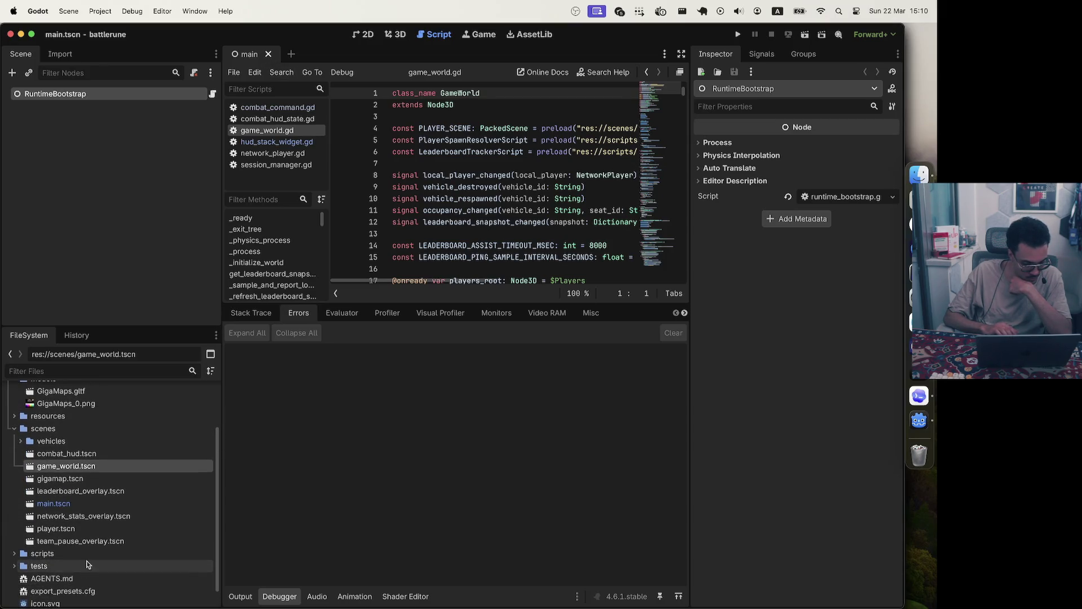
# Reopen main.tscn and view RuntimeBootstrap's runtime_bootstrap.gd script, then switch to Zed
pyautogui.click(93, 505)
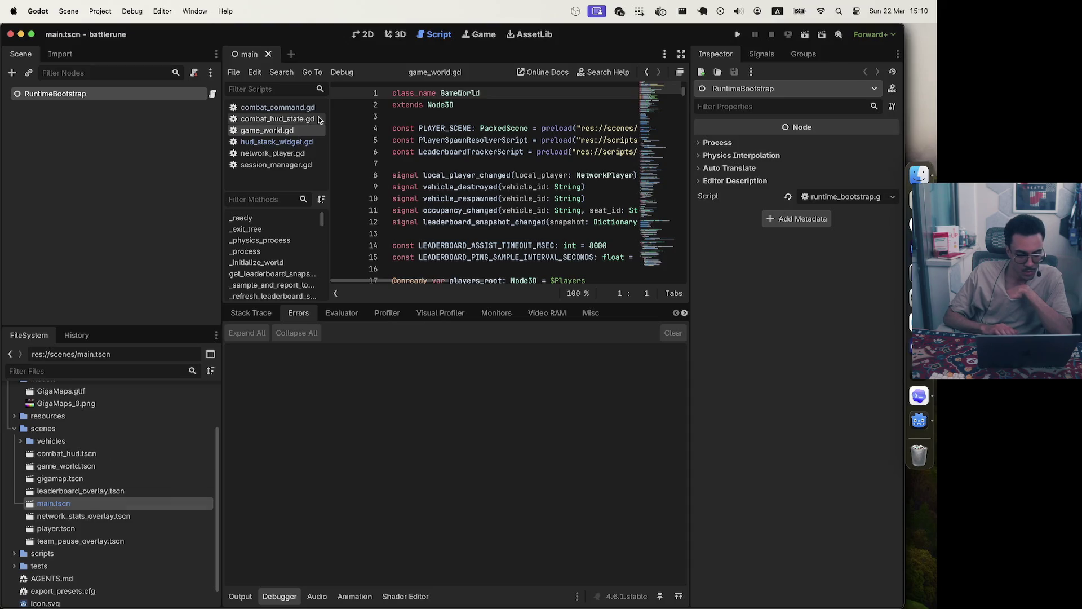
pyautogui.click(269, 55)
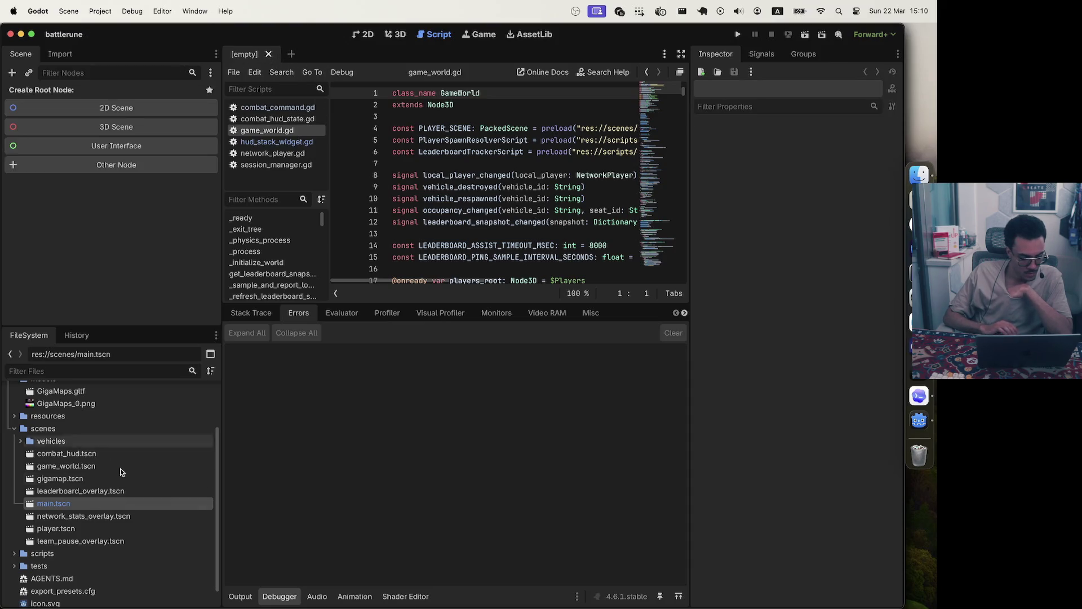
pyautogui.doubleClick(64, 509)
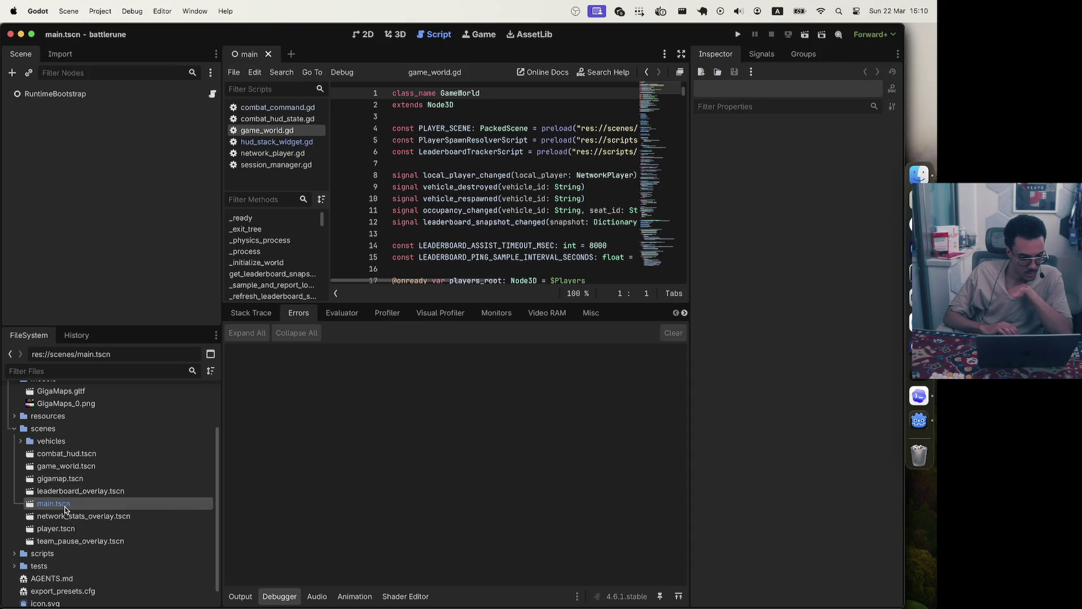
pyautogui.click(100, 96)
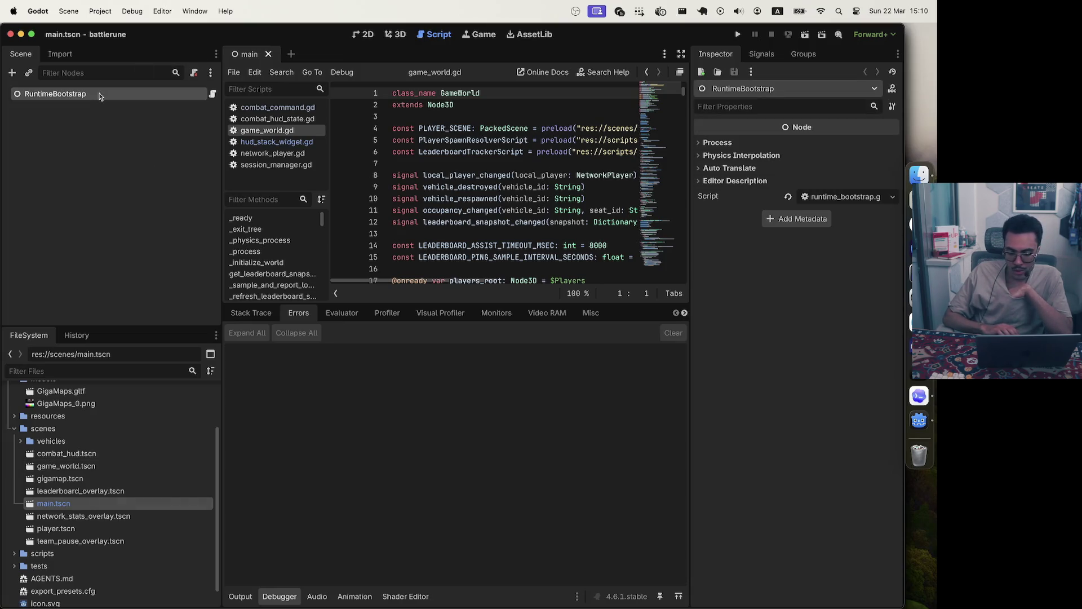
pyautogui.click(212, 94)
pyautogui.hscroll(5, 502, 154)
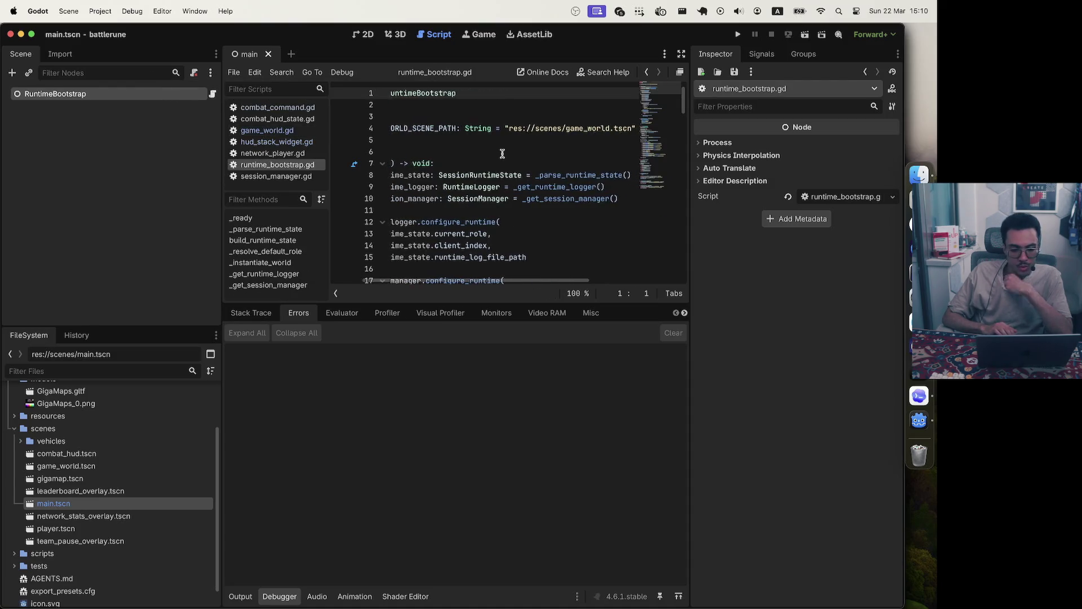
pyautogui.hscroll(-2, 502, 153)
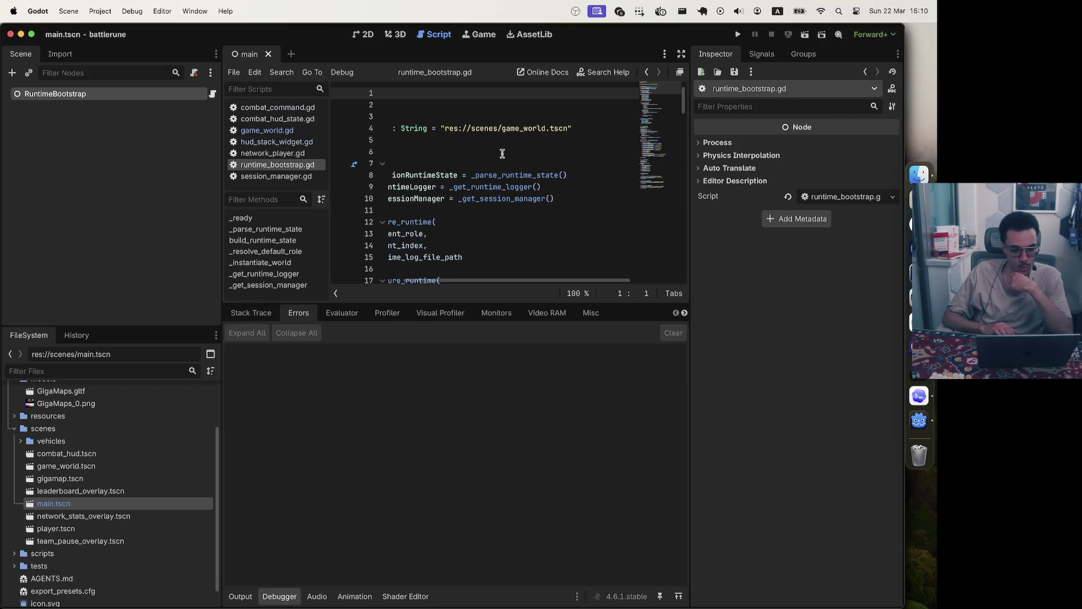
pyautogui.hscroll(-6, 503, 153)
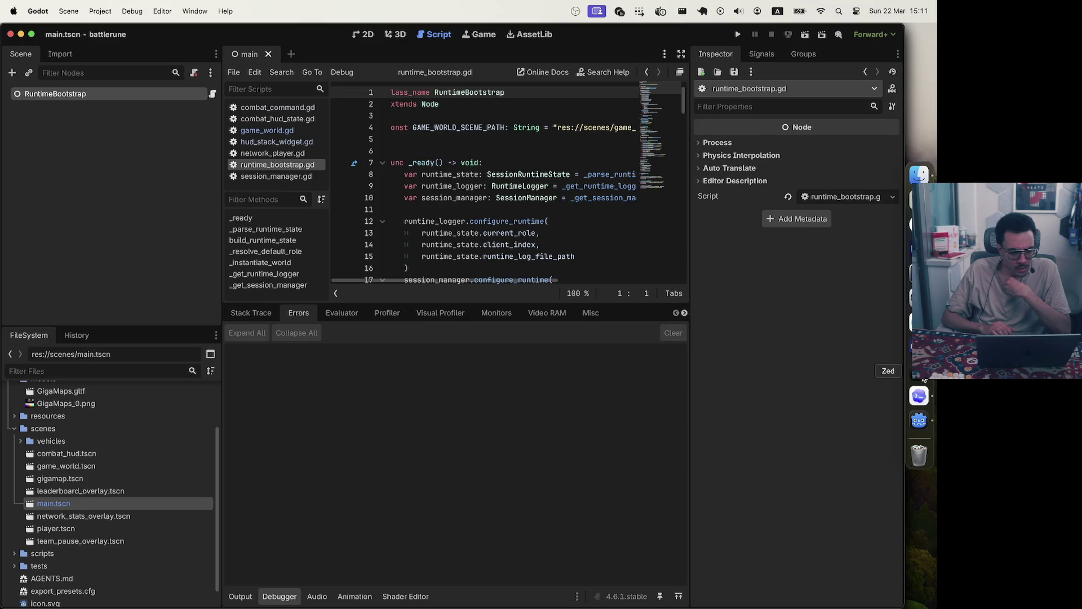
pyautogui.click(924, 381)
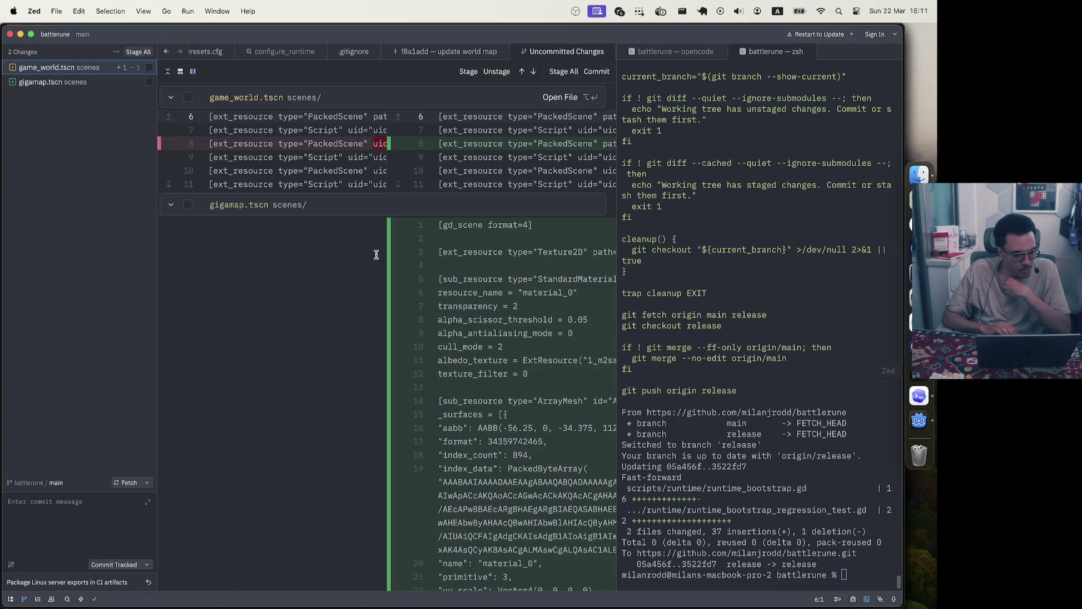
# Open game_world.tscn as a full file from its diff
pyautogui.moveTo(367, 142)
pyautogui.hscroll(3, 367, 142)
pyautogui.hscroll(-3, 367, 143)
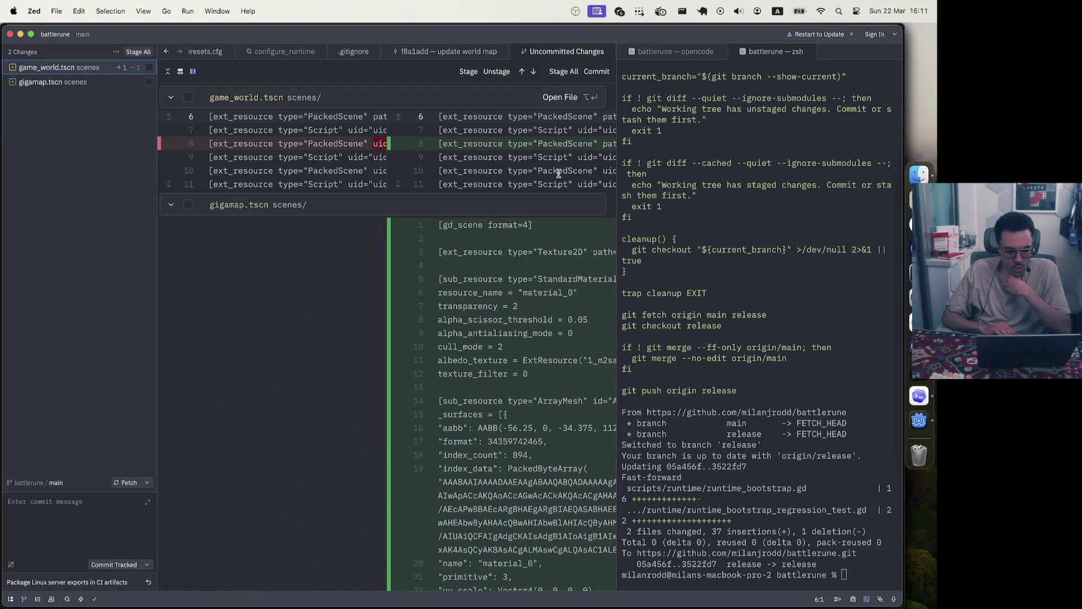
pyautogui.hscroll(3, 527, 167)
pyautogui.moveTo(314, 144)
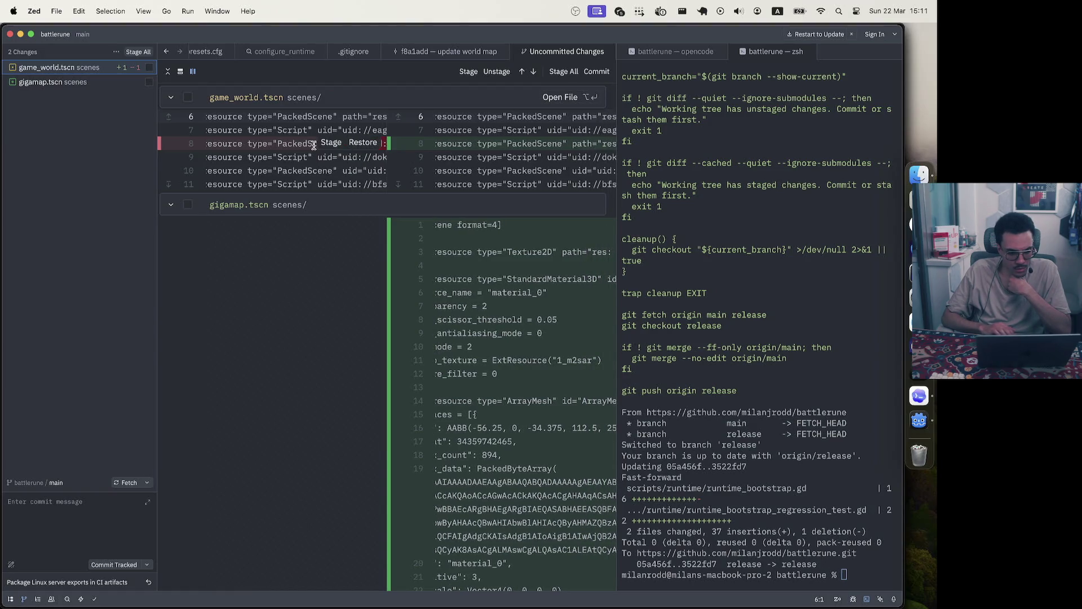
pyautogui.hscroll(10, 314, 143)
pyautogui.hscroll(10, 314, 144)
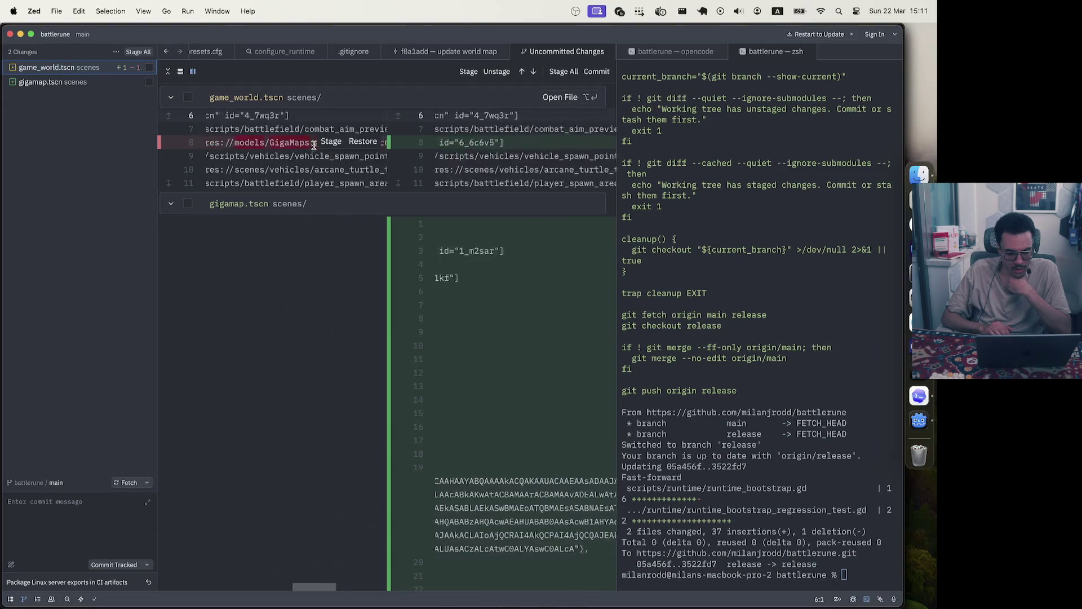
pyautogui.click(565, 100)
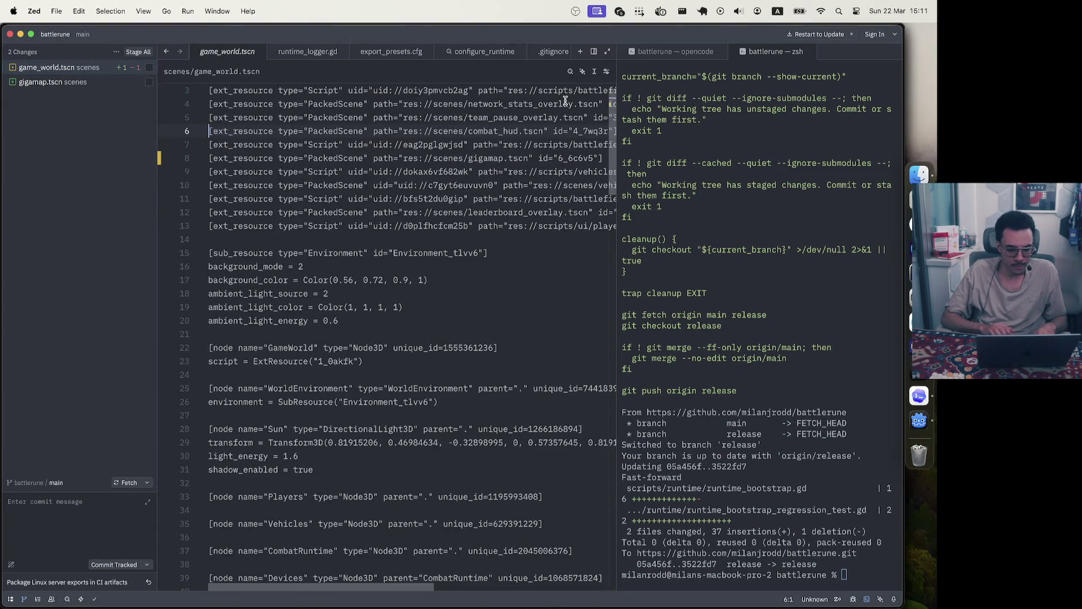
# Search game_world.tscn for resource id 6_6c6v5 and jump to its gigamap node use at line 141
pyautogui.doubleClick(575, 157)
pyautogui.press('super+f')
pyautogui.press('Right')
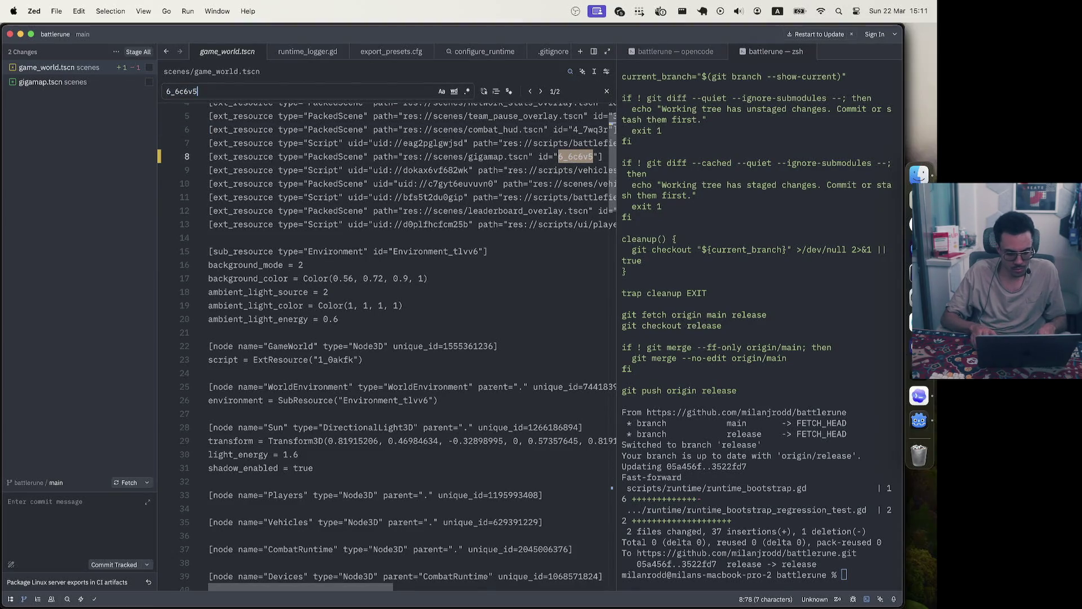
pyautogui.press('Return')
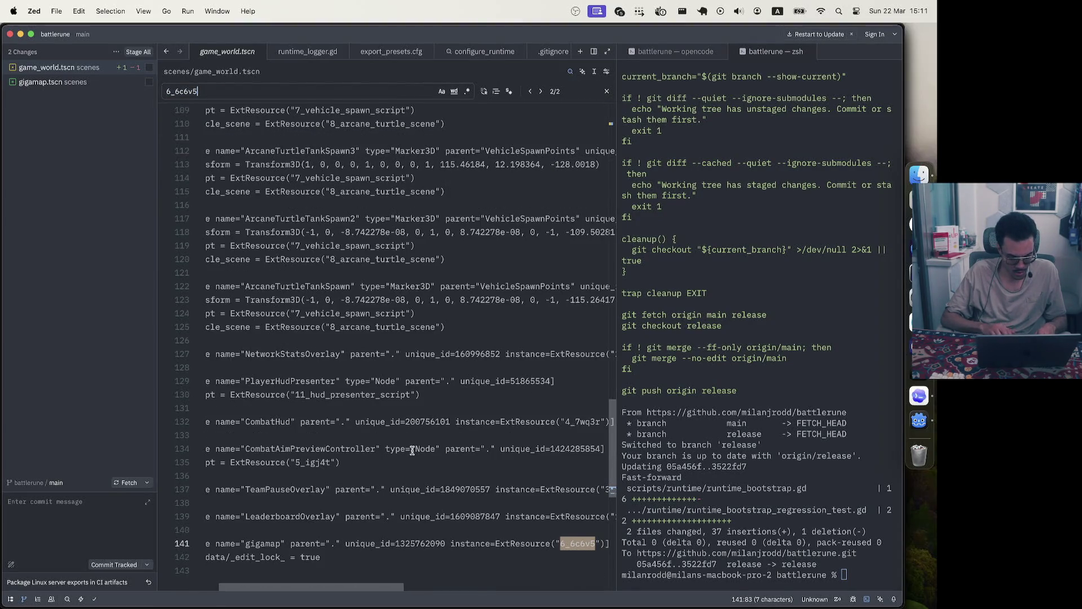
pyautogui.scroll(-2, 412, 450)
pyautogui.hscroll(-2, 412, 449)
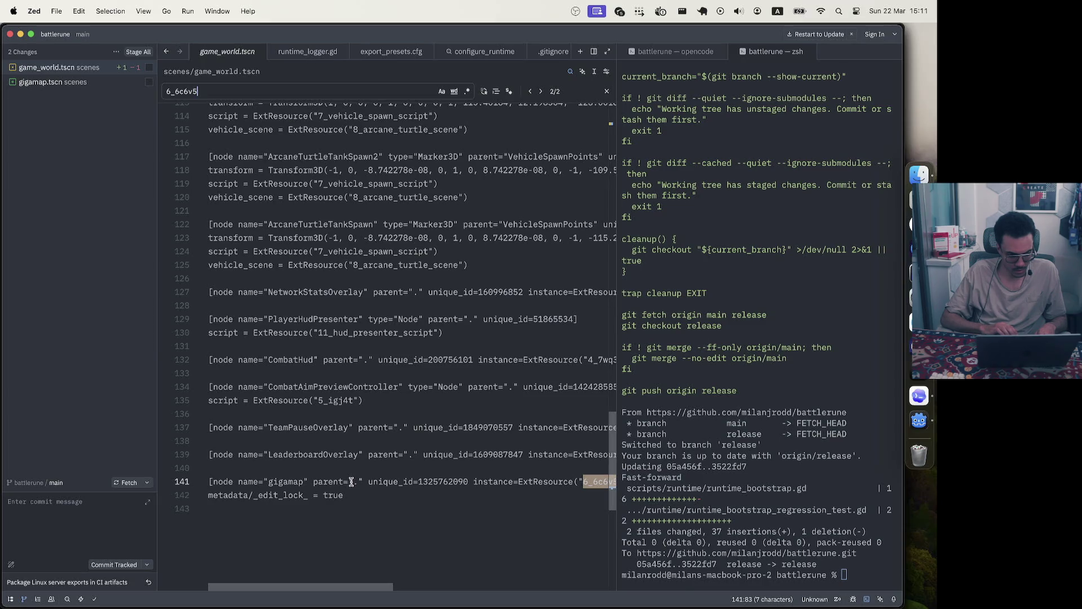
pyautogui.hscroll(3, 351, 482)
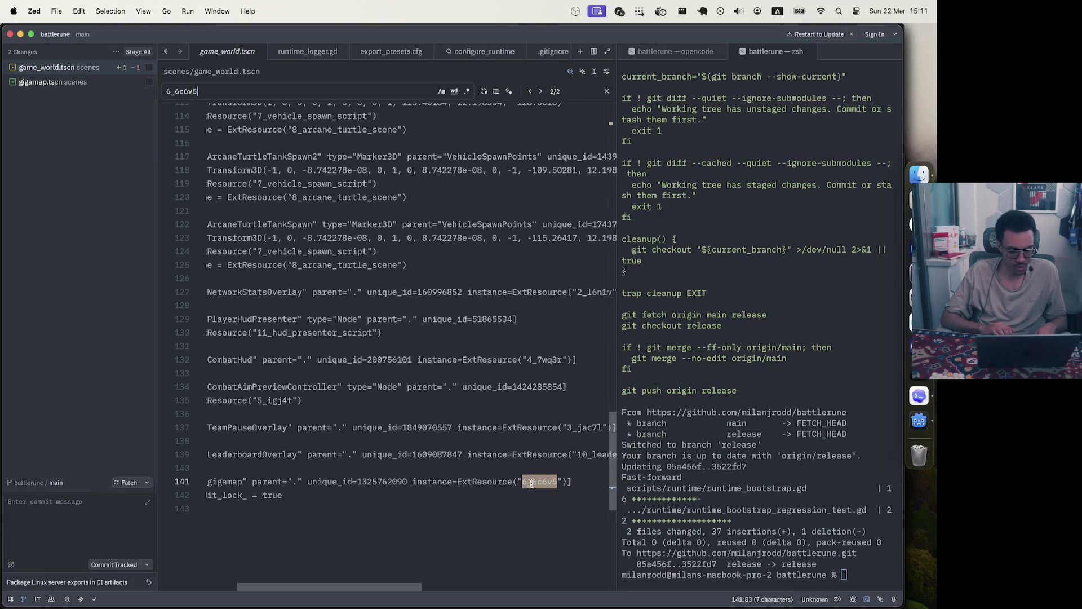
pyautogui.hscroll(-3, 531, 483)
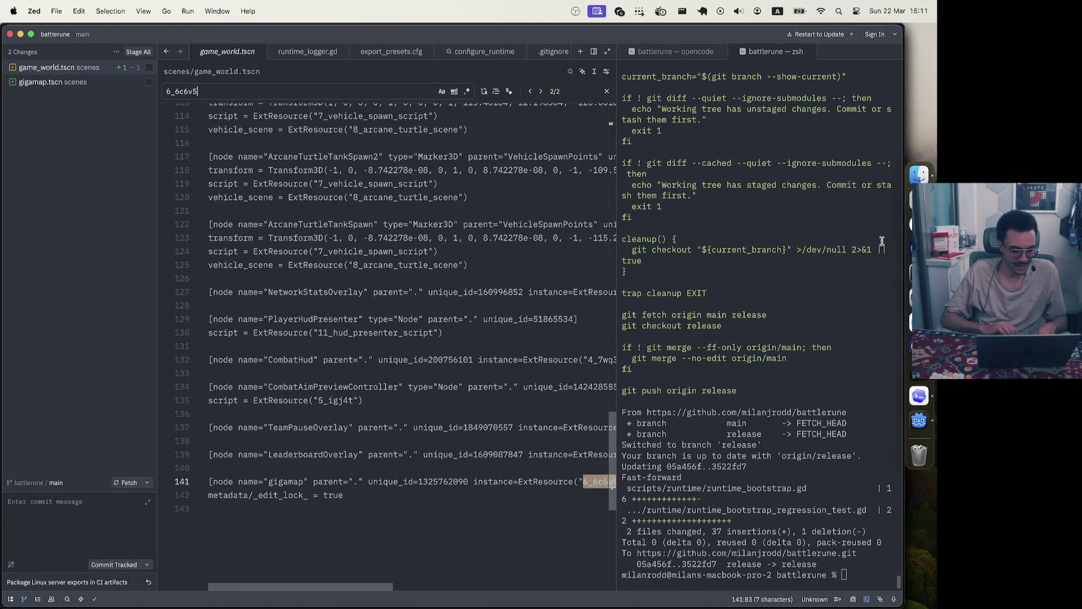
# Pass through the browser and Zed, then return to Godot
pyautogui.click(916, 224)
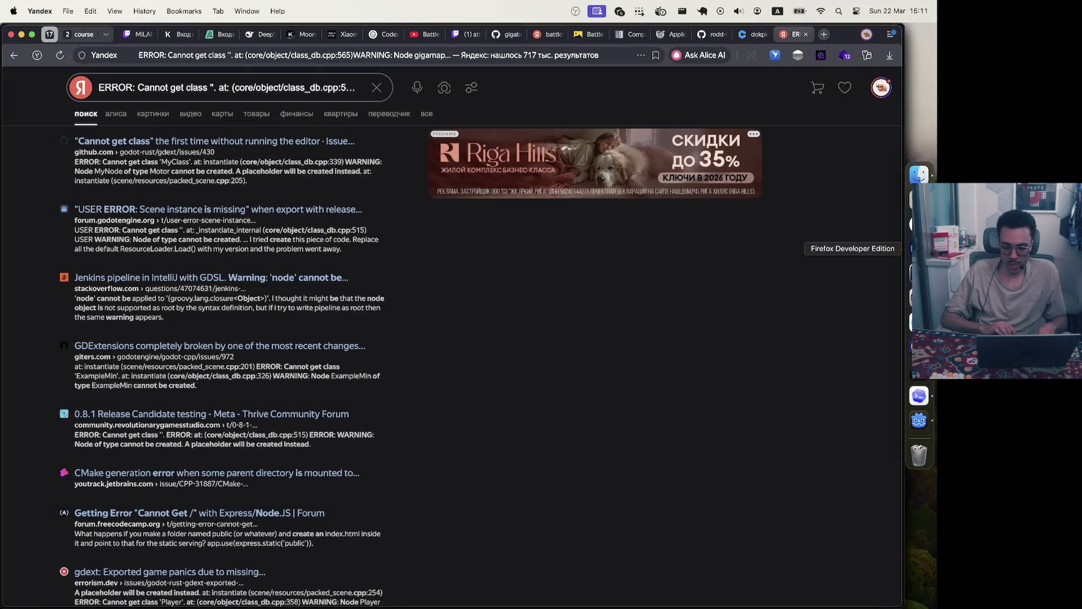
pyautogui.click(918, 396)
pyautogui.click(918, 372)
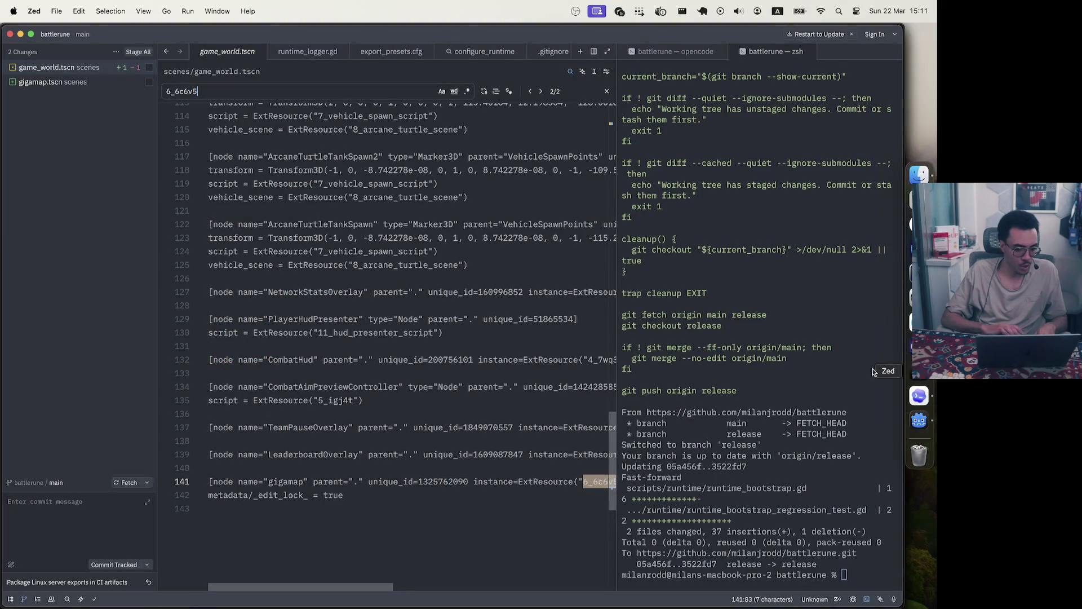
pyautogui.click(918, 420)
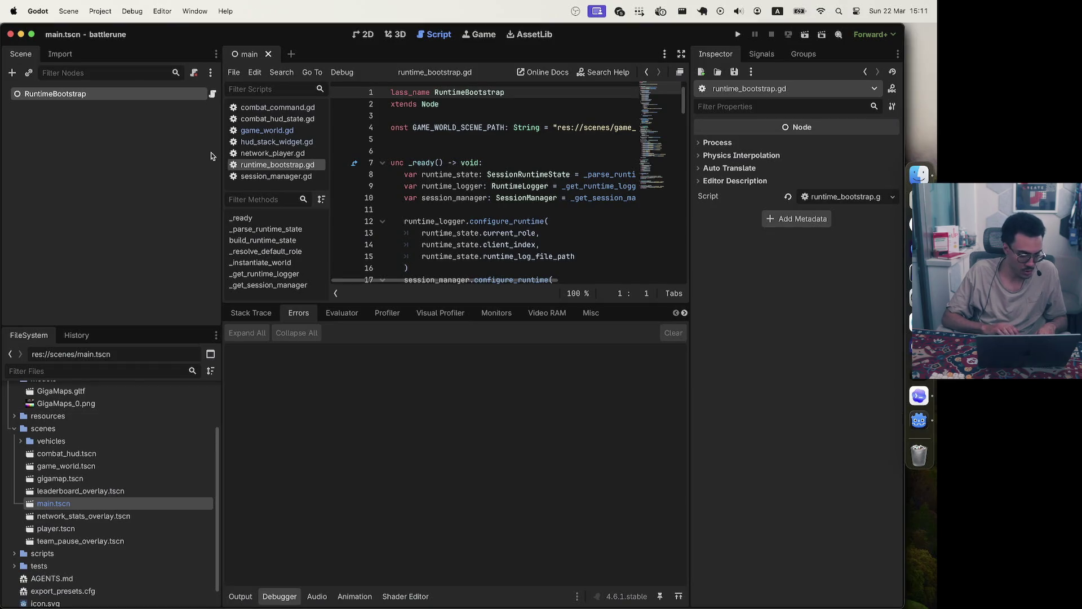
# Open the game_world scene in Godot and inspect its gigamap node
pyautogui.doubleClick(95, 469)
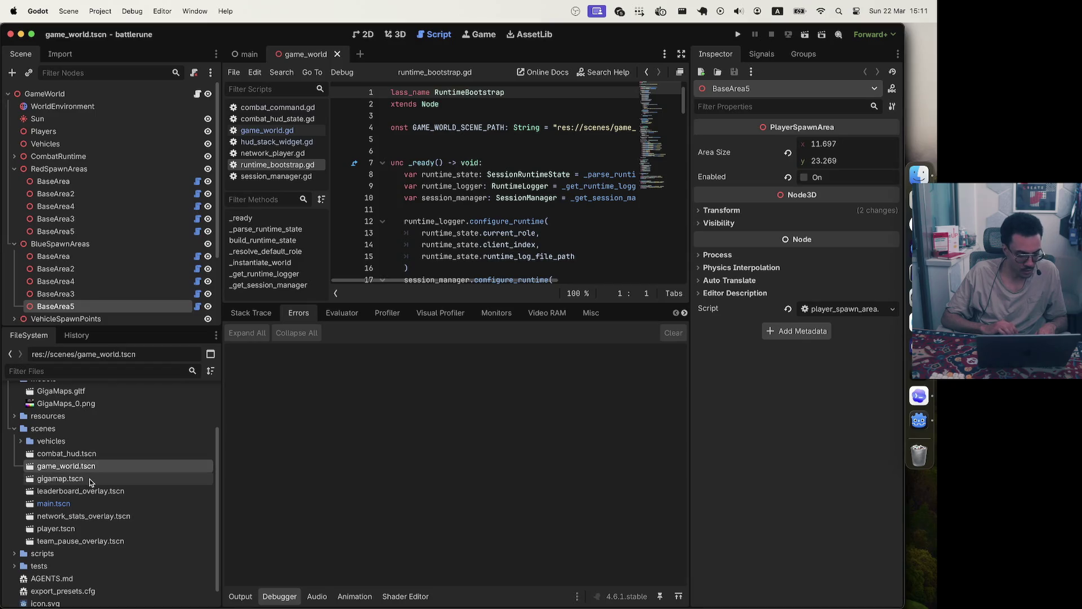
pyautogui.scroll(-3, 114, 309)
pyautogui.click(95, 316)
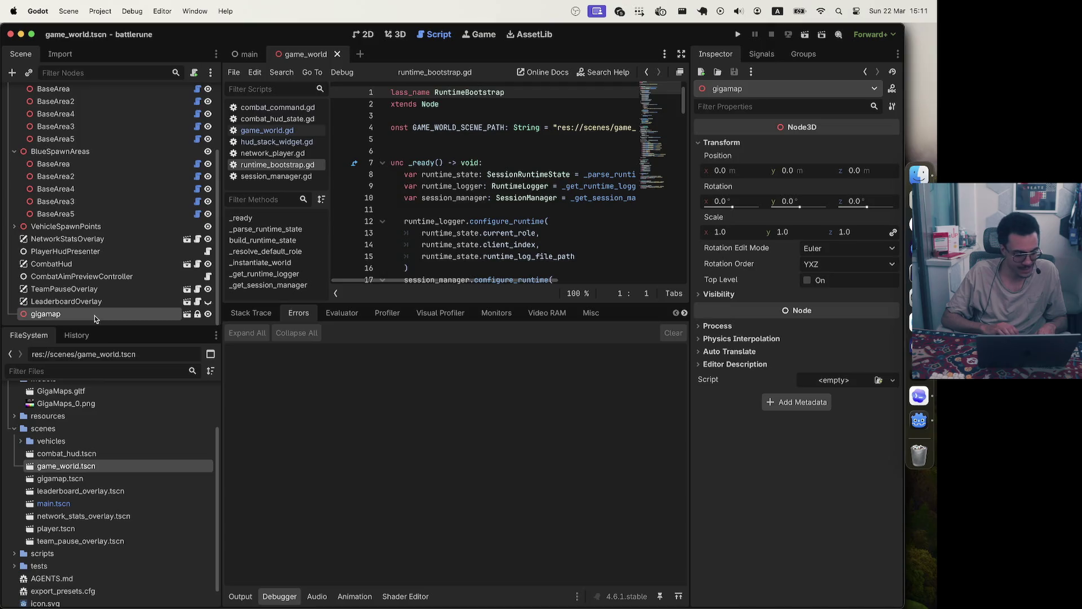
pyautogui.doubleClick(41, 316)
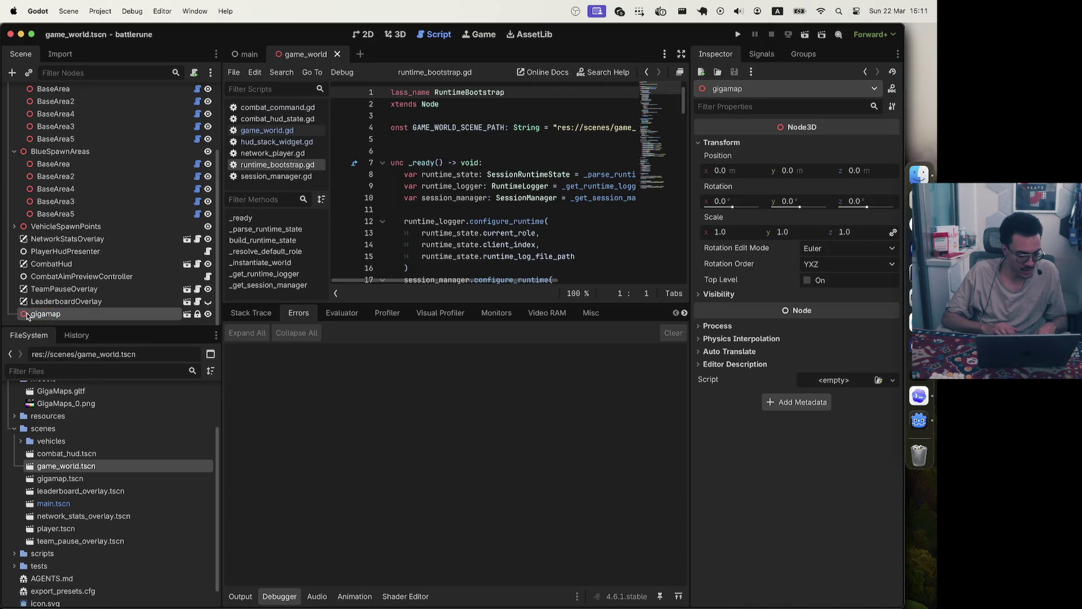
pyautogui.rightClick(27, 316)
pyautogui.click(355, 401)
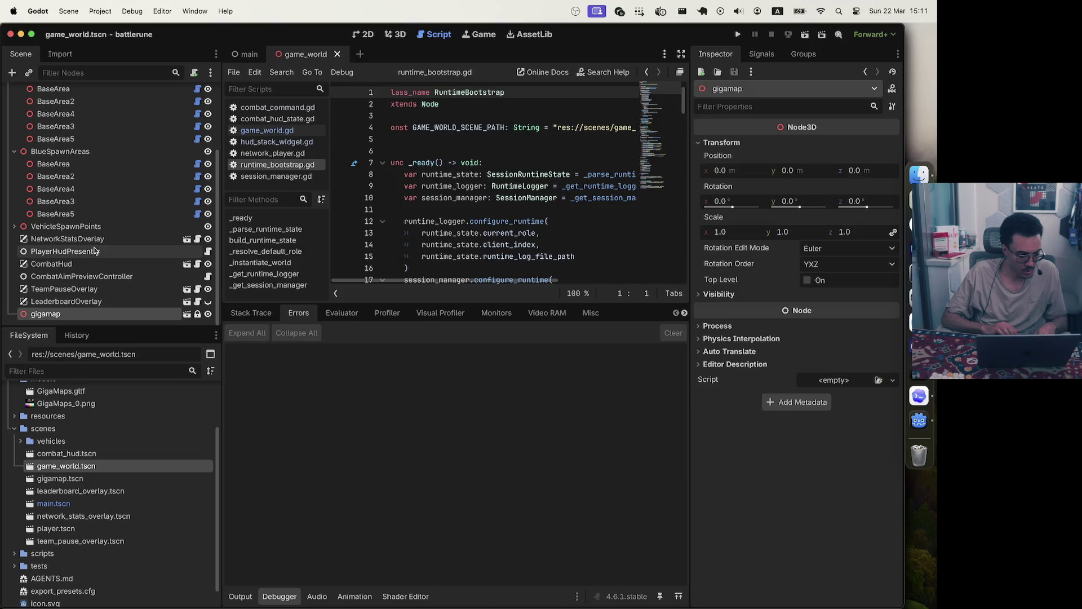
pyautogui.scroll(5, 95, 251)
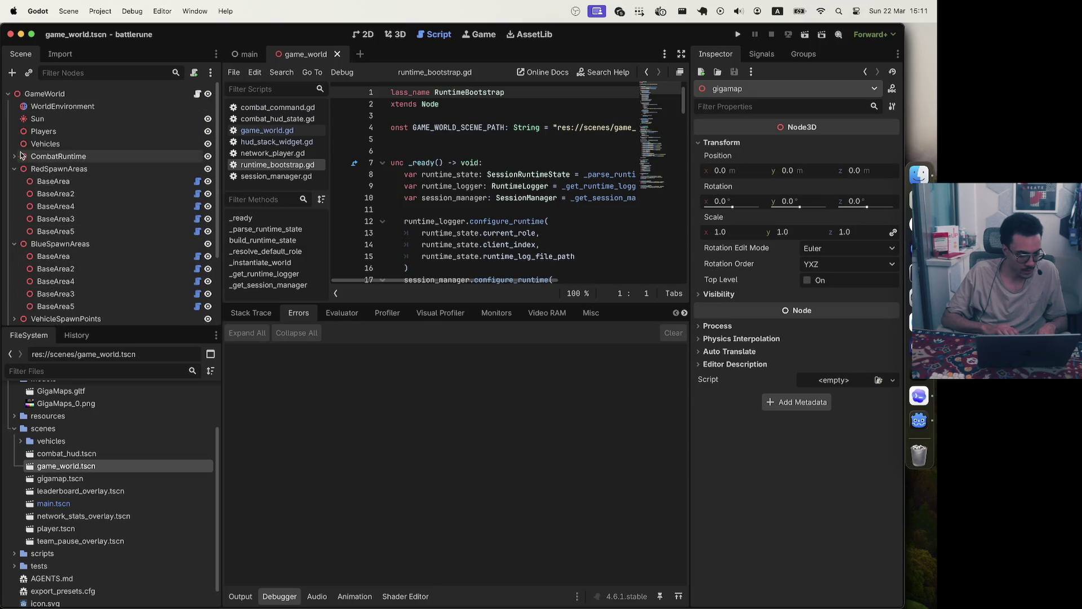
pyautogui.scroll(-4, 14, 265)
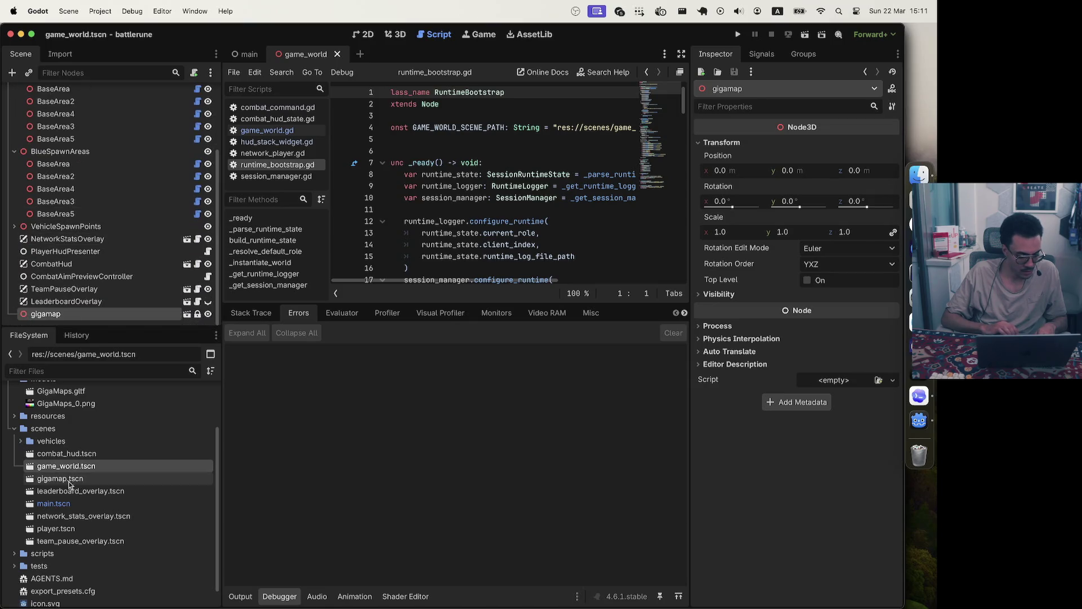
# Open gigamap.tscn to view its blockbench_export tower hierarchy, close it, and return to Zed
pyautogui.doubleClick(38, 479)
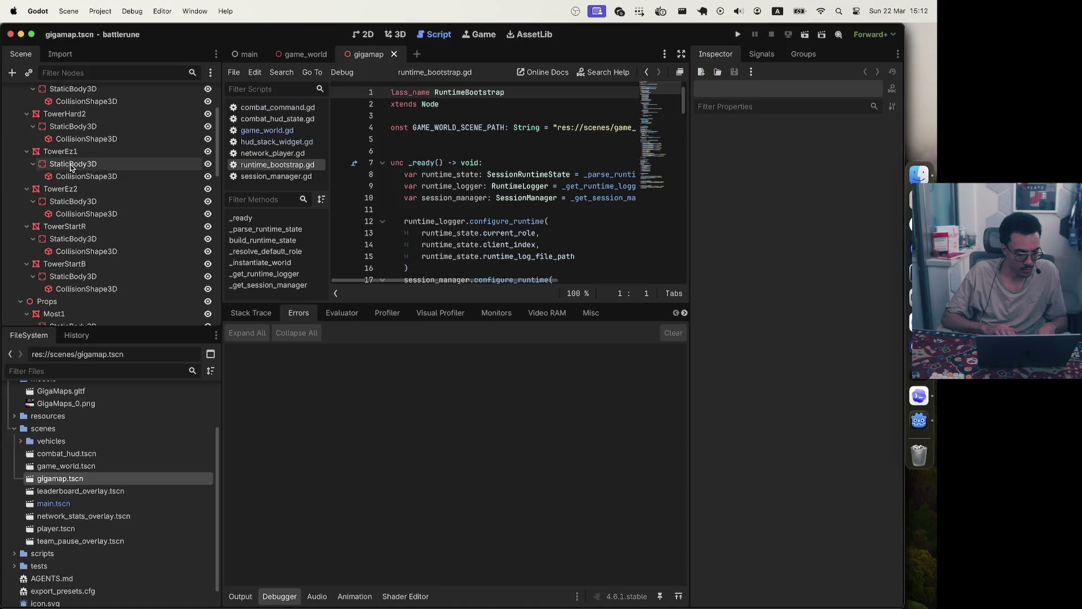
pyautogui.scroll(4, 70, 168)
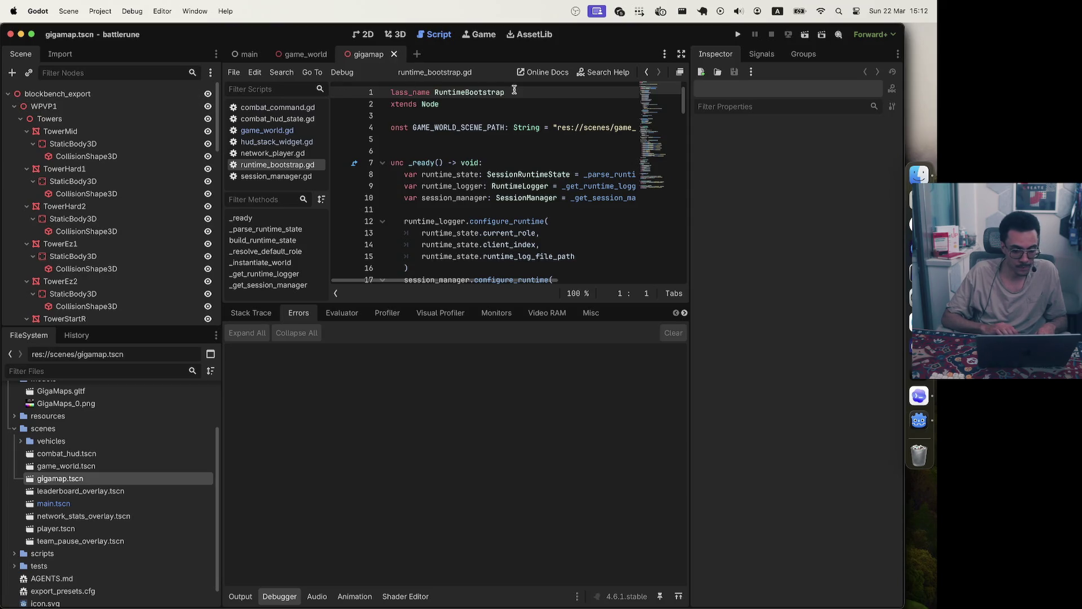
pyautogui.click(394, 54)
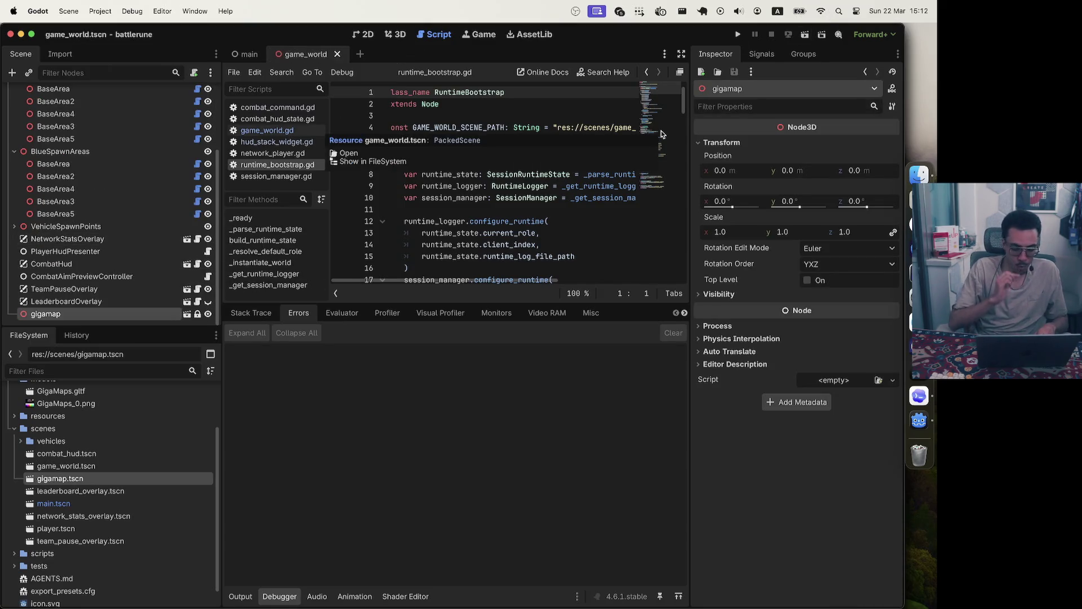
pyautogui.press('super+Tab')
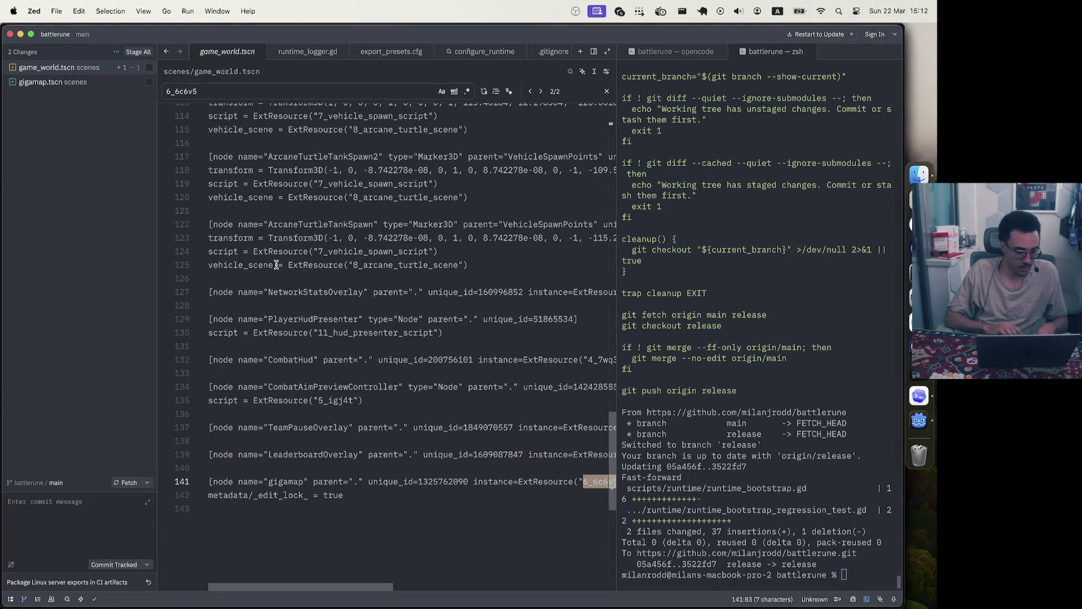
# Stage both changed scene files in Zed's Git panel
pyautogui.click(141, 52)
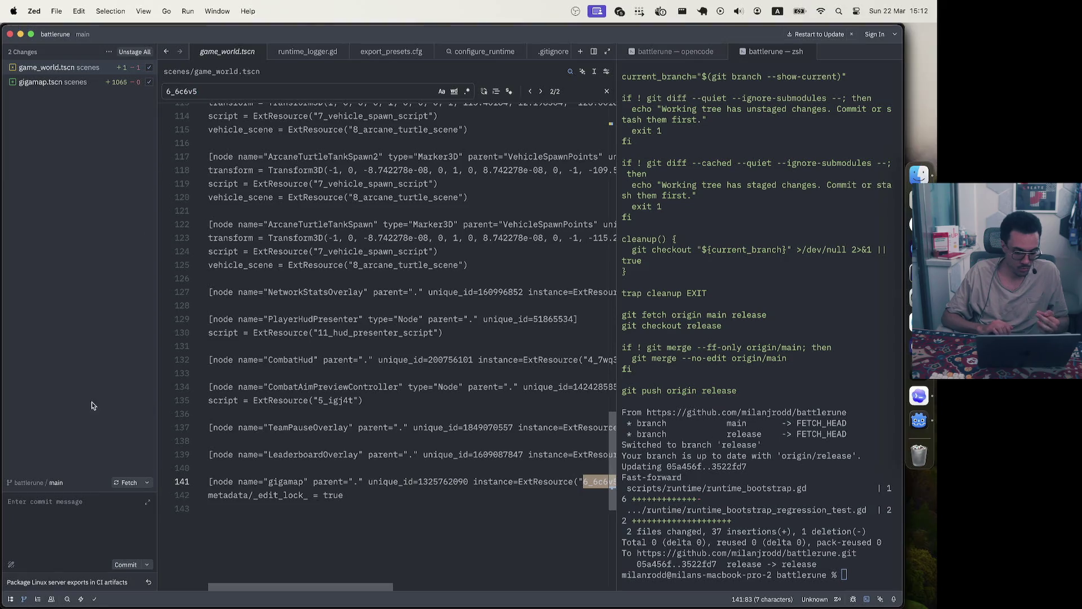
pyautogui.scroll(3, 458, 461)
pyautogui.hscroll(10, 457, 462)
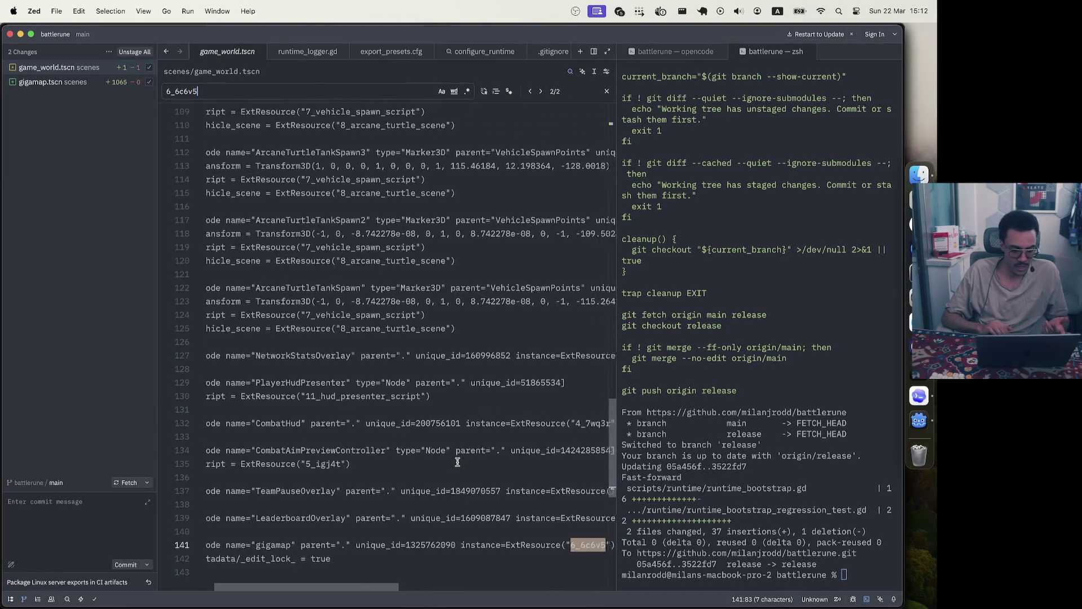
pyautogui.hscroll(-10, 457, 461)
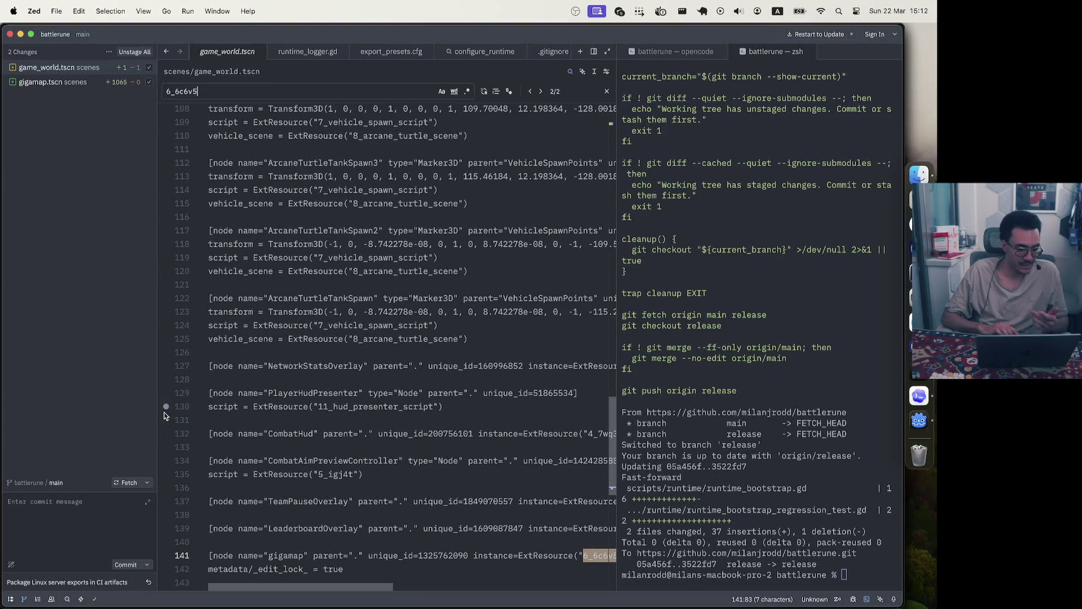
# Widen the pane and read gigamap.tscn's diff of added ArrayMesh and ConcavePolygonShape3D sub-resources
pyautogui.click(111, 83)
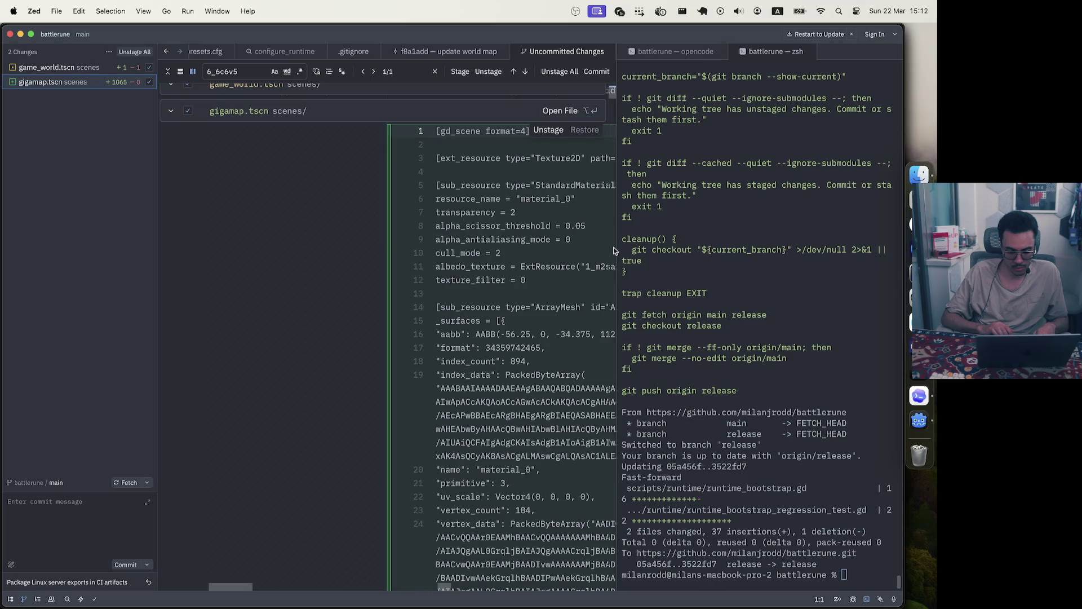
pyautogui.moveTo(616, 247); pyautogui.dragTo(706, 247)
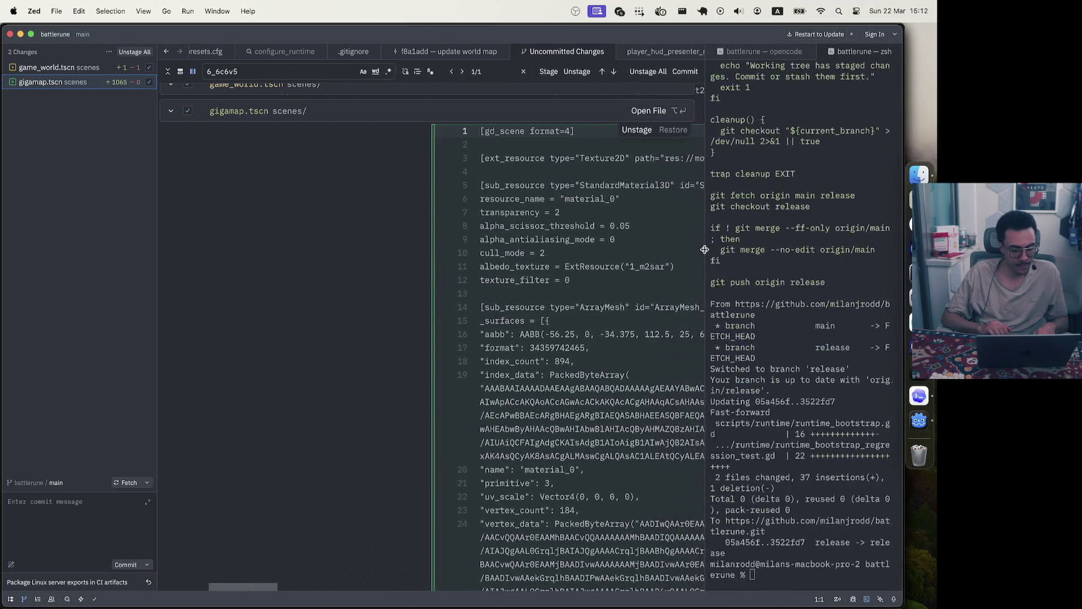
pyautogui.hscroll(-1, 615, 324)
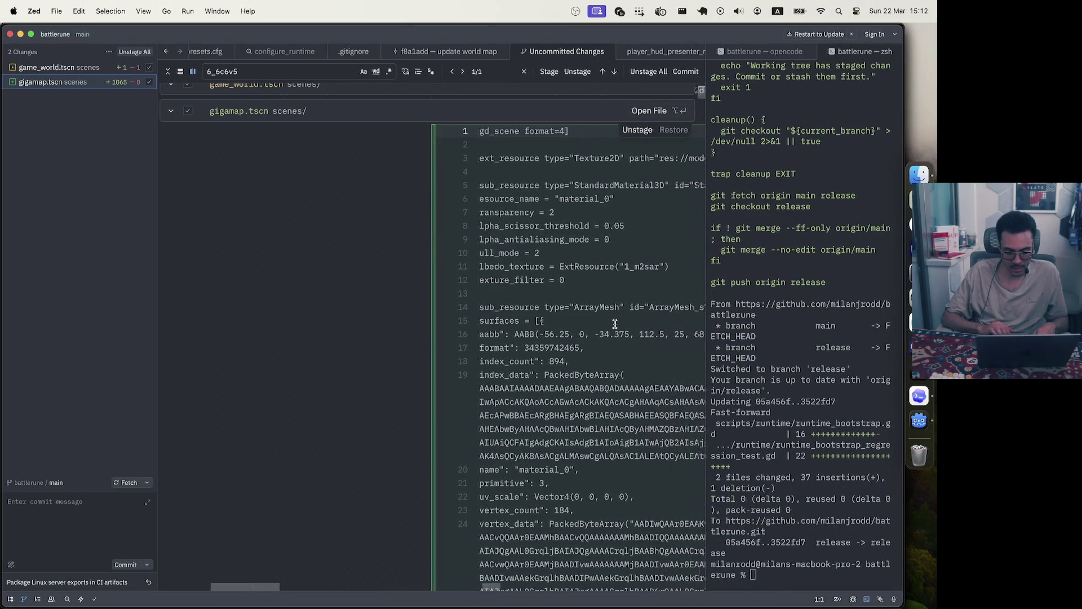
pyautogui.hscroll(3, 615, 324)
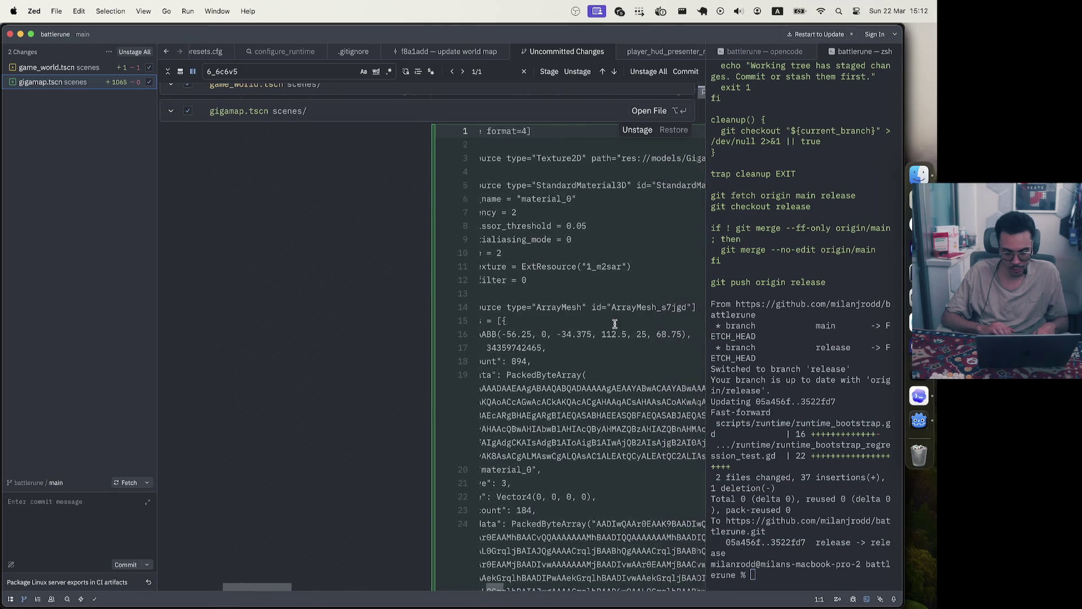
pyautogui.hscroll(-3, 615, 324)
pyautogui.scroll(-3, 615, 324)
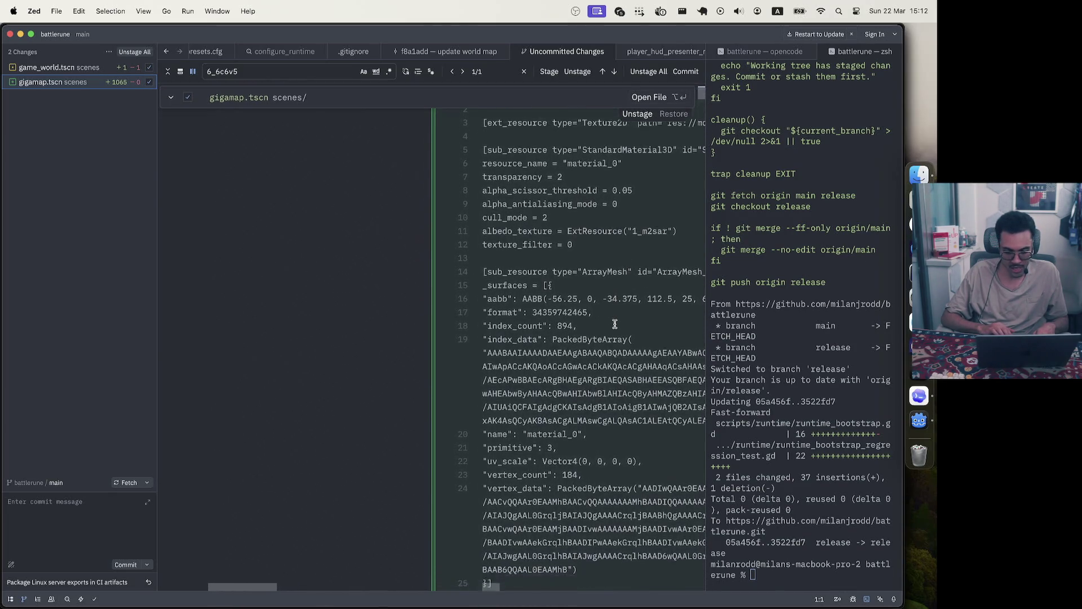
pyautogui.hscroll(3, 615, 324)
pyautogui.scroll(-10, 615, 324)
pyautogui.hscroll(-3, 615, 324)
pyautogui.scroll(-20, 615, 324)
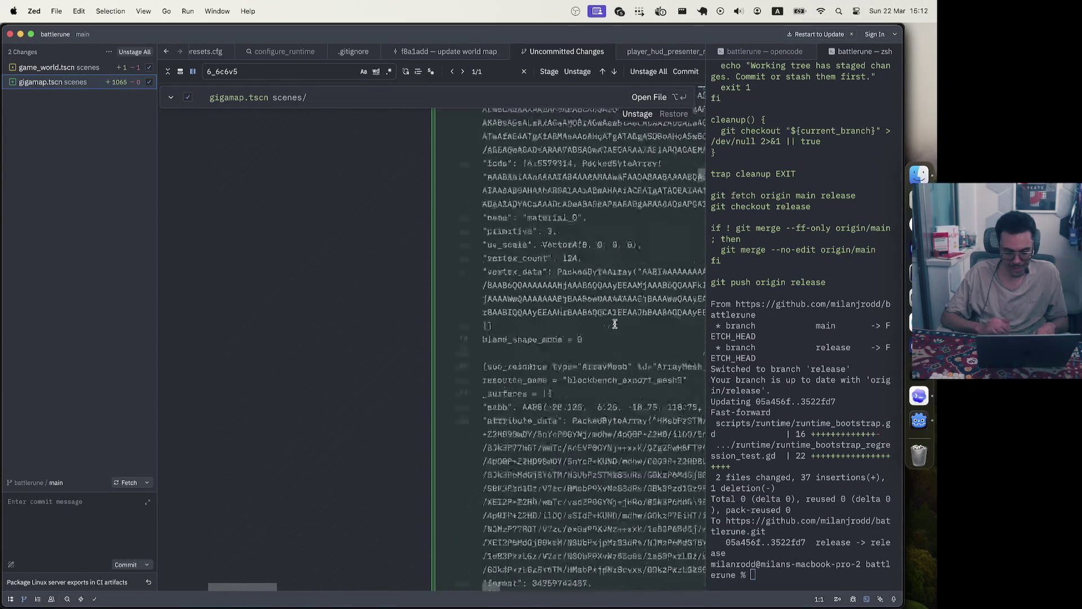
pyautogui.scroll(-20, 615, 324)
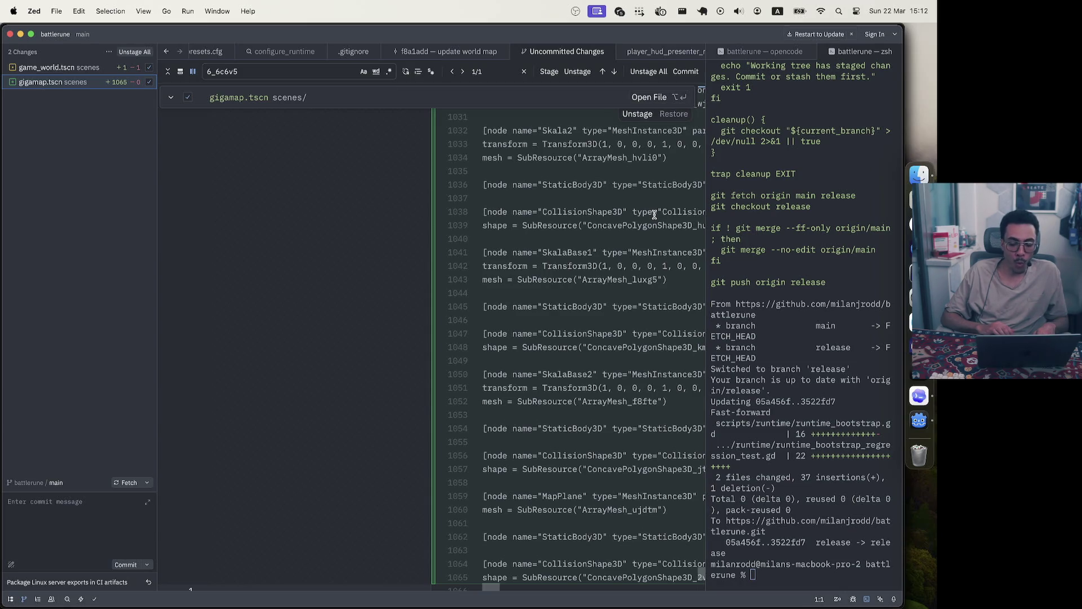
pyautogui.scroll(20, 655, 214)
pyautogui.scroll(20, 654, 215)
pyautogui.scroll(10, 654, 215)
pyautogui.scroll(8, 655, 215)
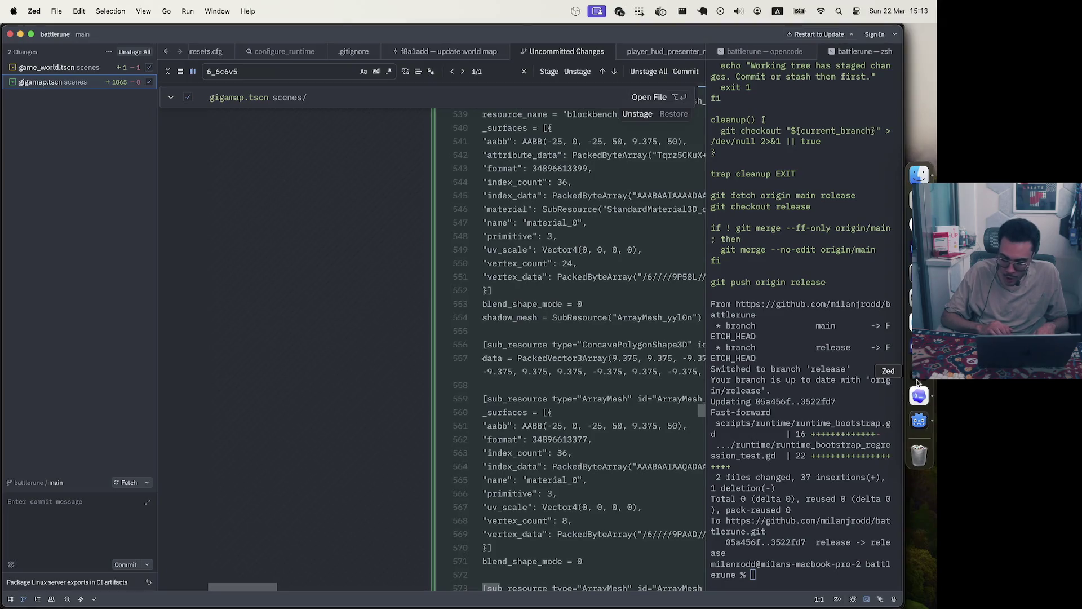
pyautogui.click(929, 395)
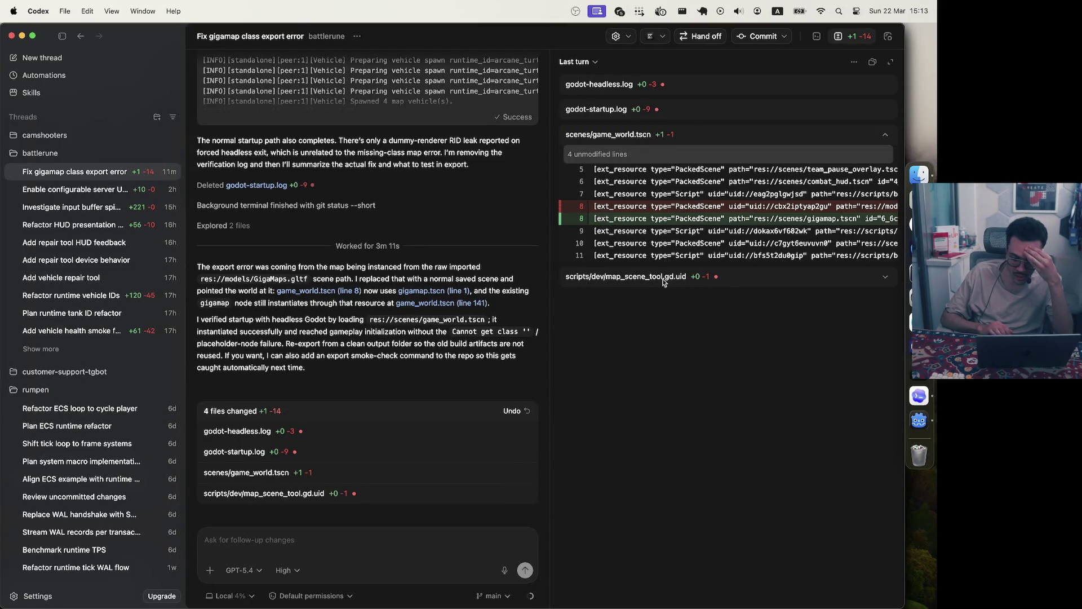
# Expand the last-turn diffs for map_scene_tool.gd.uid, godot-startup.log and godot-headless.log
pyautogui.click(752, 284)
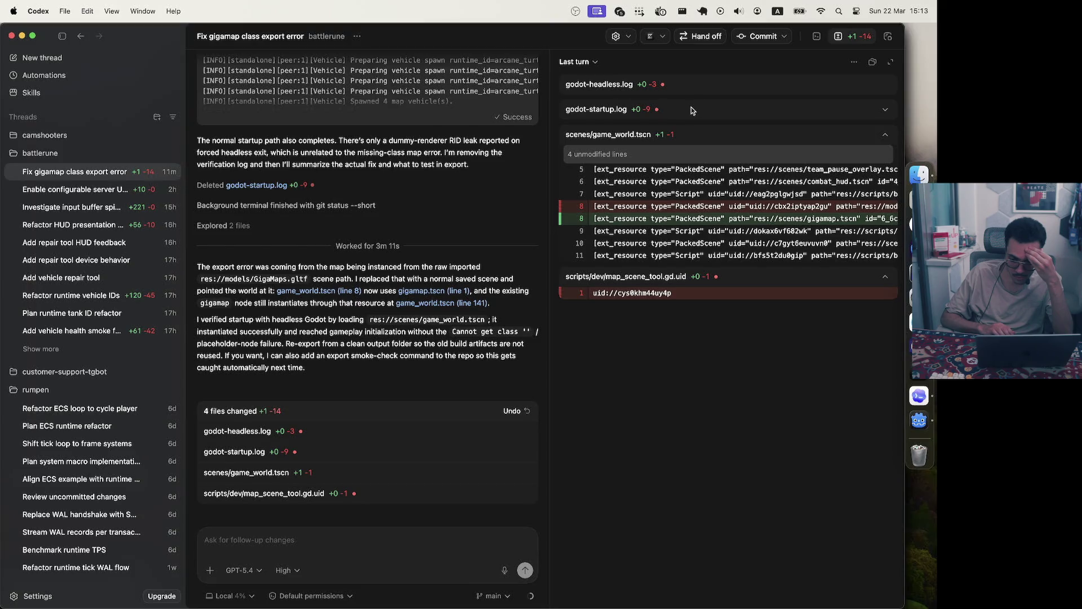
pyautogui.click(691, 109)
pyautogui.click(698, 88)
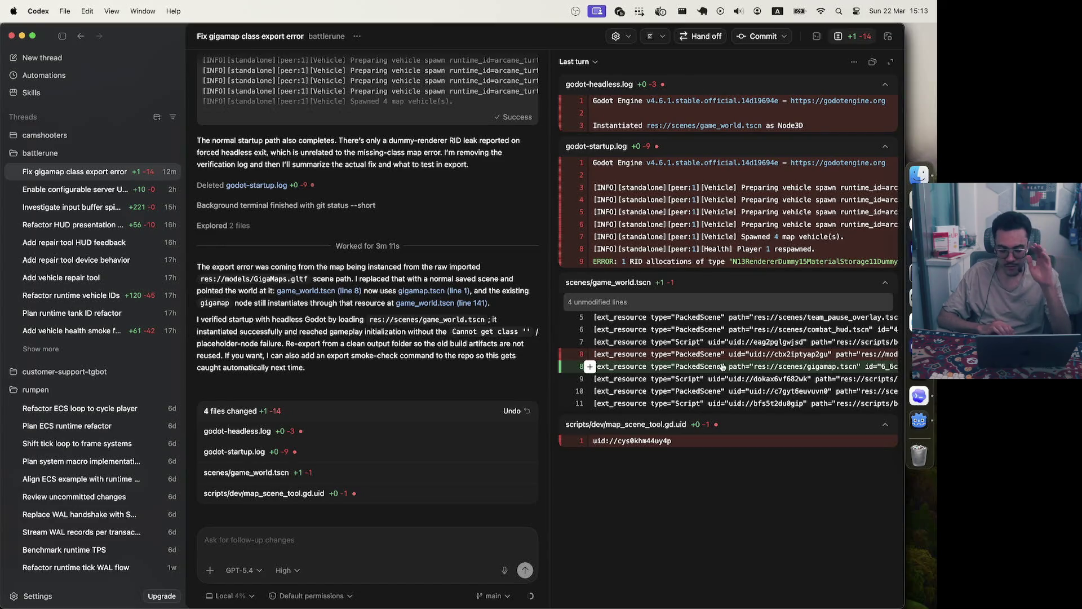
pyautogui.hscroll(2, 723, 367)
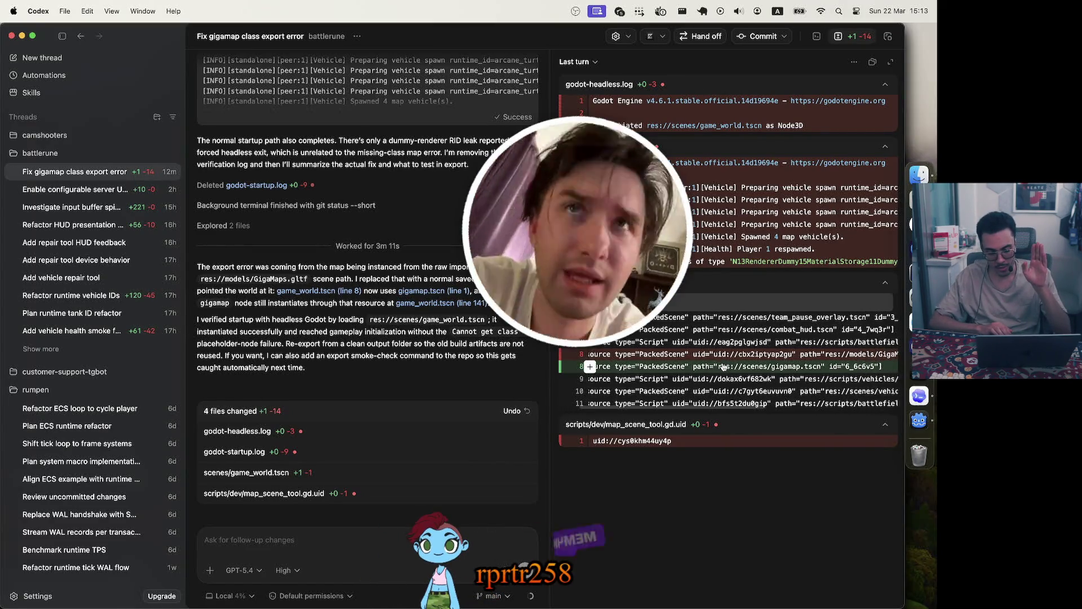
pyautogui.hscroll(1, 723, 367)
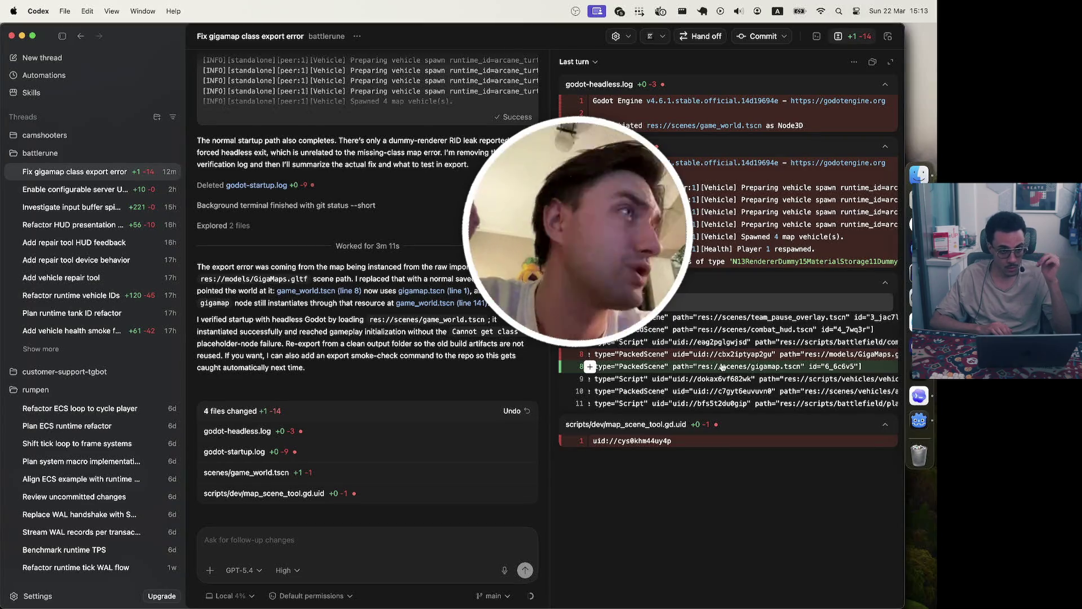
pyautogui.hscroll(2, 727, 368)
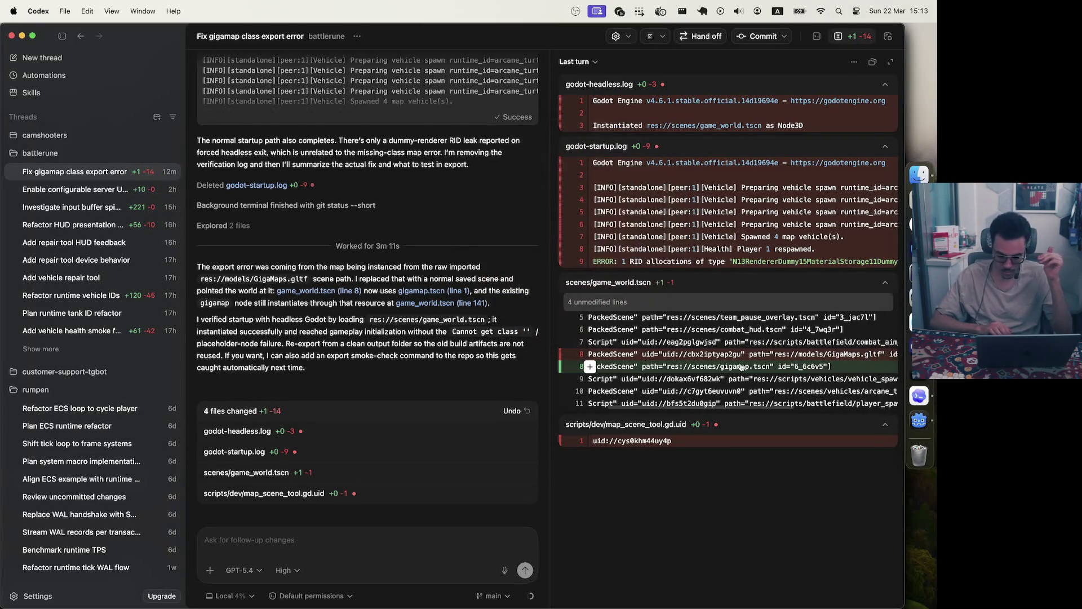
pyautogui.hscroll(-2, 742, 367)
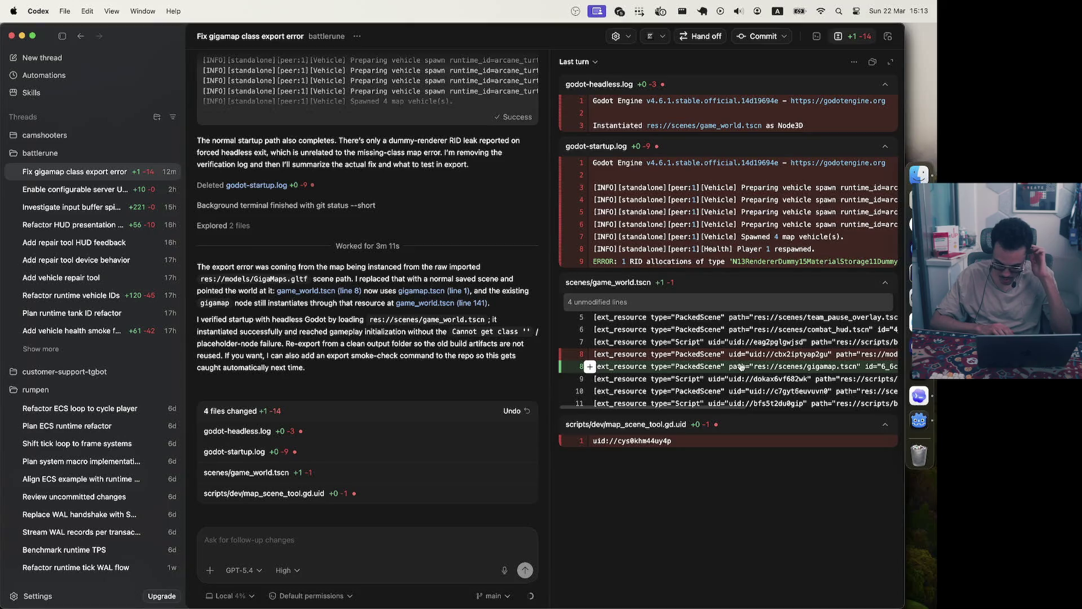
pyautogui.hscroll(2, 742, 368)
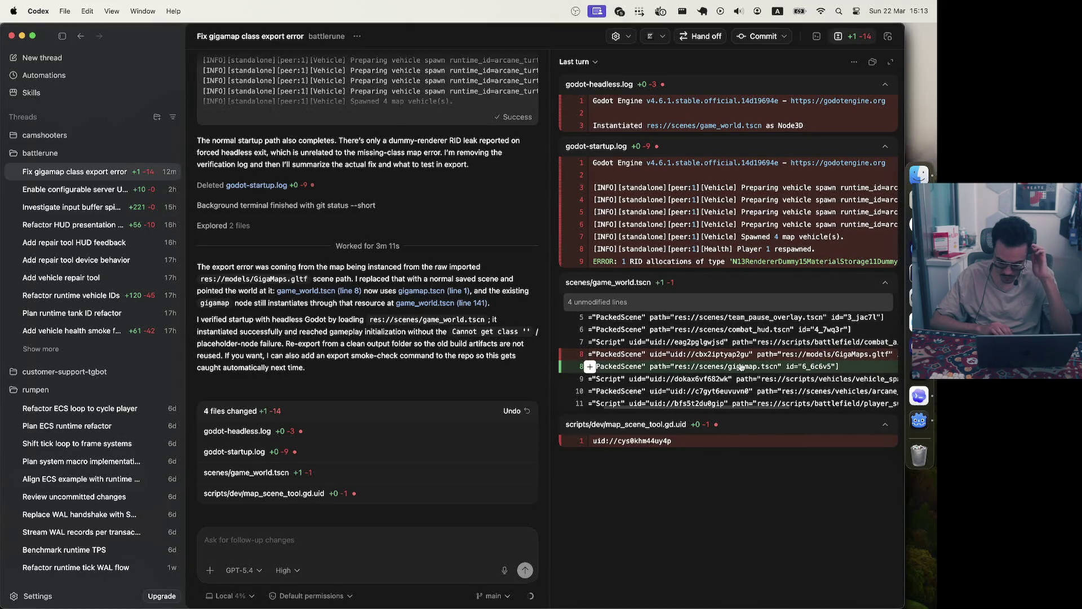
pyautogui.hscroll(-3, 741, 367)
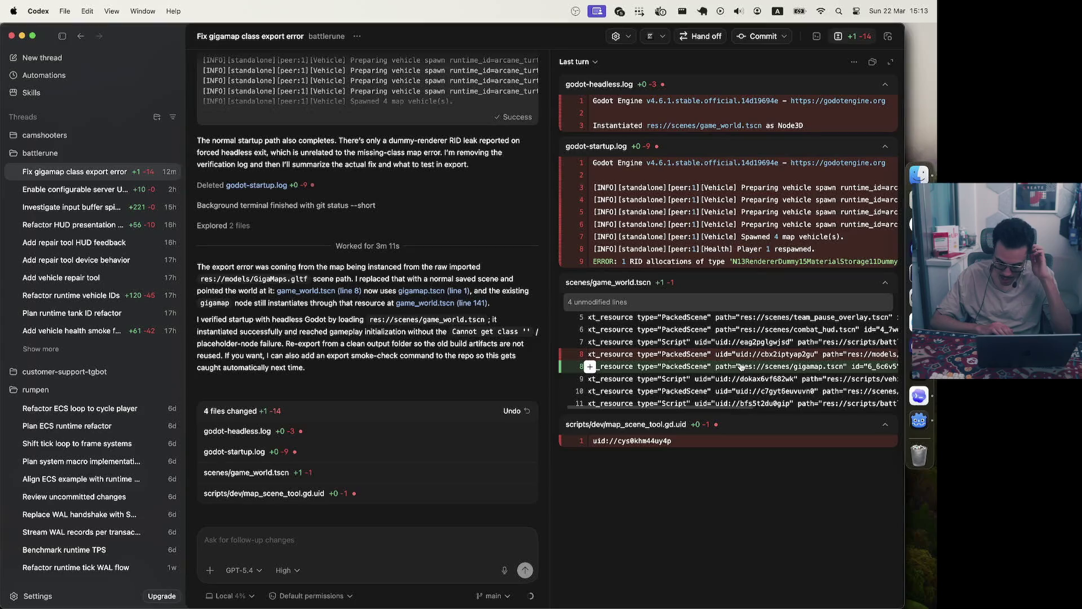
pyautogui.hscroll(5, 742, 367)
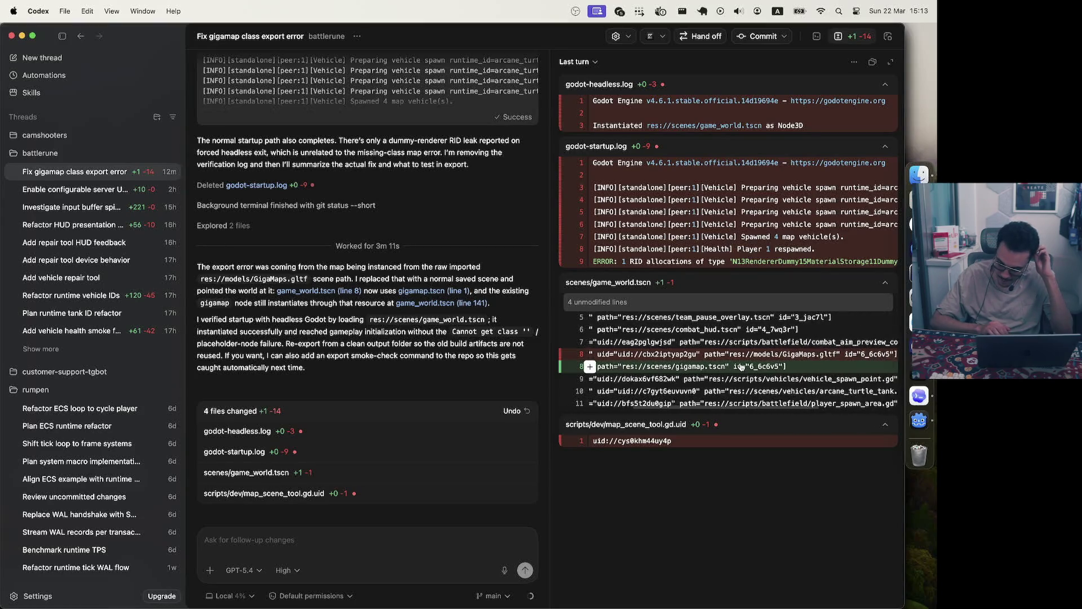
pyautogui.hscroll(-1, 742, 367)
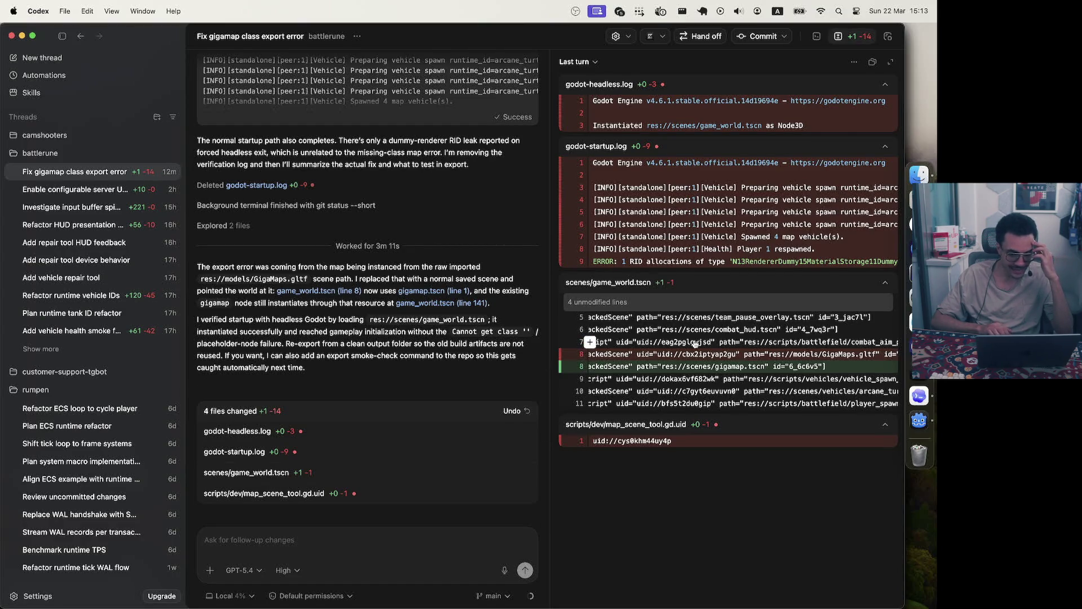
pyautogui.scroll(5, 413, 311)
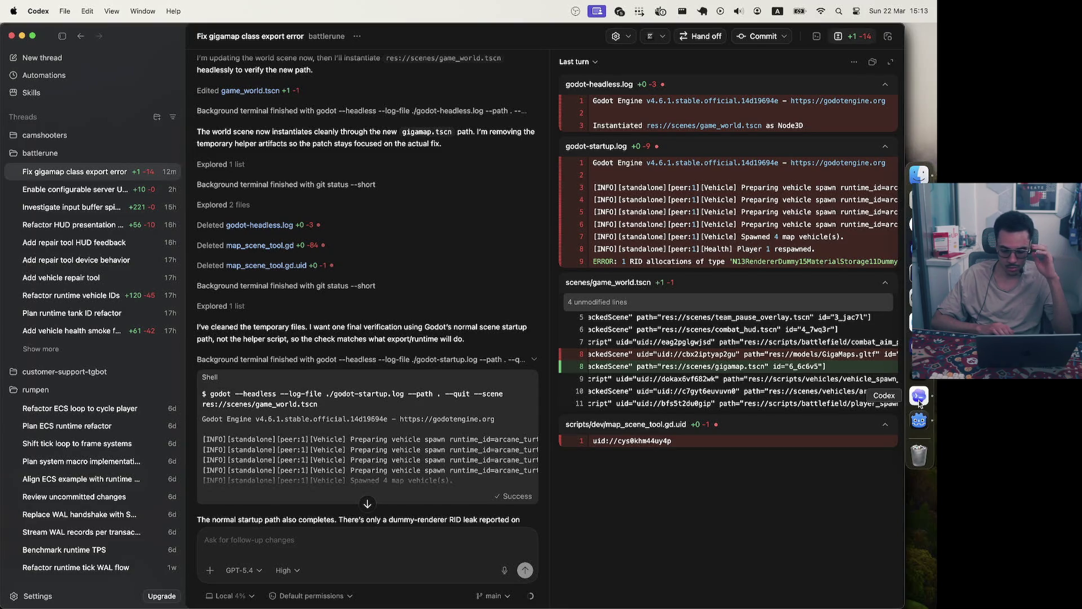
# Scroll the Codex transcript back to the Plan list for turning GigaMaps.gltf into a saved scene
pyautogui.hscroll(-5, 815, 369)
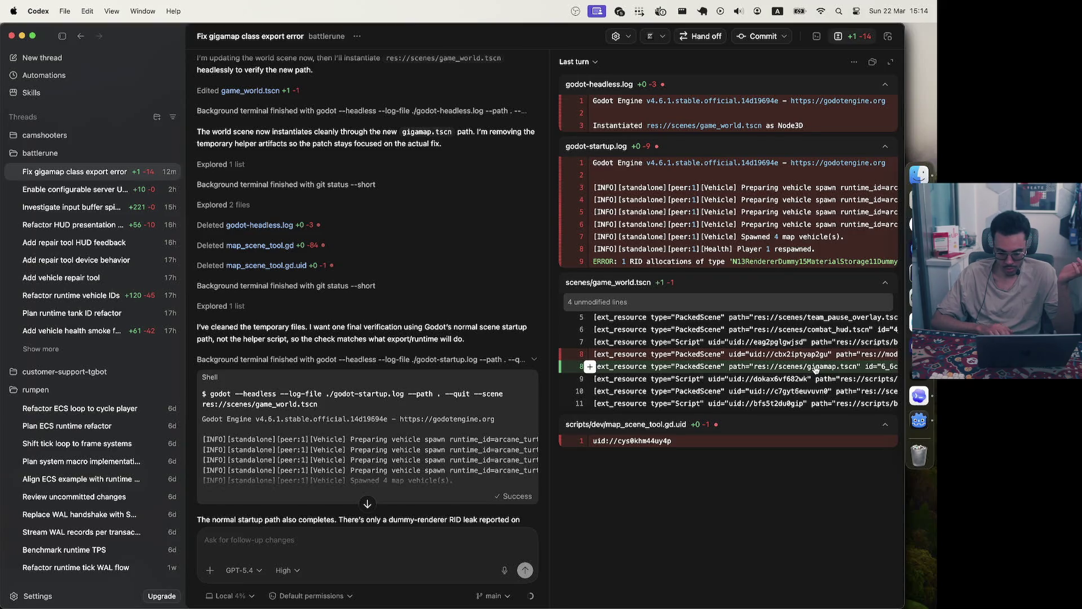
pyautogui.hscroll(5, 816, 369)
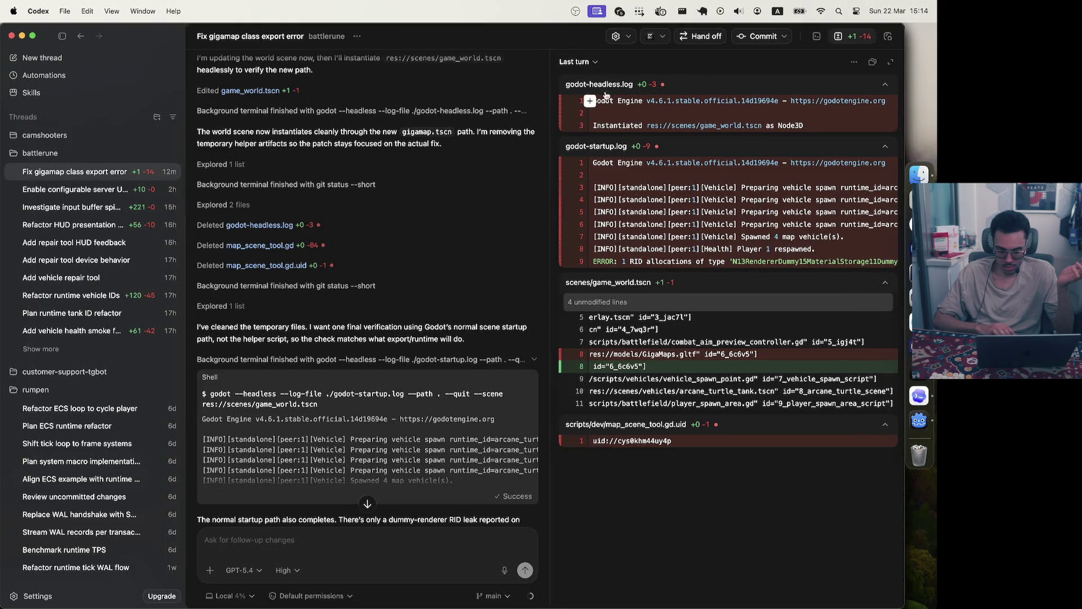
pyautogui.scroll(15, 431, 317)
pyautogui.scroll(10, 431, 317)
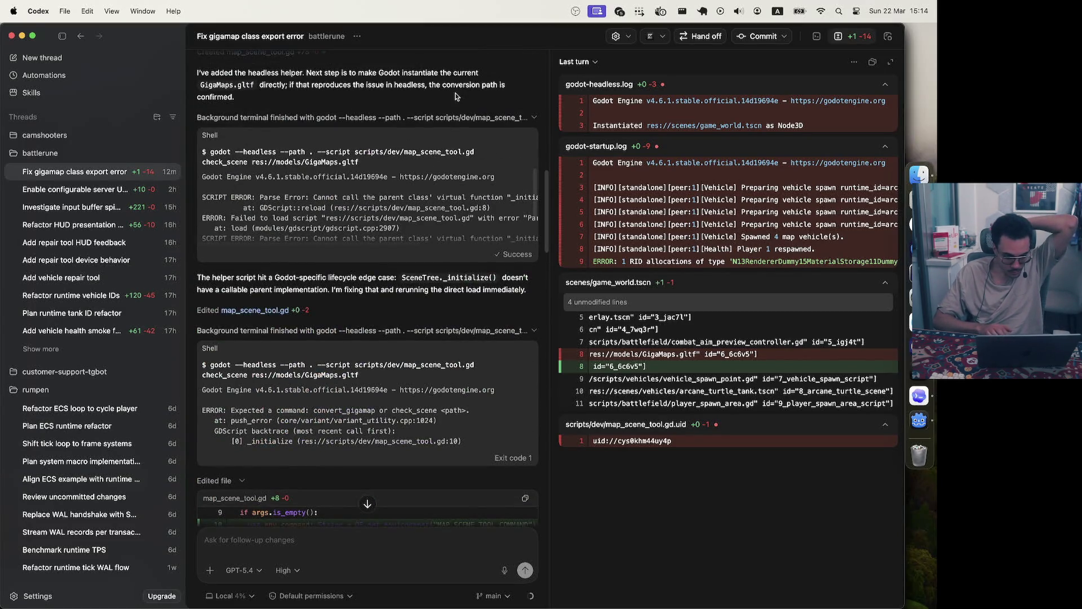
pyautogui.scroll(10, 427, 208)
pyautogui.scroll(-5, 426, 430)
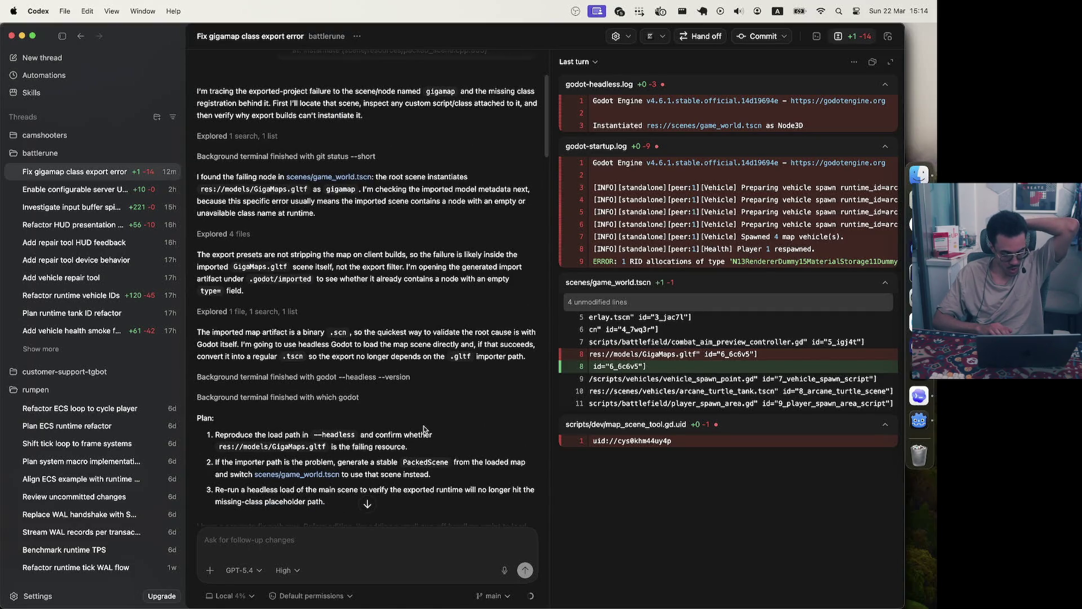
pyautogui.scroll(-3, 424, 430)
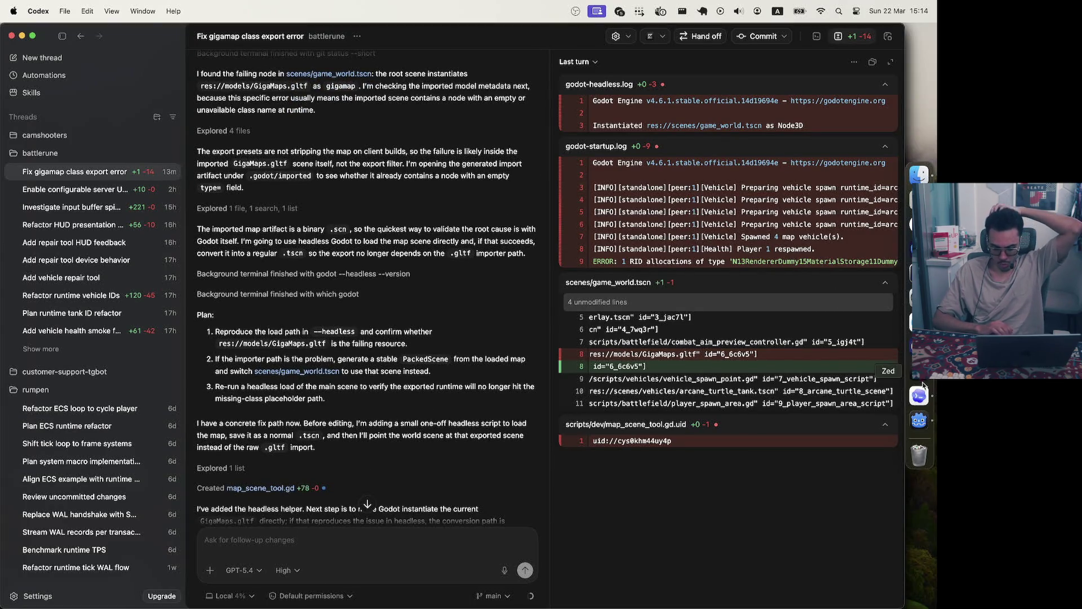
pyautogui.click(920, 420)
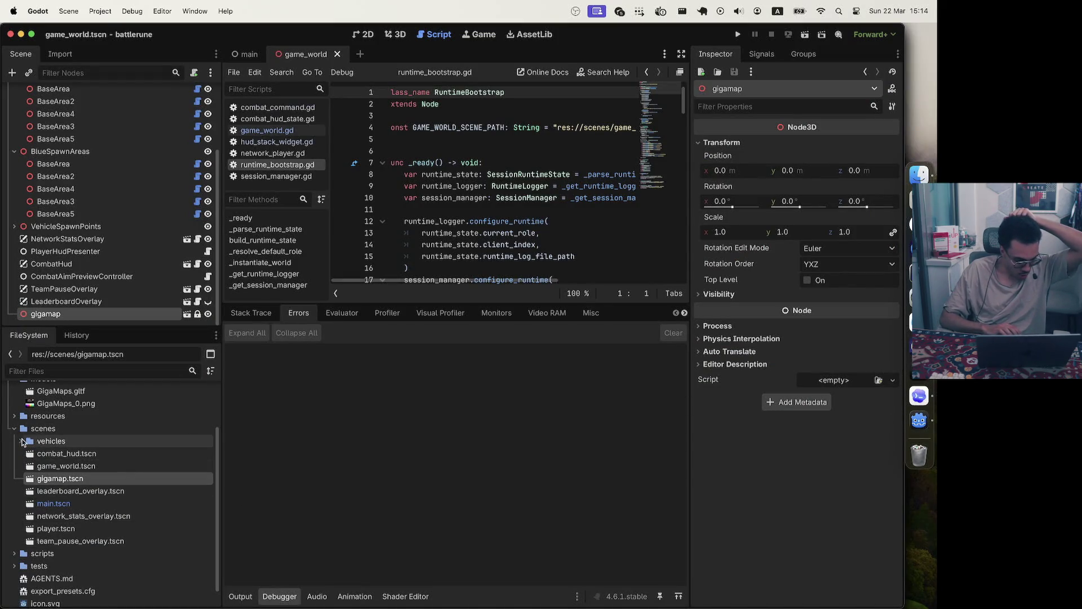
# Expand res://scenes in the FileSystem dock and select gigamap.tscn
pyautogui.click(23, 442)
pyautogui.click(15, 430)
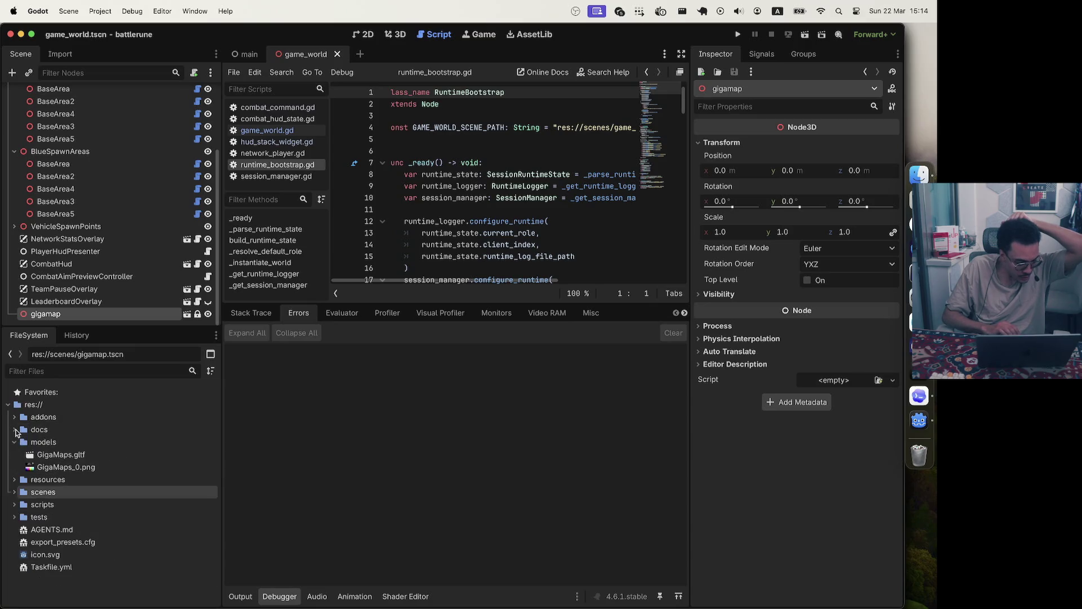
pyautogui.click(14, 492)
pyautogui.click(22, 505)
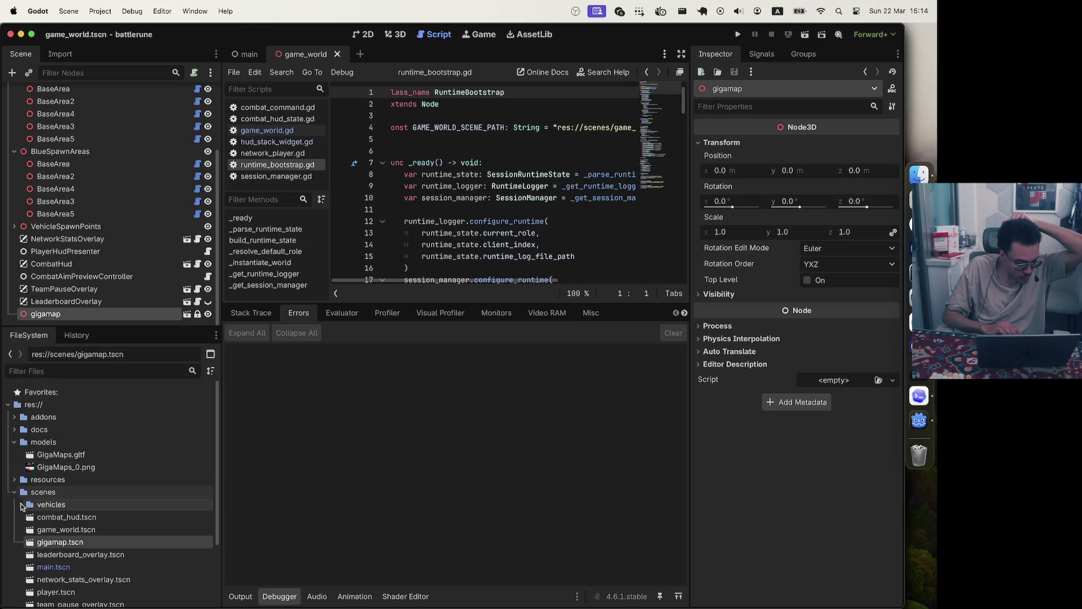
pyautogui.click(67, 543)
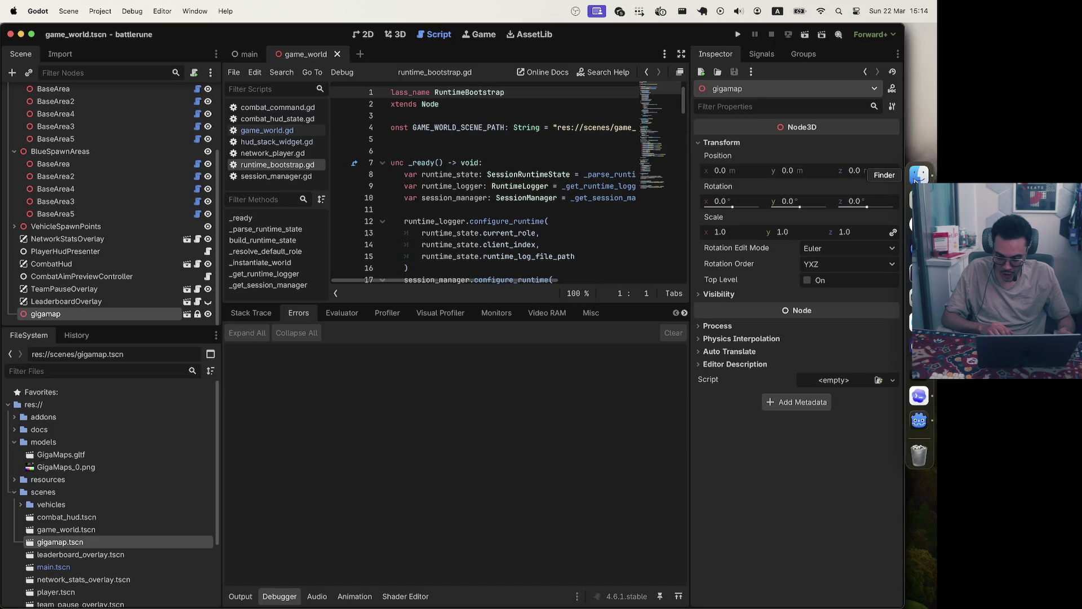
pyautogui.click(918, 372)
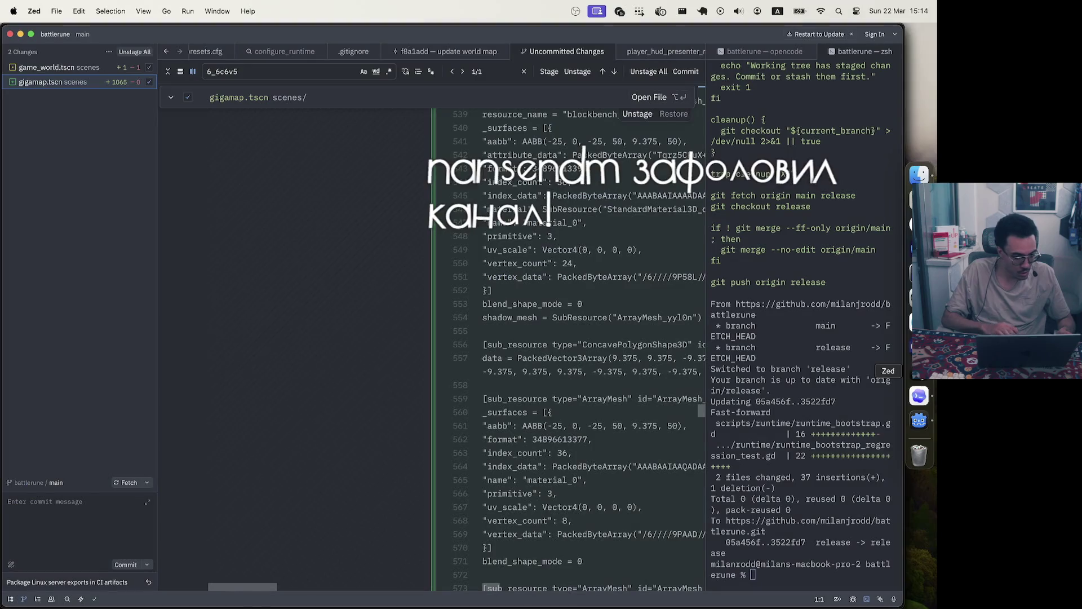
# Switch to the project tree and open gigamap.tscn, then game_world.tscn
pyautogui.click(10, 599)
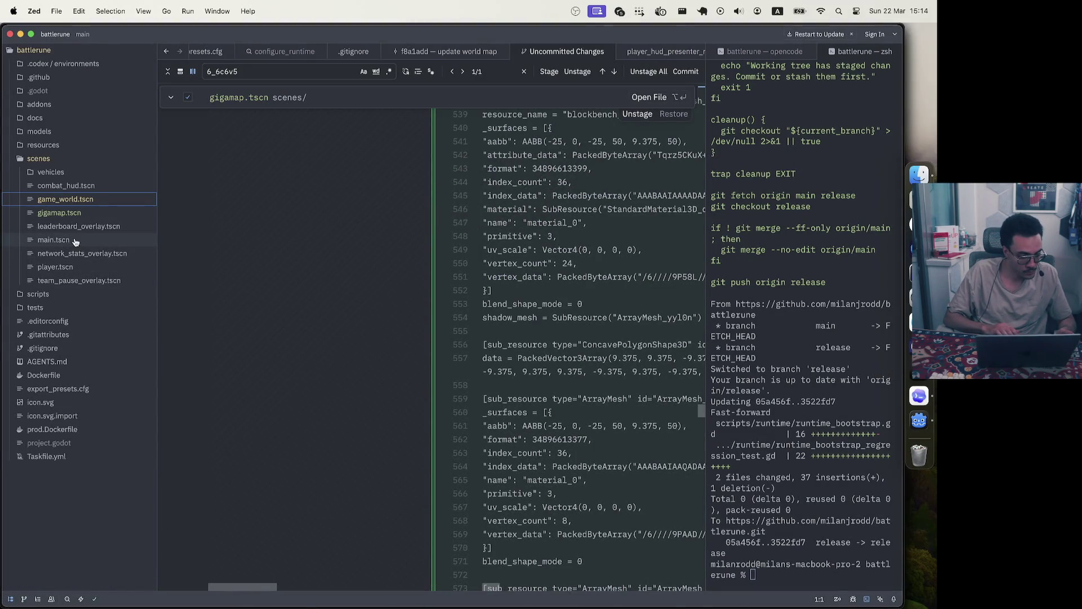
pyautogui.click(69, 212)
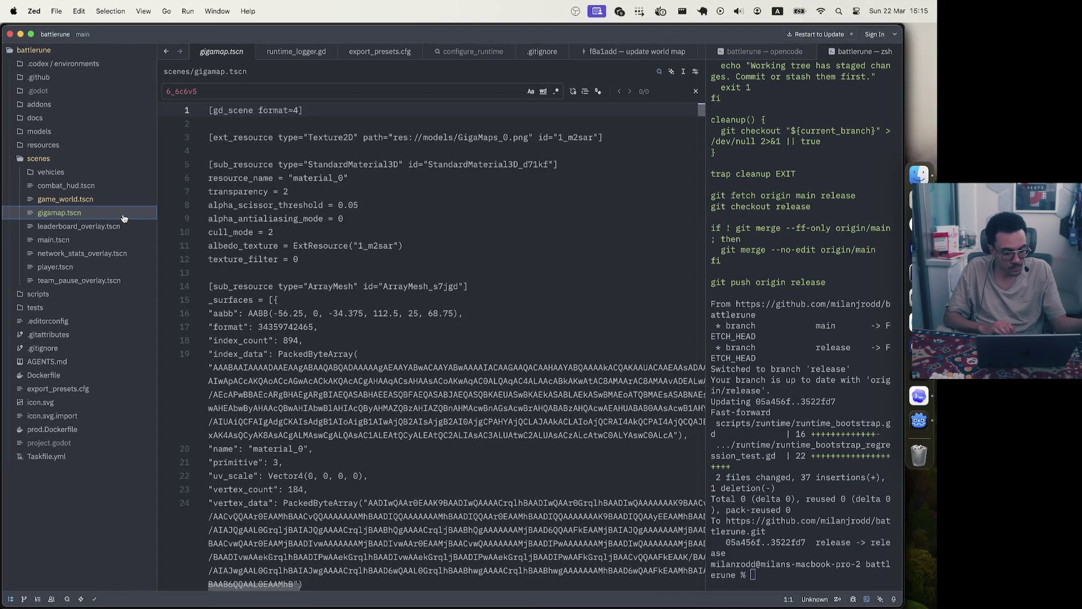
pyautogui.click(73, 204)
pyautogui.scroll(15, 537, 297)
pyautogui.scroll(-20, 552, 282)
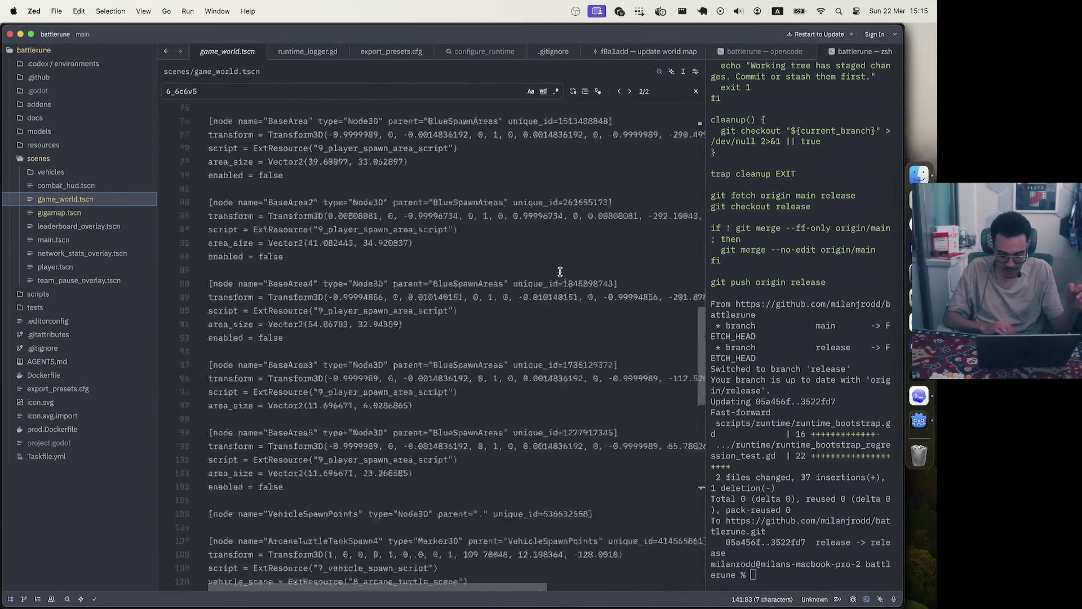
pyautogui.scroll(20, 560, 272)
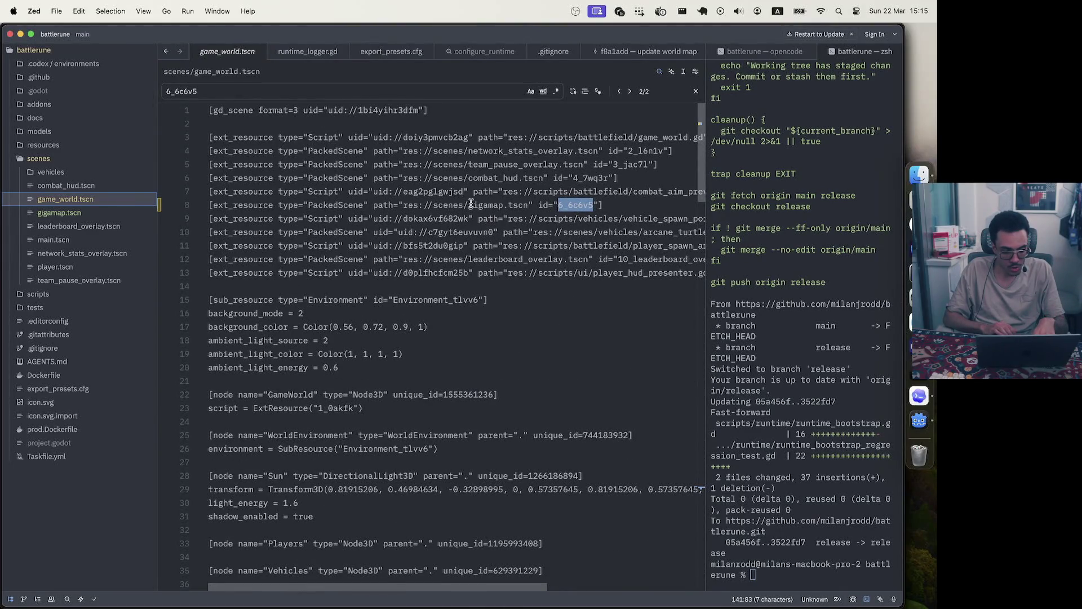
# Expand game_world.tscn's line 8 hunk where GigaMaps.gltf becomes scenes/gigamap.tscn
pyautogui.click(160, 205)
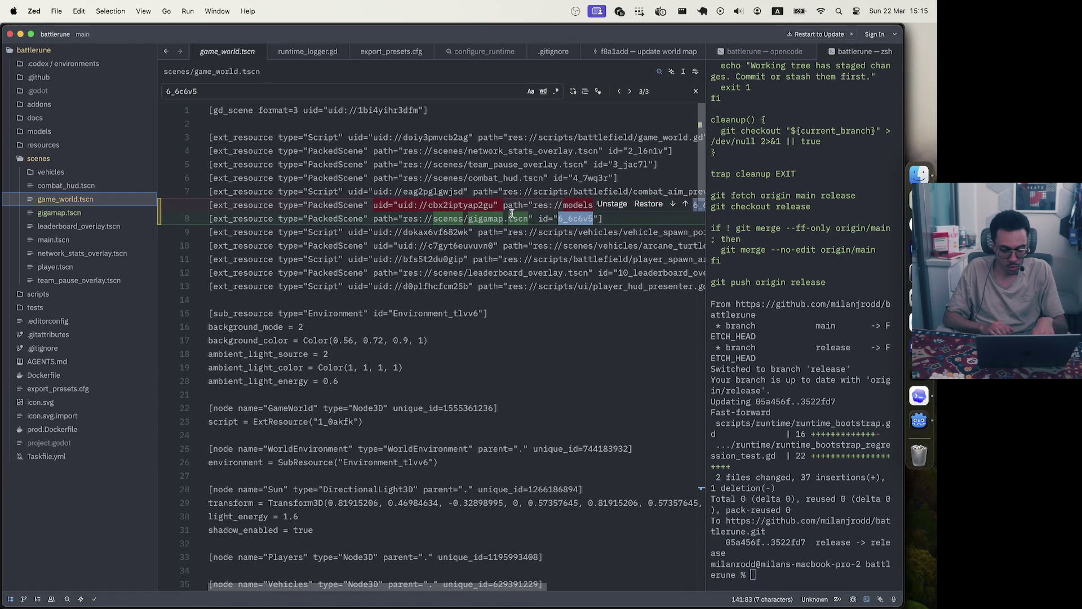
pyautogui.hscroll(1, 512, 213)
pyautogui.hscroll(2, 512, 213)
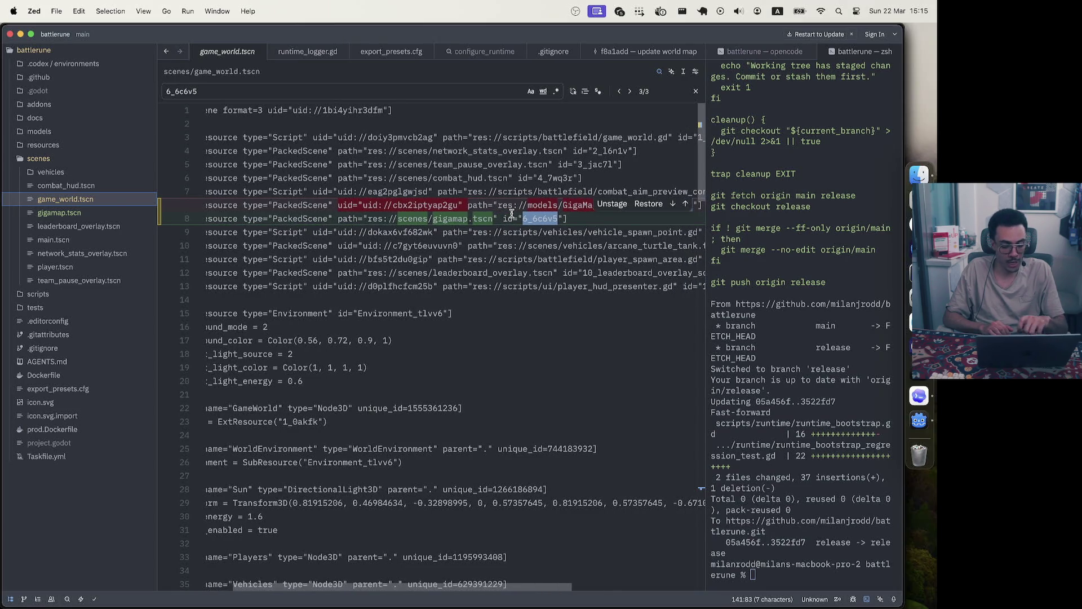
pyautogui.hscroll(5, 511, 213)
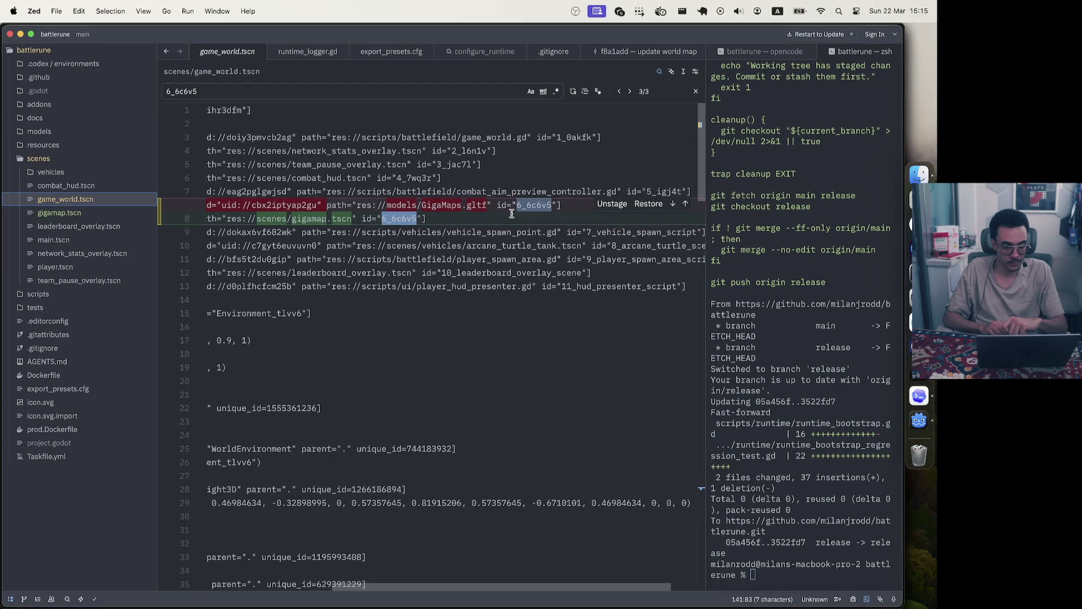
pyautogui.hscroll(-5, 512, 214)
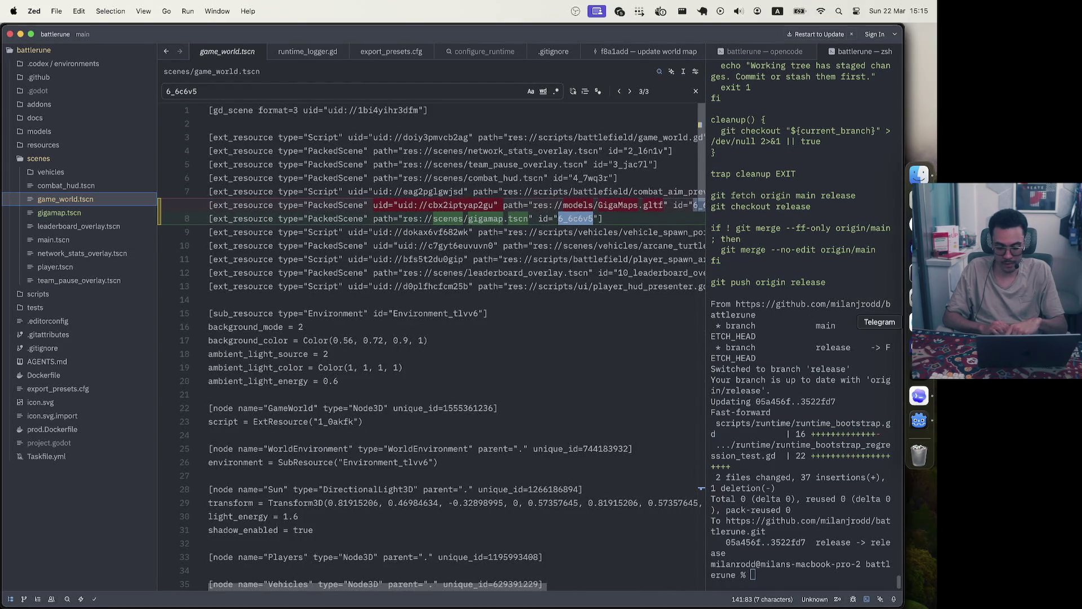
pyautogui.click(920, 389)
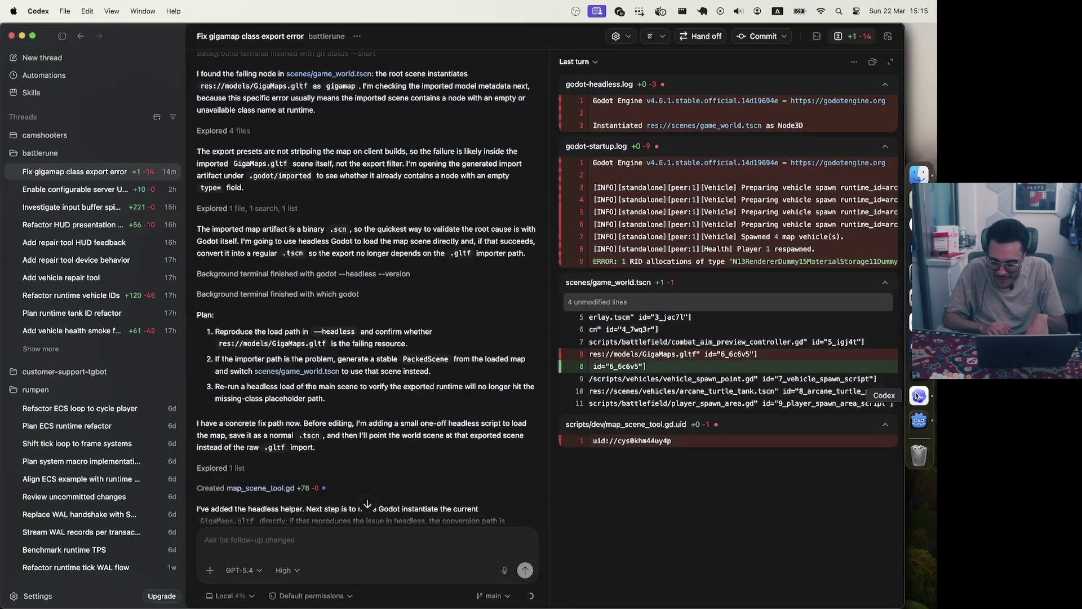
# Expand the code preview of the created map_scene_tool.gd in Codex
pyautogui.scroll(5, 363, 320)
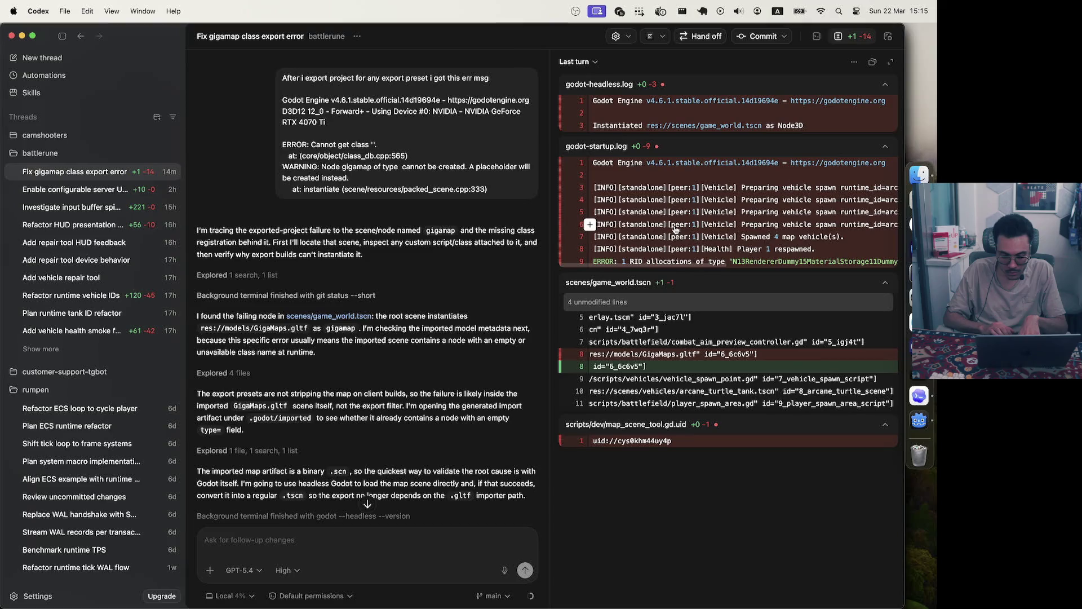
pyautogui.scroll(-8, 340, 384)
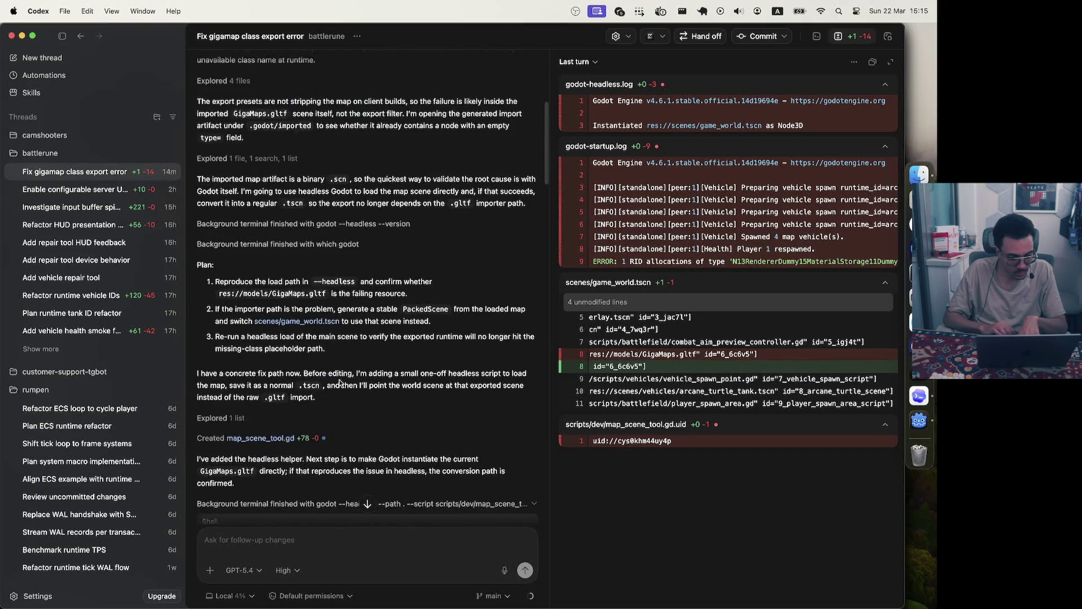
pyautogui.click(332, 314)
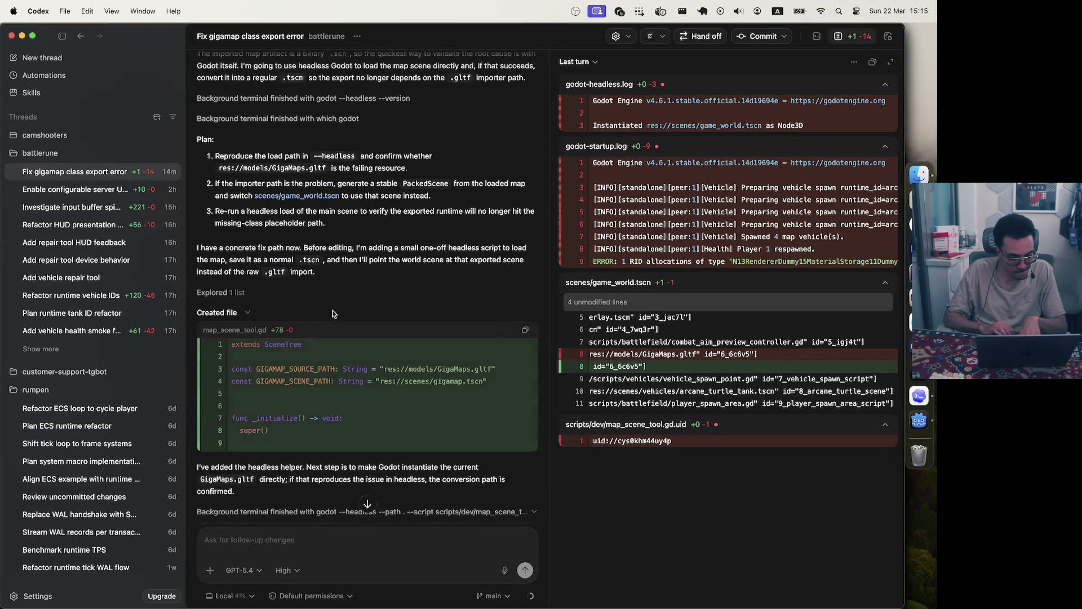
pyautogui.scroll(-1, 338, 392)
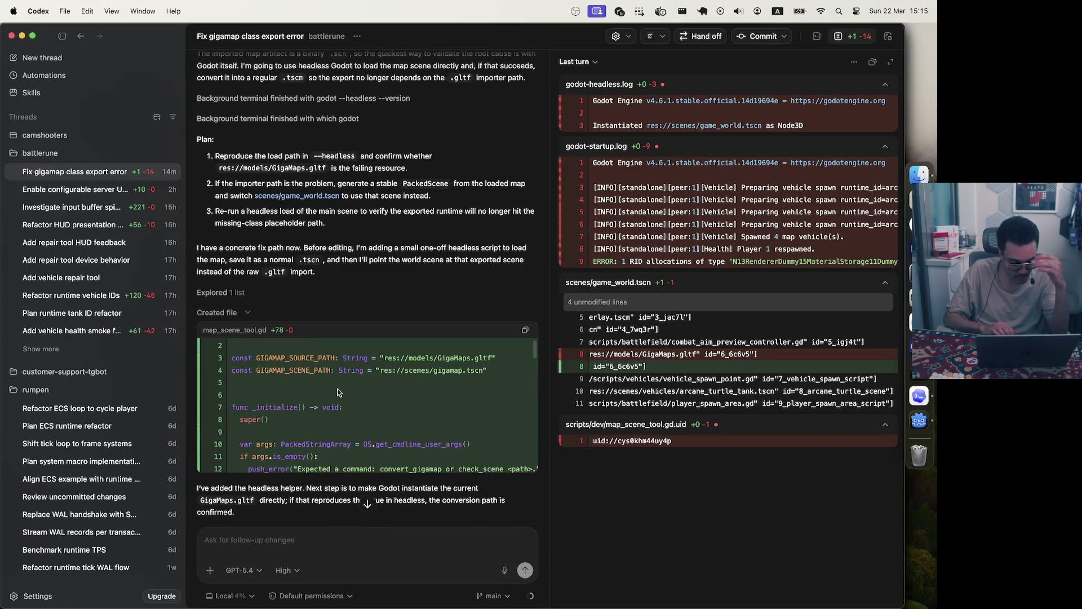
pyautogui.scroll(-1, 338, 391)
pyautogui.scroll(2, 338, 392)
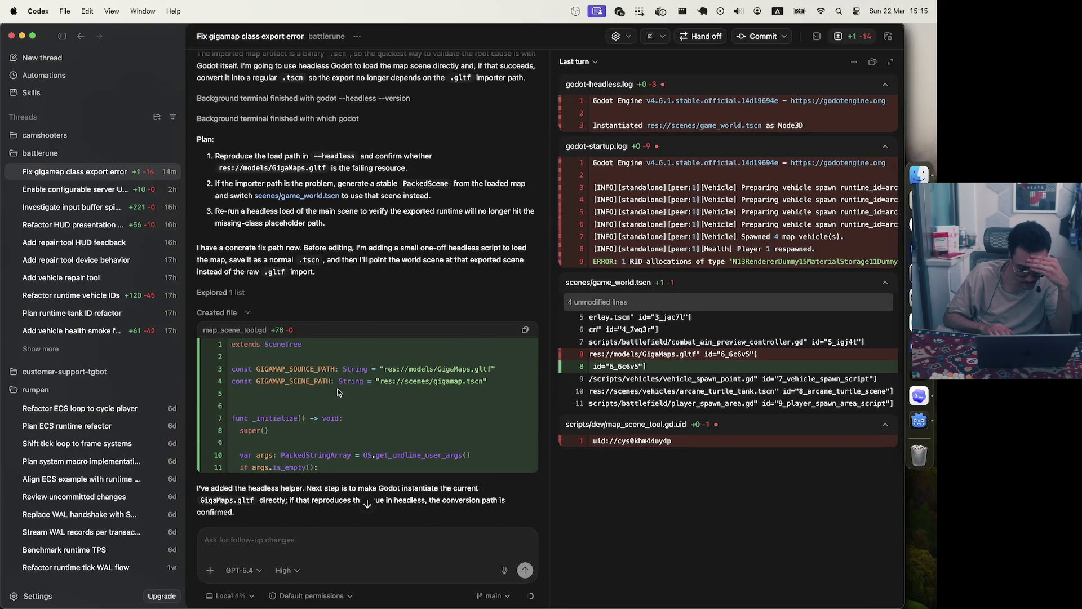
# Scroll through the helper code down to the agent's final gigamap fix summary
pyautogui.scroll(-5, 337, 392)
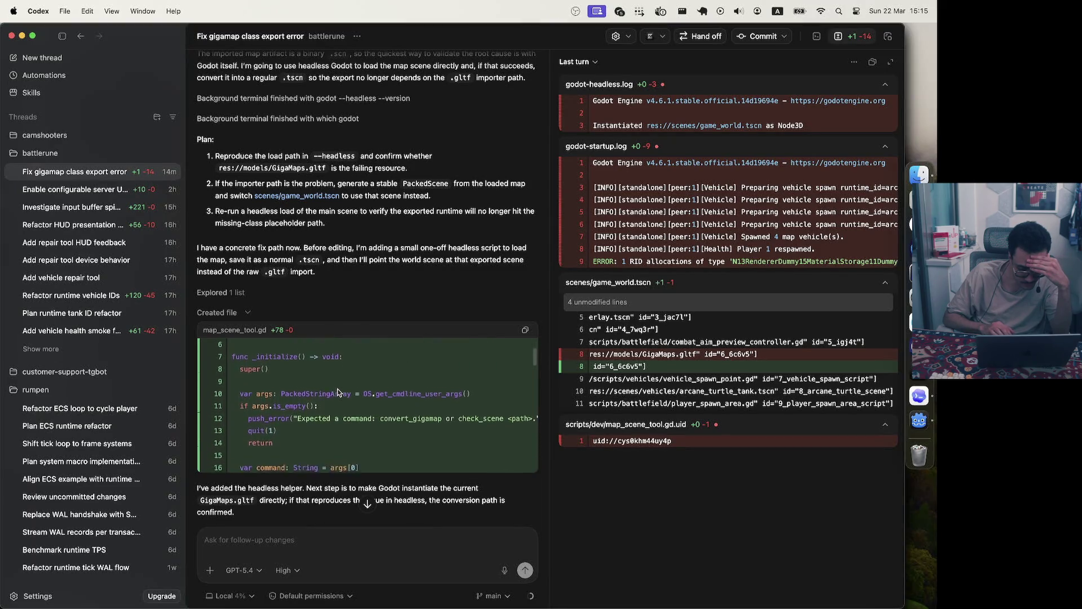
pyautogui.scroll(-3, 338, 392)
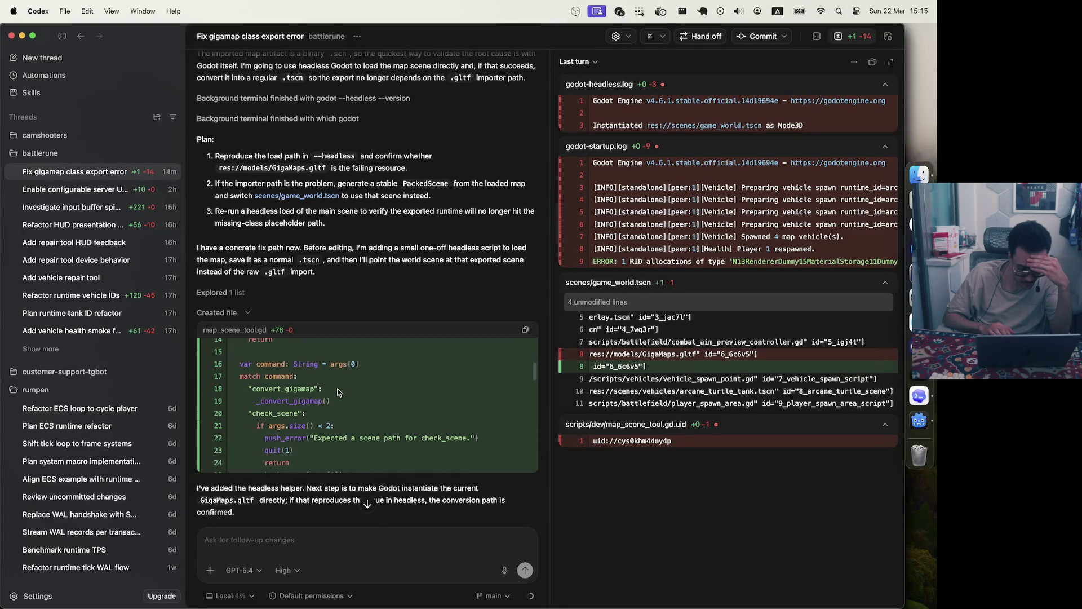
pyautogui.scroll(-1, 338, 392)
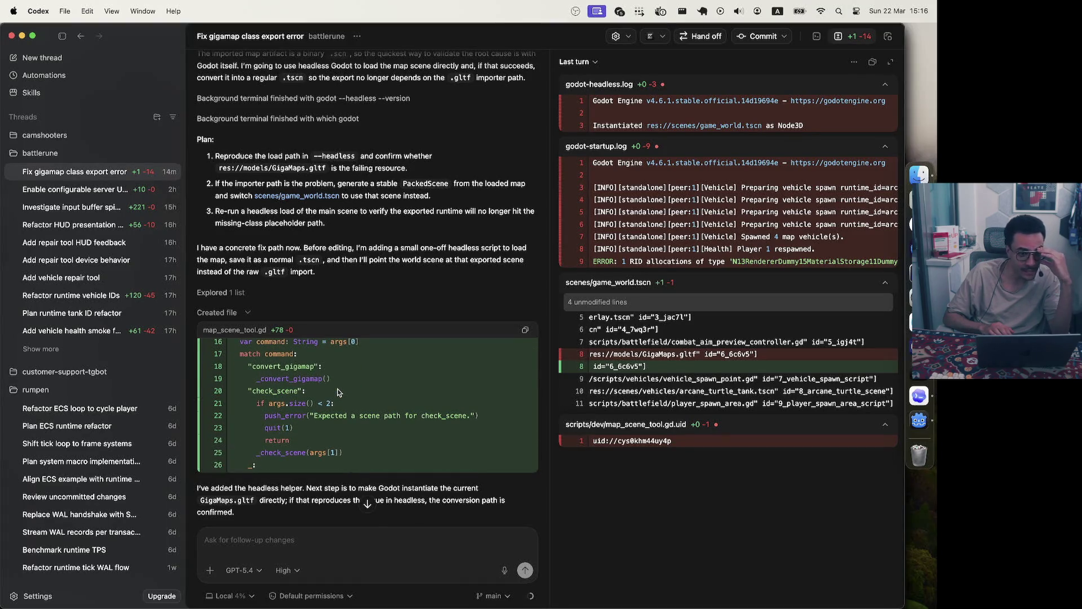
pyautogui.scroll(-5, 338, 392)
pyautogui.scroll(-3, 338, 392)
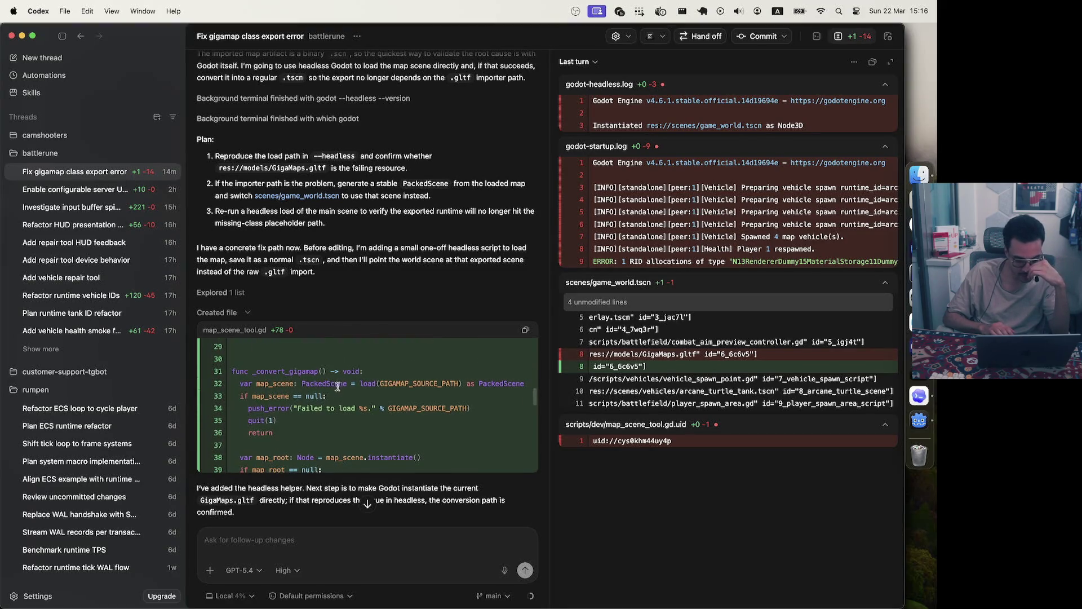
pyautogui.scroll(-13, 314, 379)
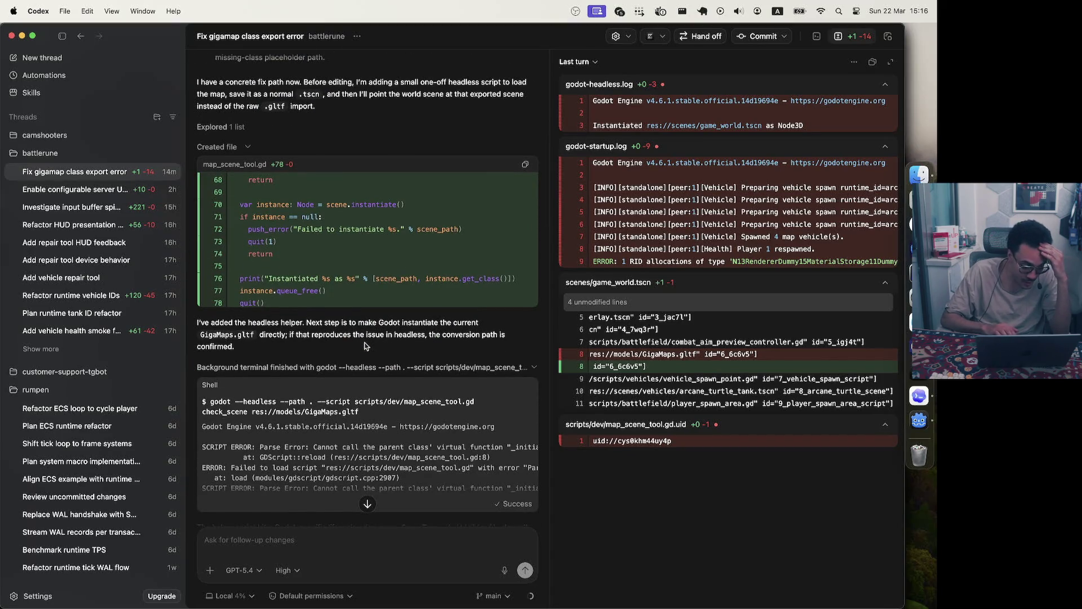
pyautogui.scroll(-15, 364, 346)
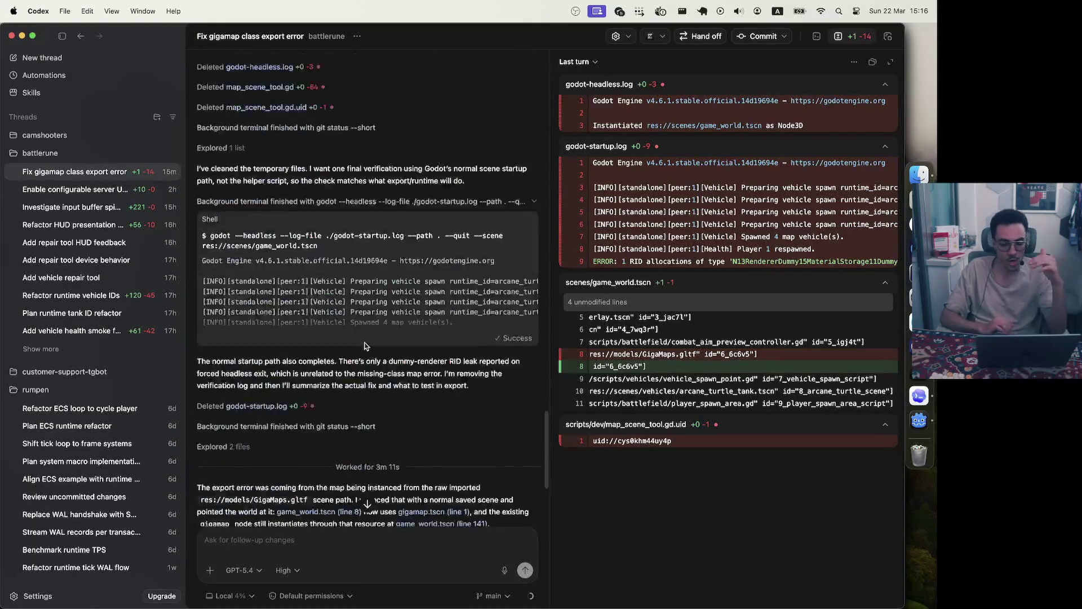
pyautogui.scroll(-4, 364, 347)
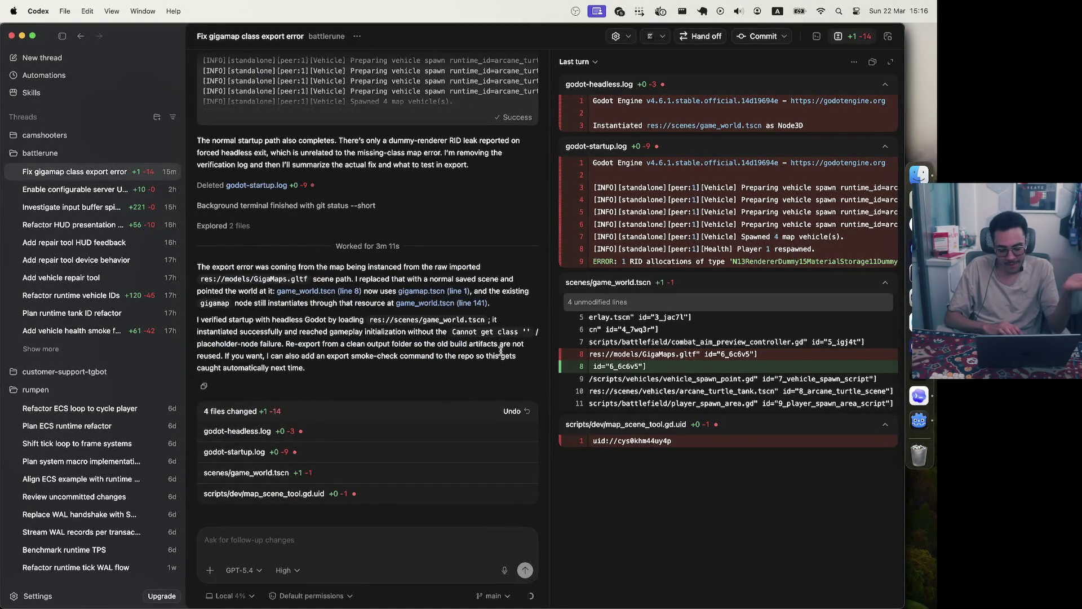
pyautogui.click(919, 371)
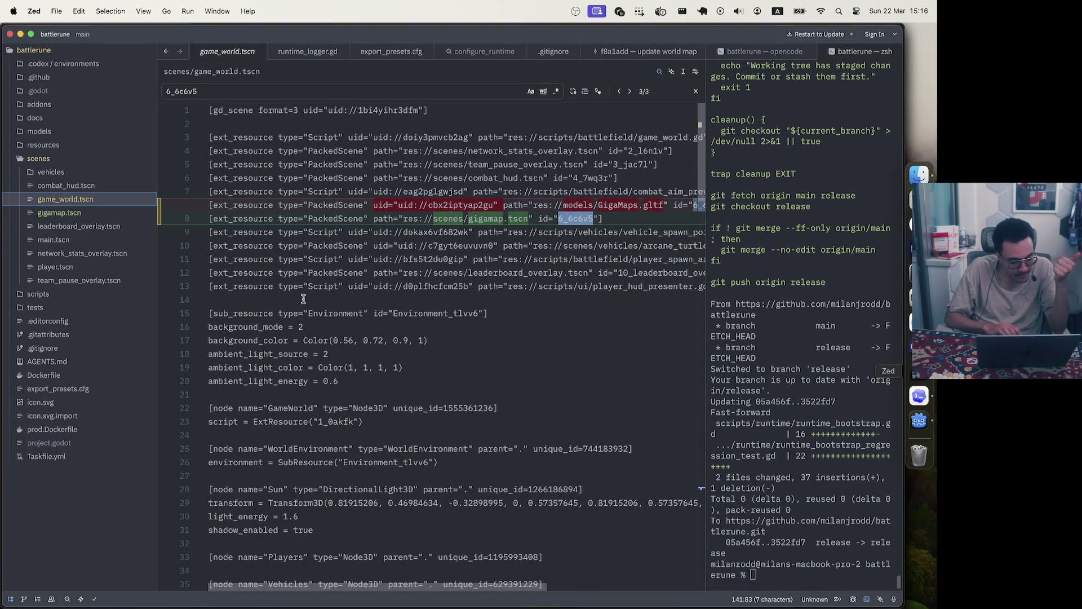
# Show Zed's Git changes listing game_world.tscn and gigamap.tscn, then return to Codex
pyautogui.click(23, 599)
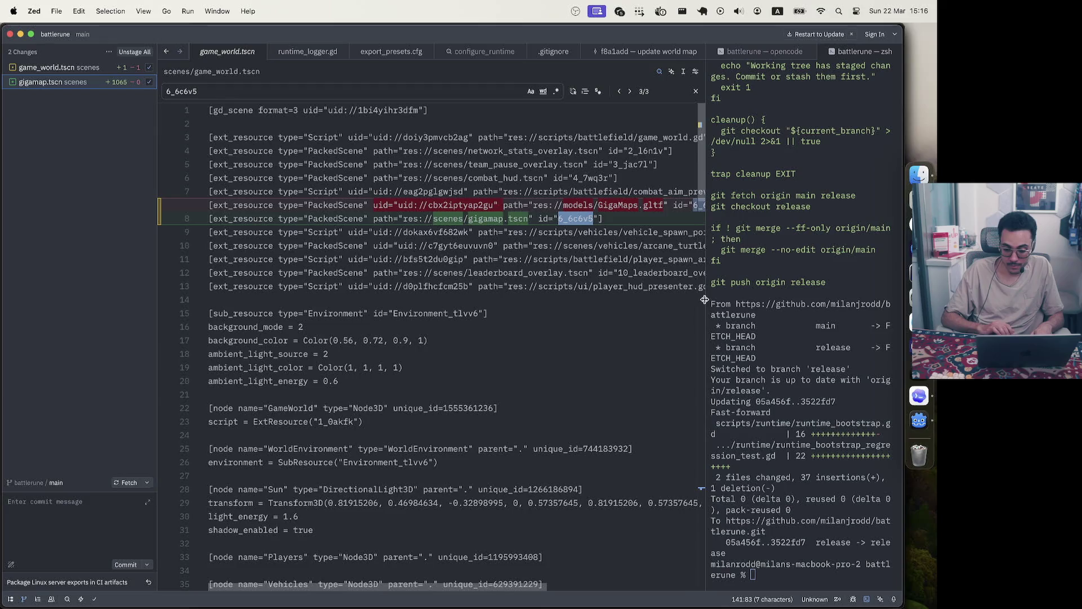
pyautogui.click(914, 396)
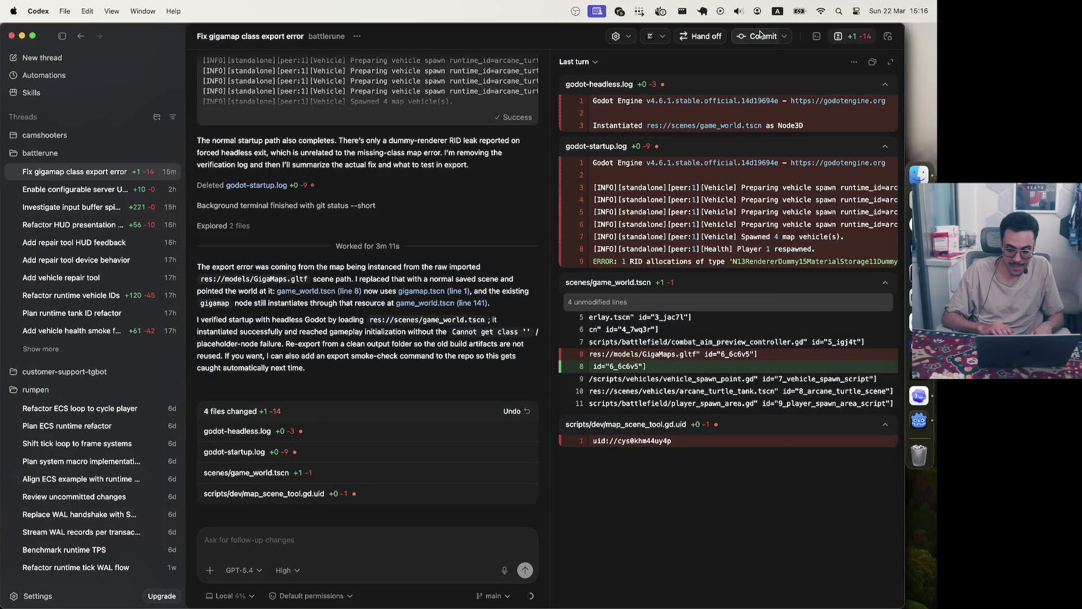
# Commit the 2 changed files (+1,066 −1) on main using 'Commit and push'
pyautogui.click(758, 37)
pyautogui.click(430, 393)
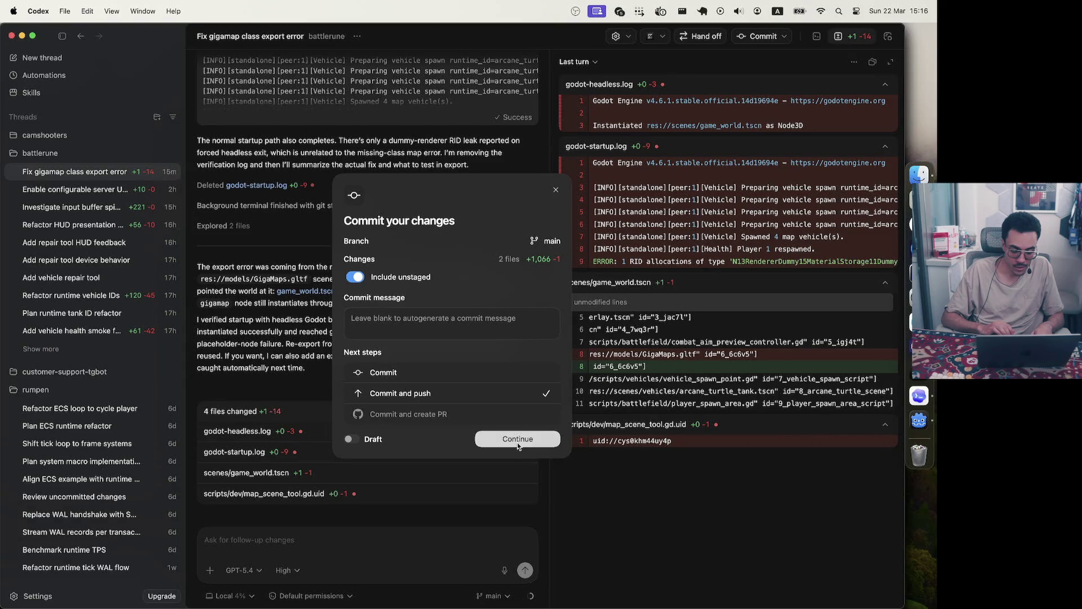
pyautogui.click(517, 440)
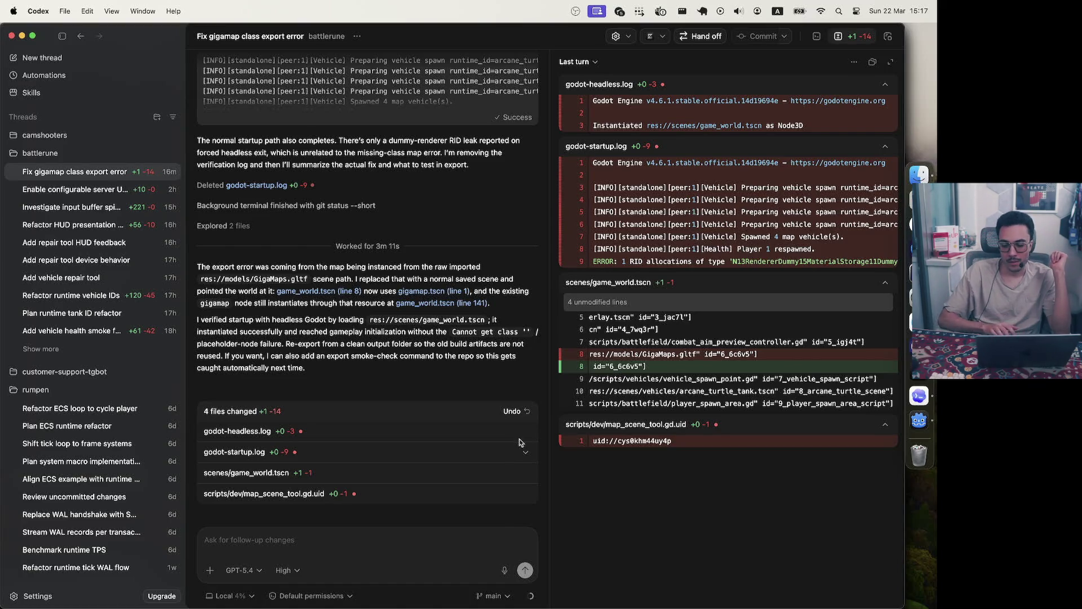
# Bring up the Dokploy game-server application's container logs in the browser
pyautogui.click(918, 224)
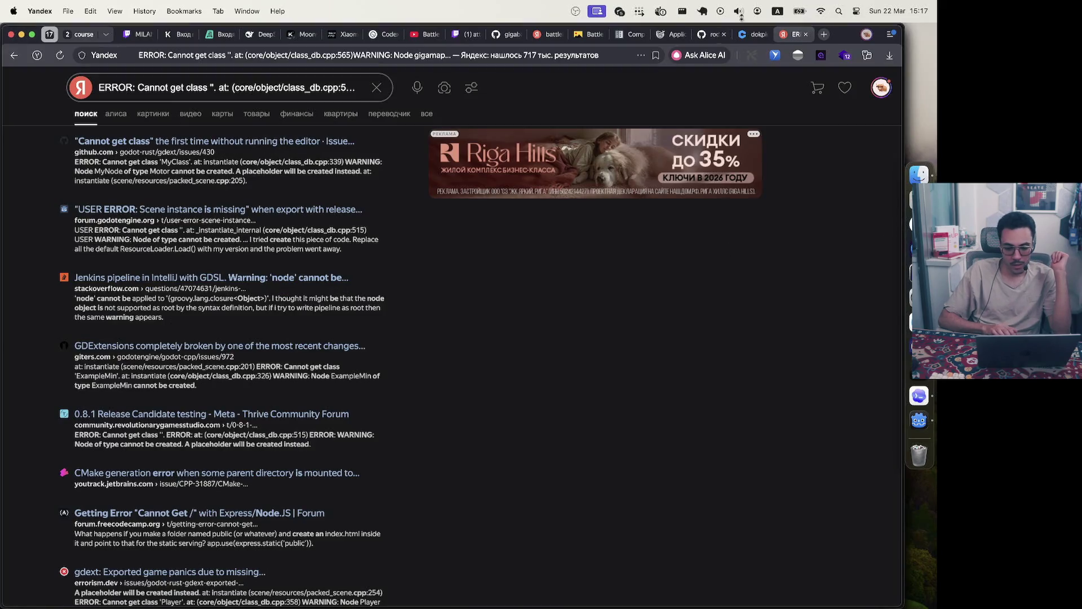
pyautogui.click(668, 34)
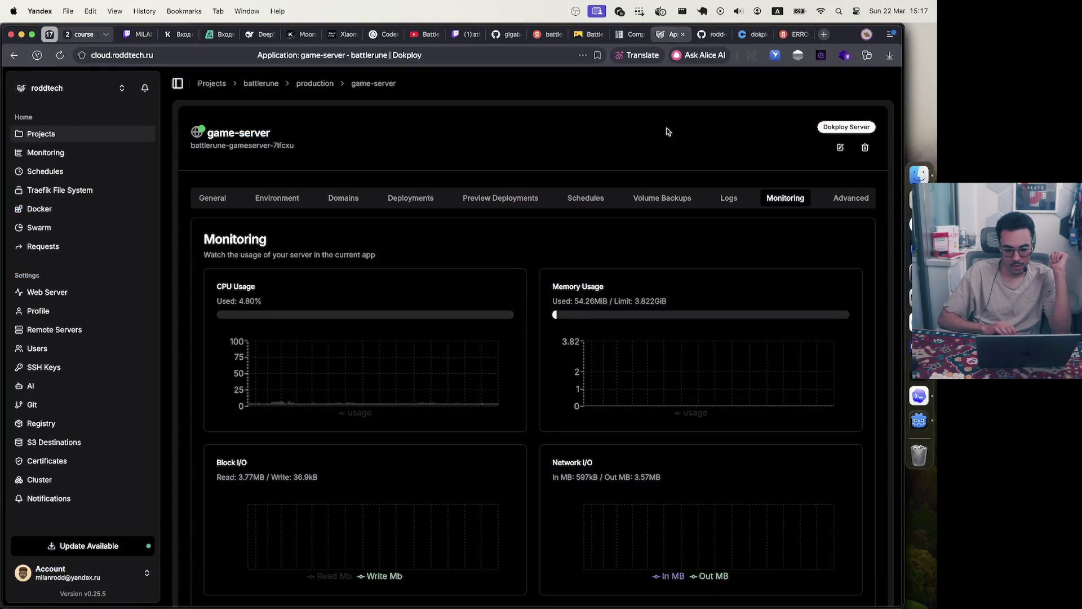
pyautogui.click(733, 199)
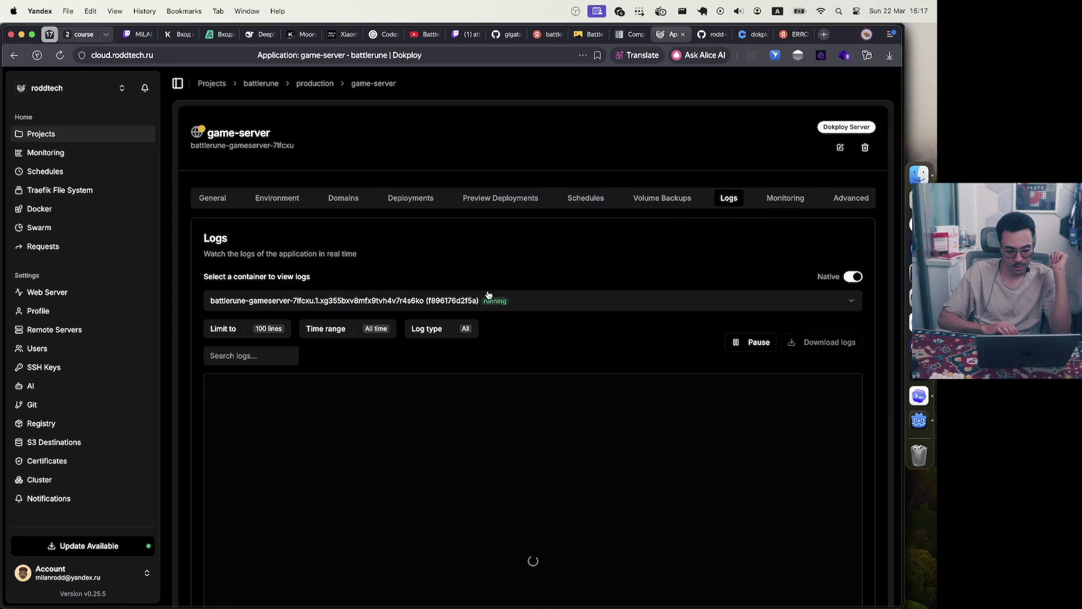
pyautogui.scroll(5, 490, 451)
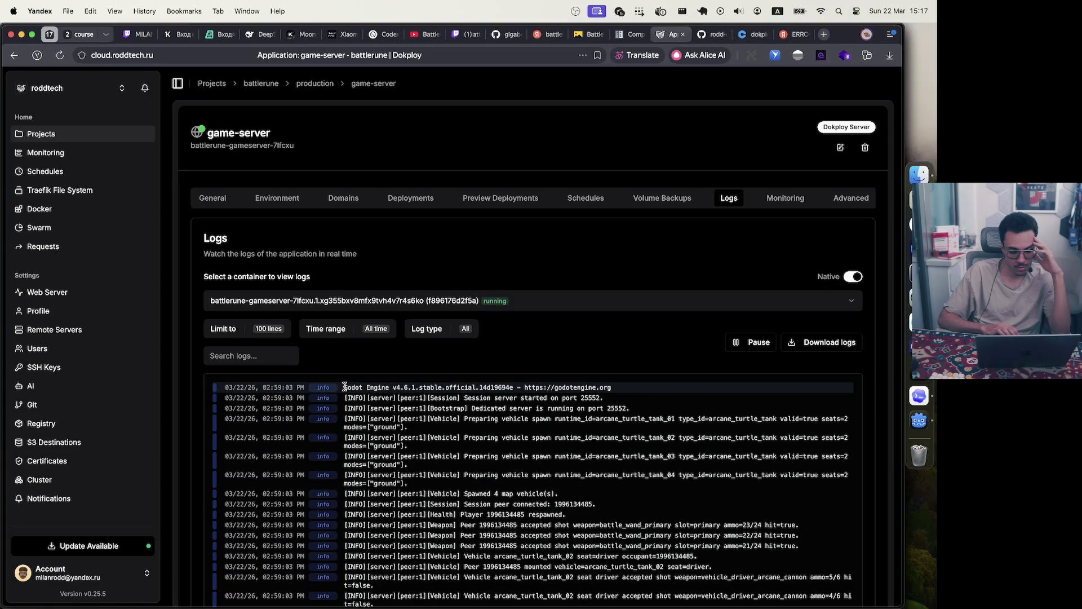
# Inspect the server startup log lines, then select the 'Player respawned' line
pyautogui.moveTo(345, 387)
pyautogui.mouseDown()
pyautogui.moveTo(633, 393)
pyautogui.moveTo(624, 417)
pyautogui.mouseUp()
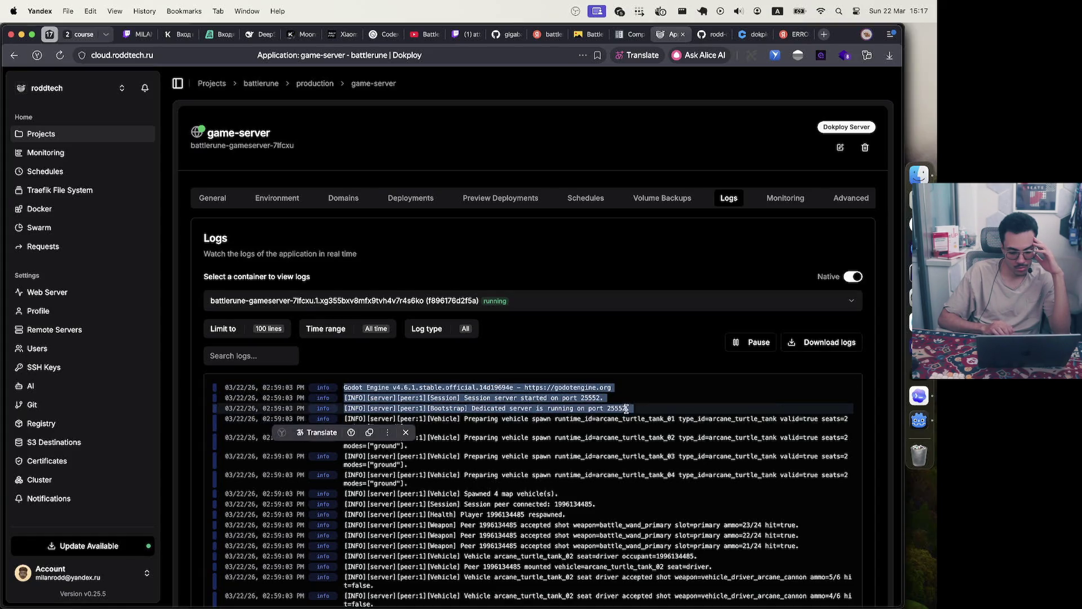
pyautogui.click(626, 409)
pyautogui.scroll(-3, 586, 424)
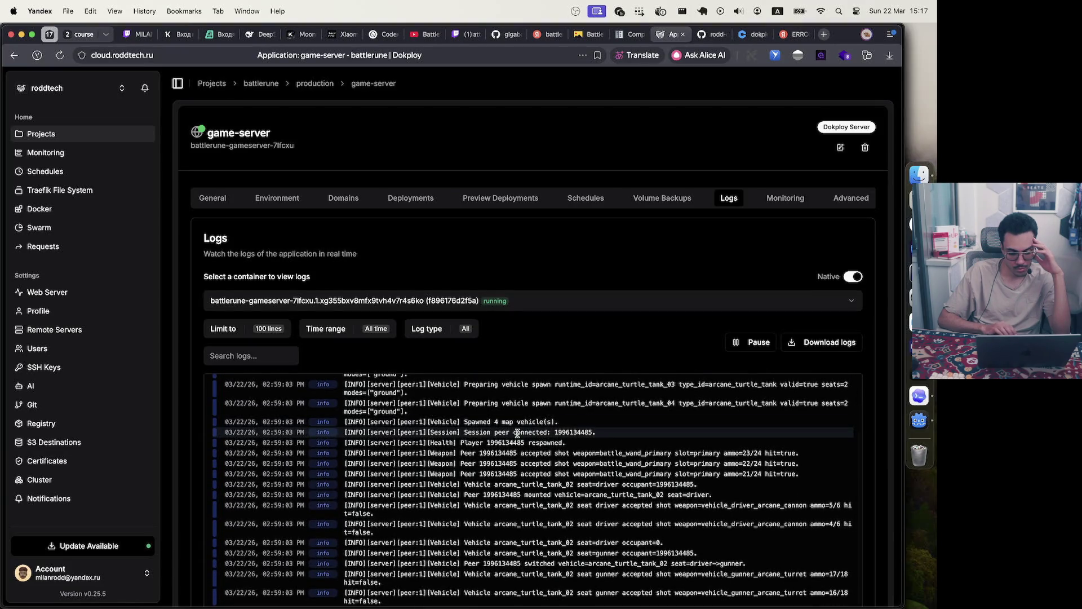
pyautogui.scroll(3, 360, 433)
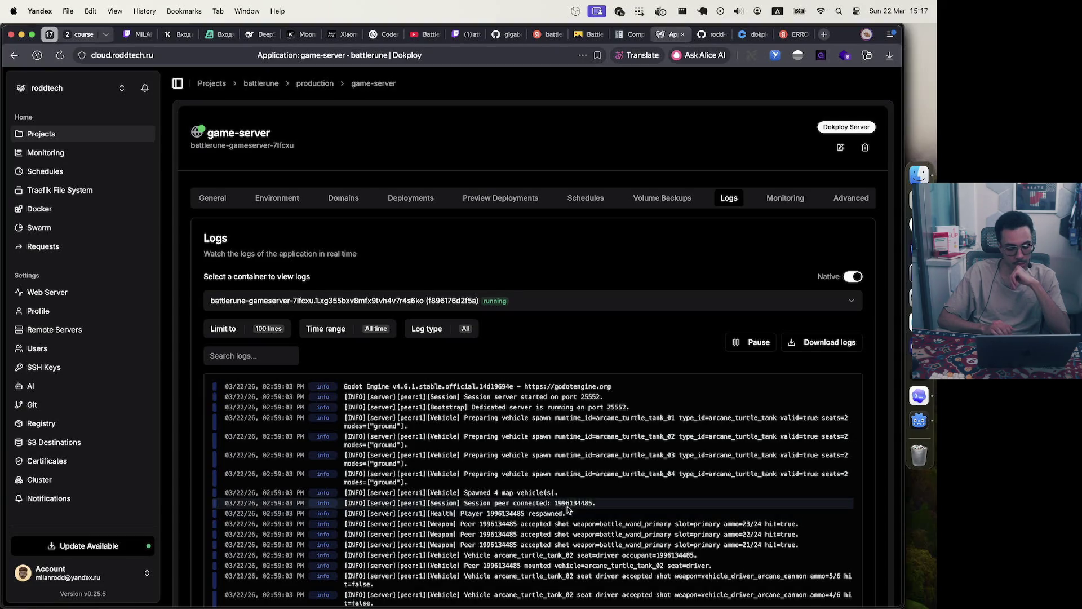
pyautogui.moveTo(569, 514); pyautogui.dragTo(336, 514)
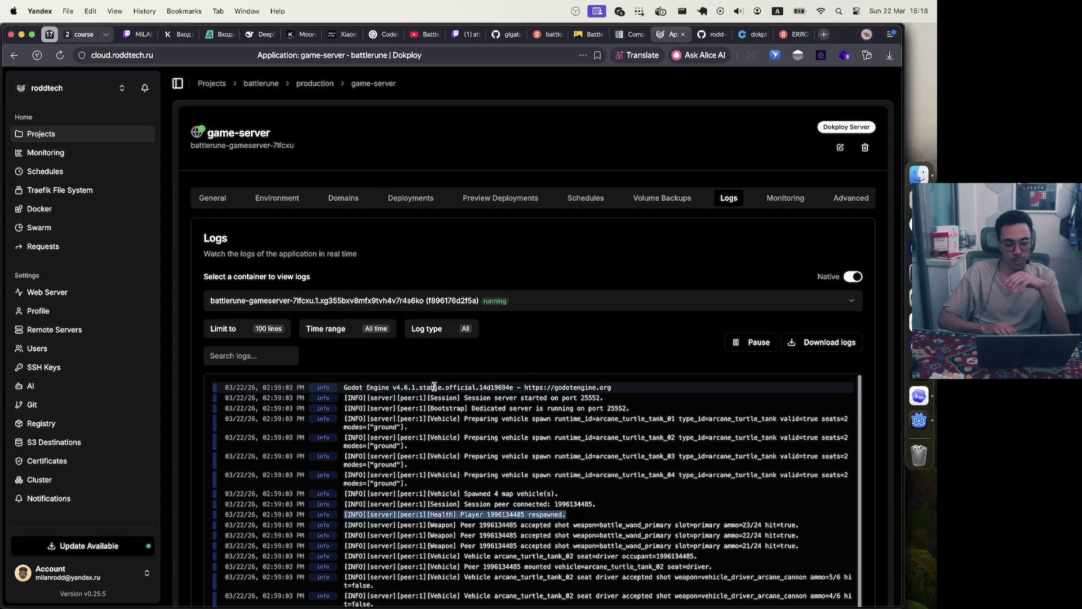
pyautogui.click(345, 386)
pyautogui.tripleClick(611, 387)
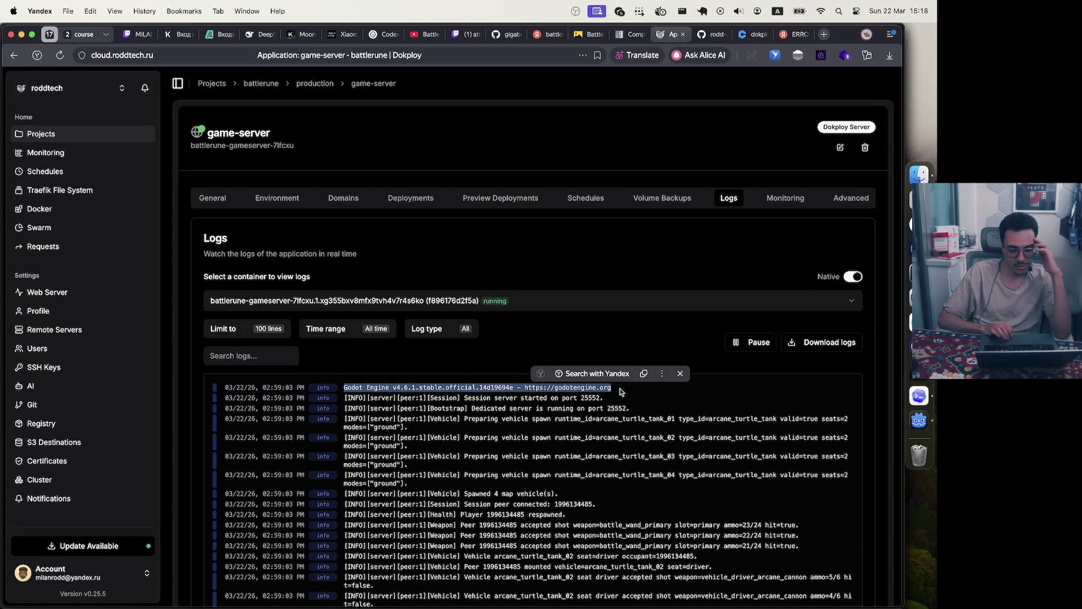
pyautogui.click(616, 388)
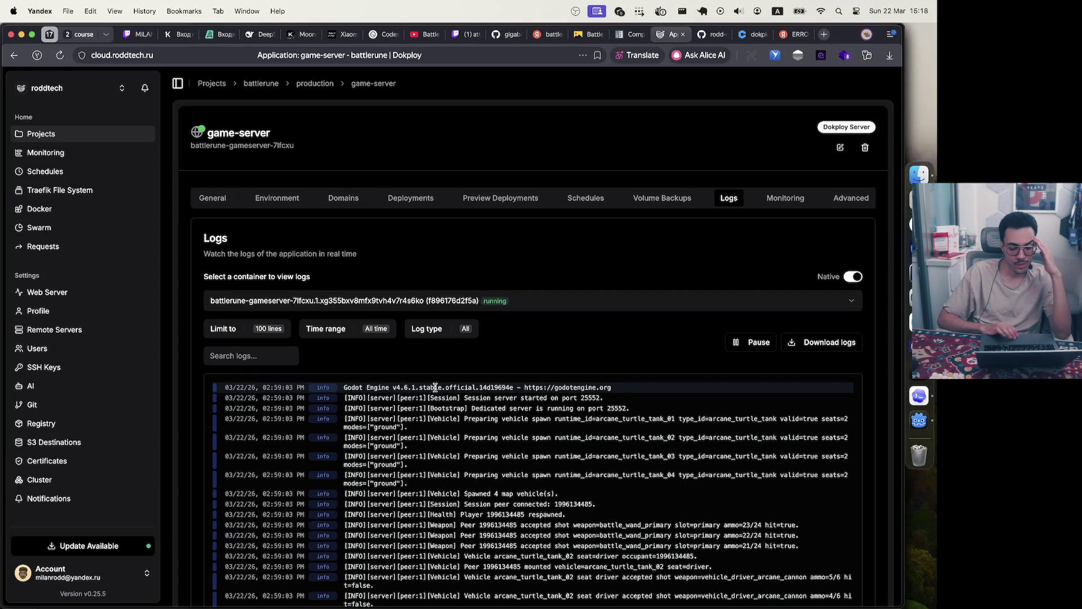
pyautogui.scroll(-10, 435, 387)
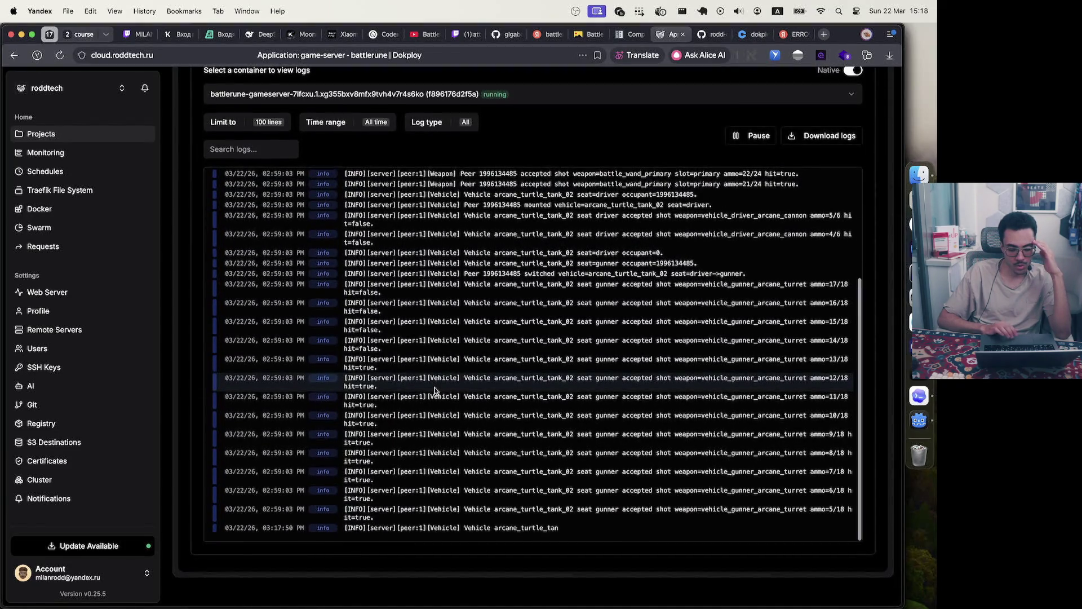
pyautogui.scroll(5, 519, 366)
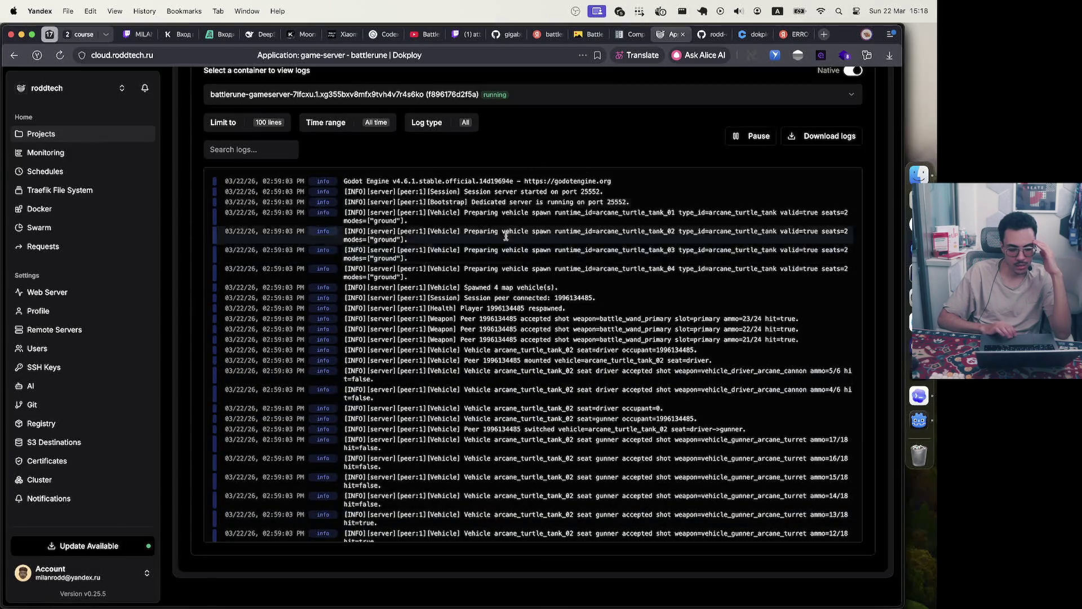
pyautogui.scroll(3, 519, 249)
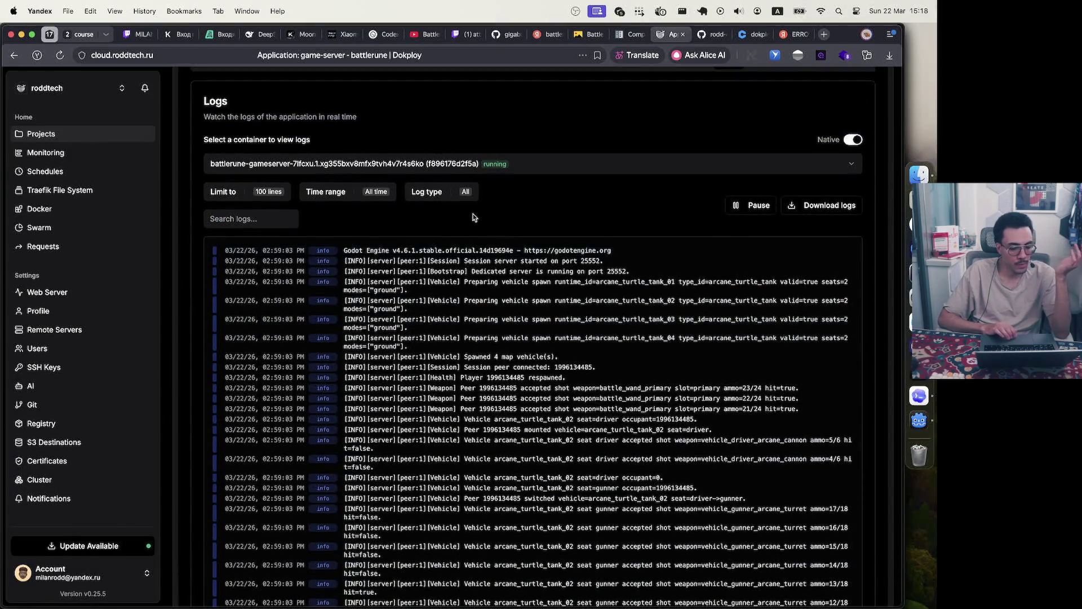
pyautogui.click(427, 191)
pyautogui.click(417, 286)
pyautogui.click(416, 213)
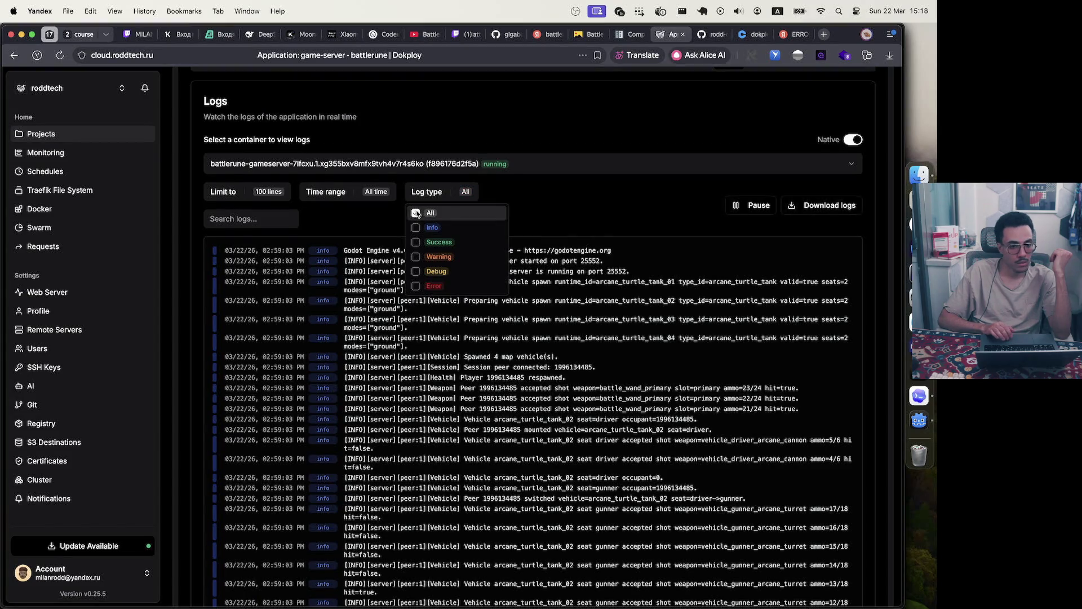
pyautogui.click(618, 224)
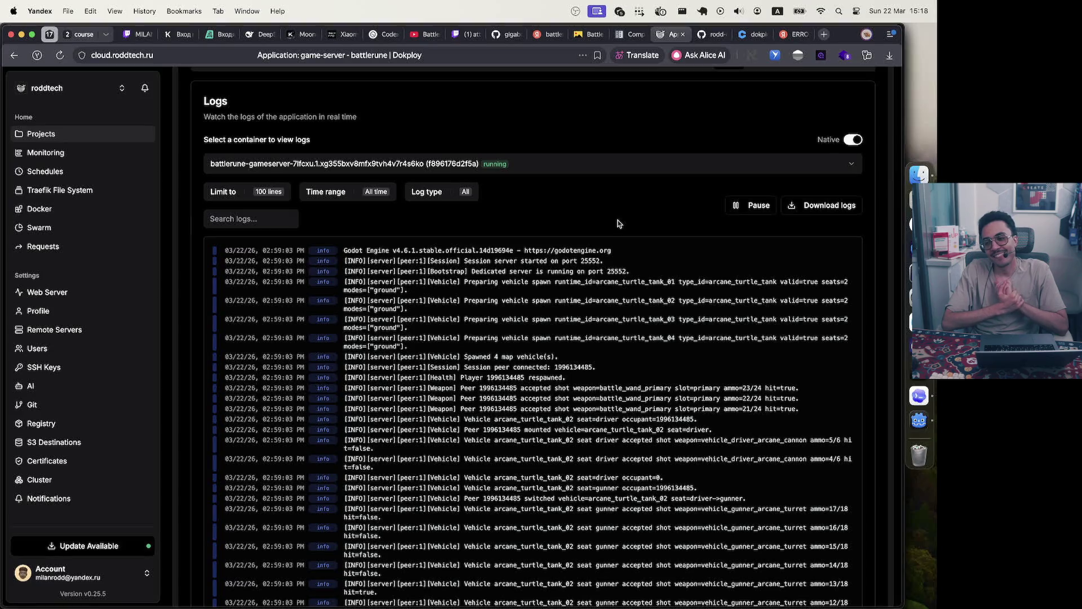
pyautogui.moveTo(704, 37)
pyautogui.moveTo(750, 37)
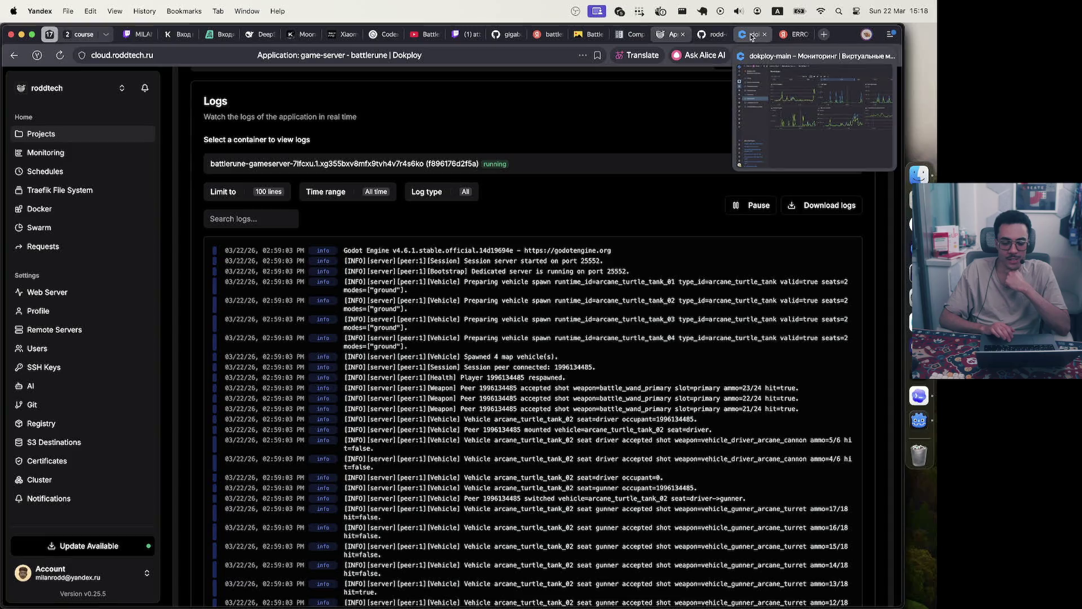
pyautogui.moveTo(620, 40)
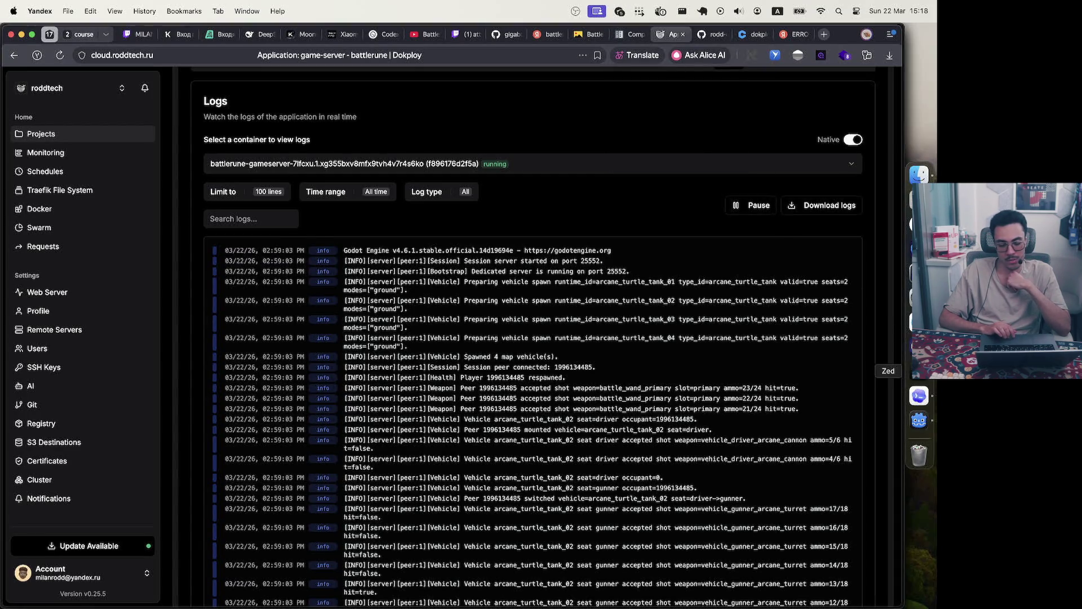
# Widen Zed's terminal to confirm release reached 3522fd7 and was pushed, then return to Dokploy
pyautogui.click(919, 371)
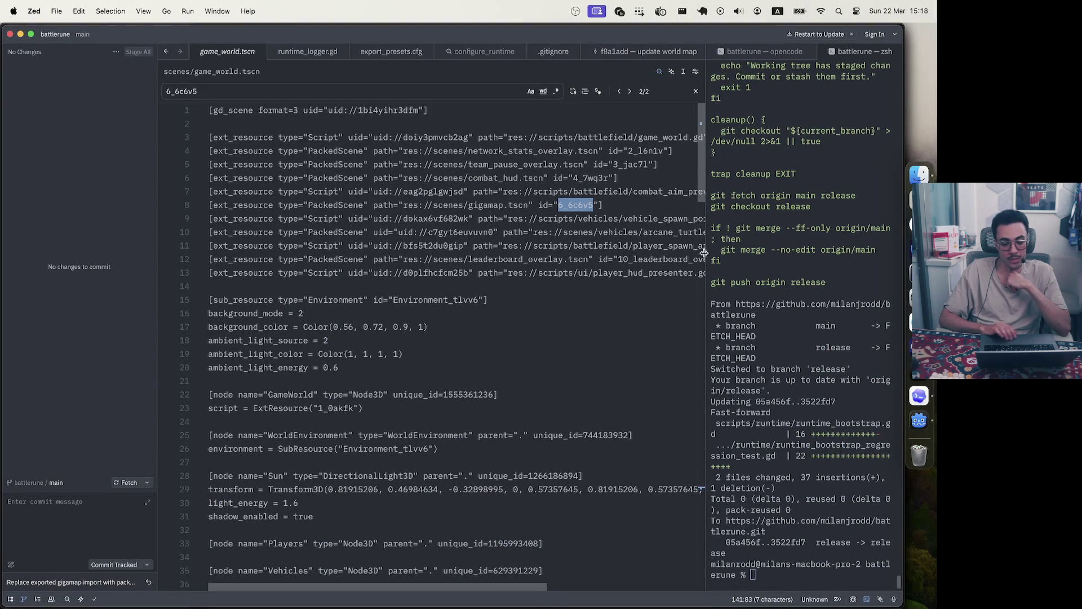
pyautogui.moveTo(705, 256); pyautogui.dragTo(486, 259)
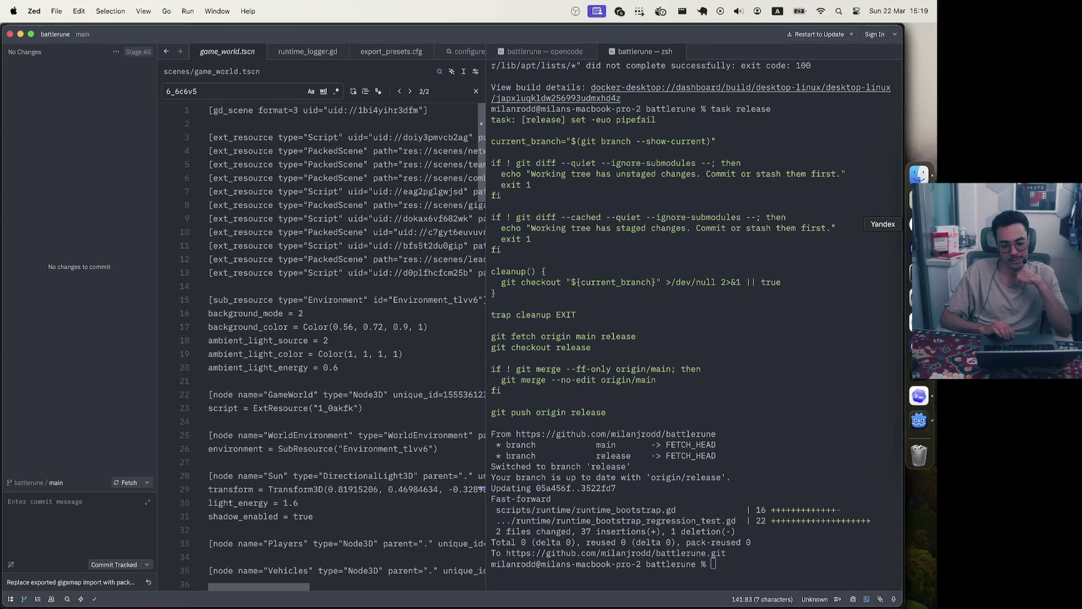
pyautogui.click(919, 224)
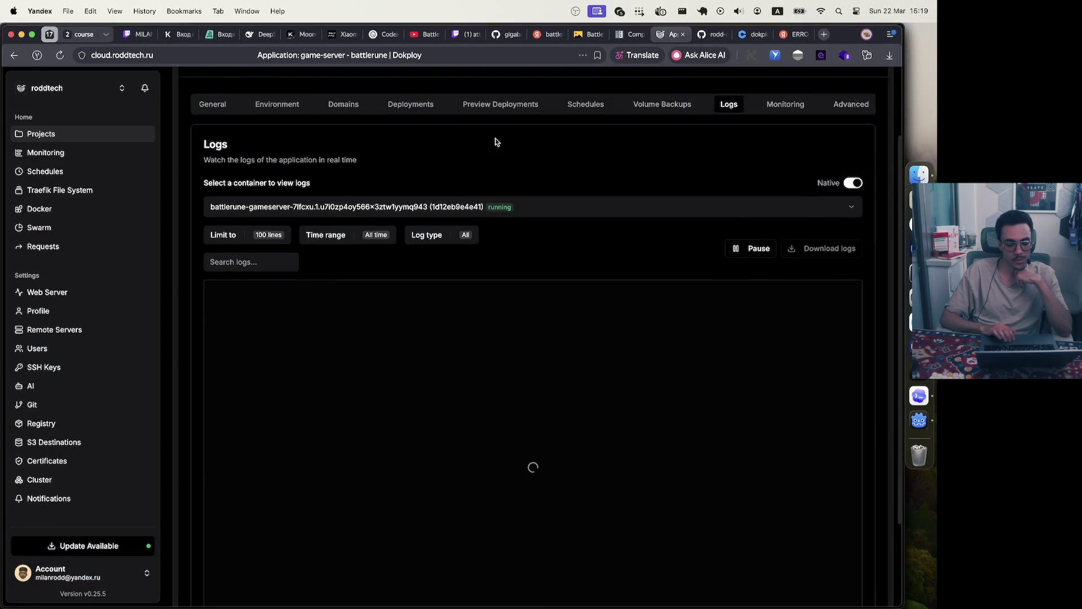
# Open the build log of deployment 'Replace exported gigamap import with packed scene'
pyautogui.scroll(2, 494, 147)
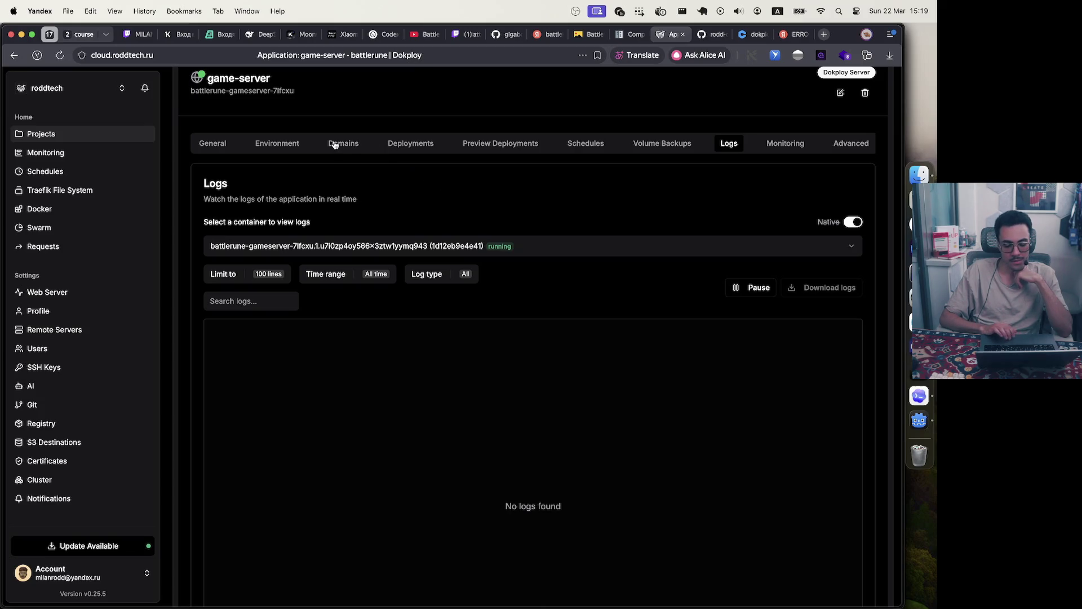
pyautogui.click(405, 144)
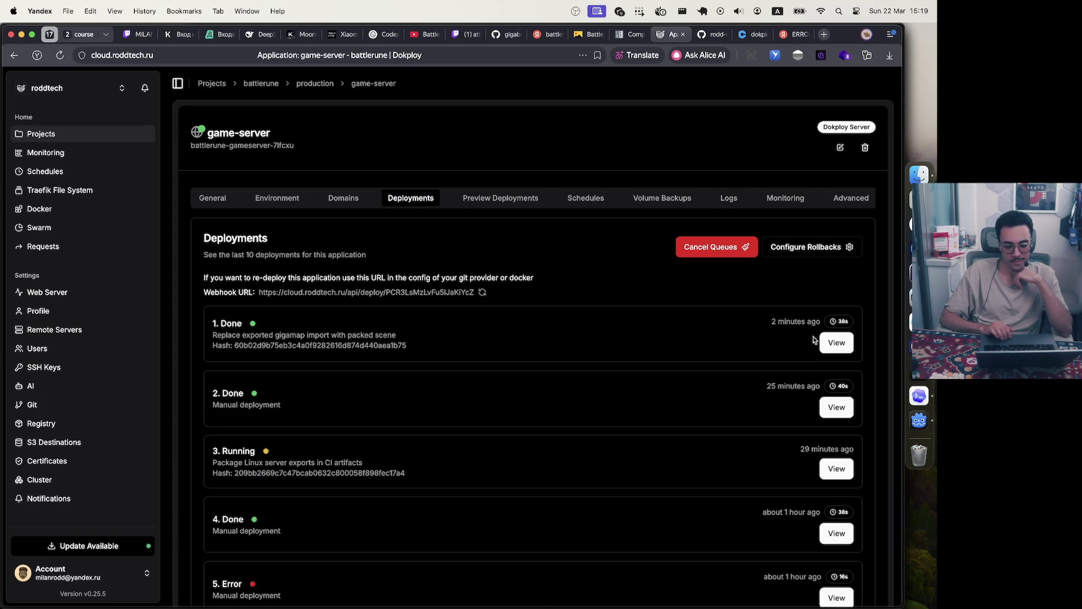
pyautogui.click(837, 342)
pyautogui.scroll(15, 520, 310)
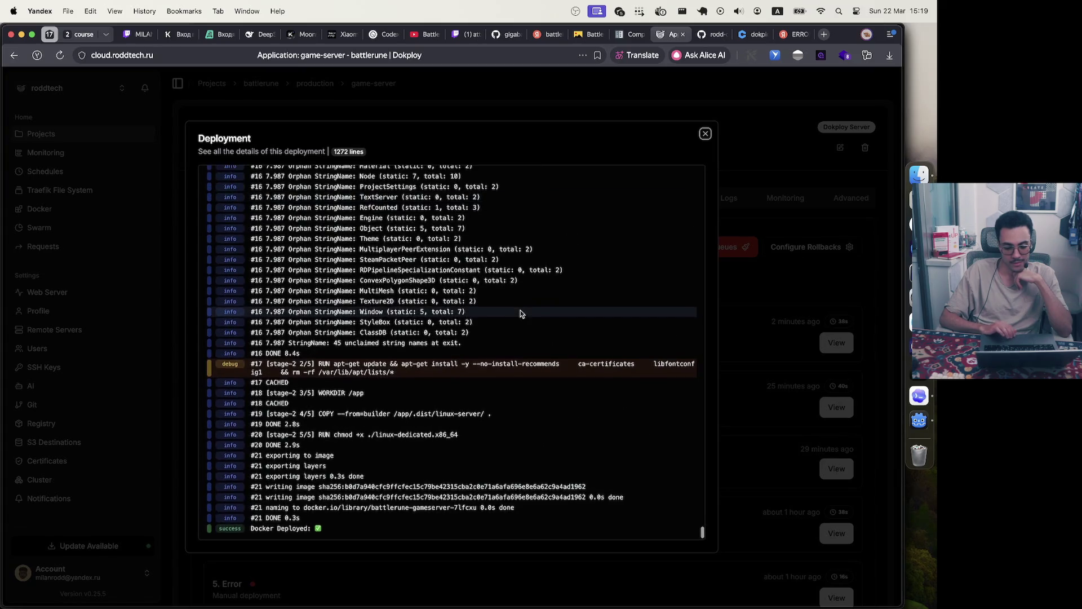
pyautogui.scroll(20, 519, 310)
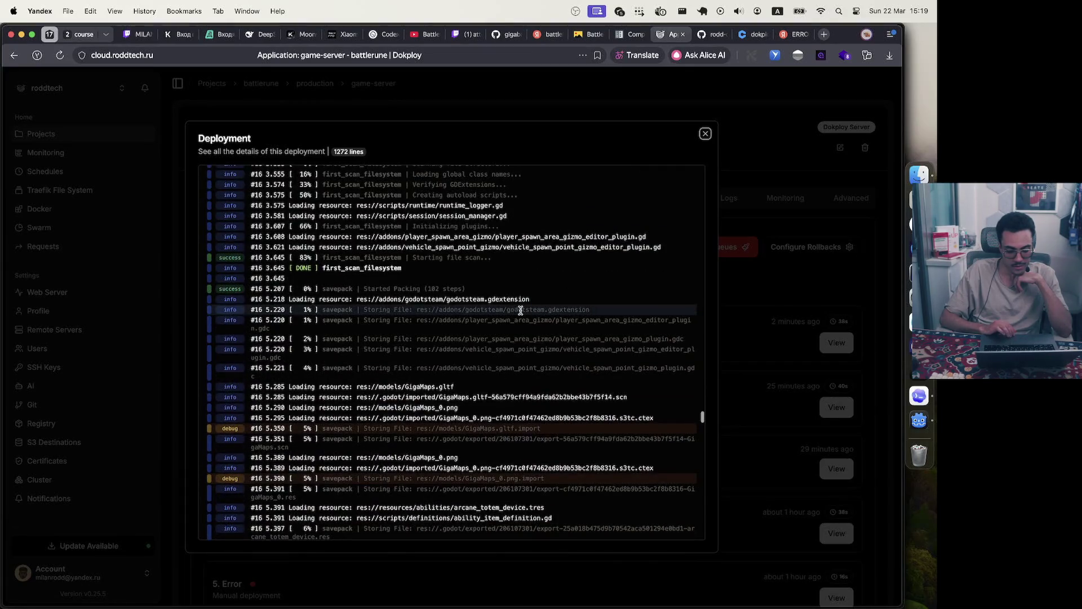
pyautogui.scroll(20, 520, 310)
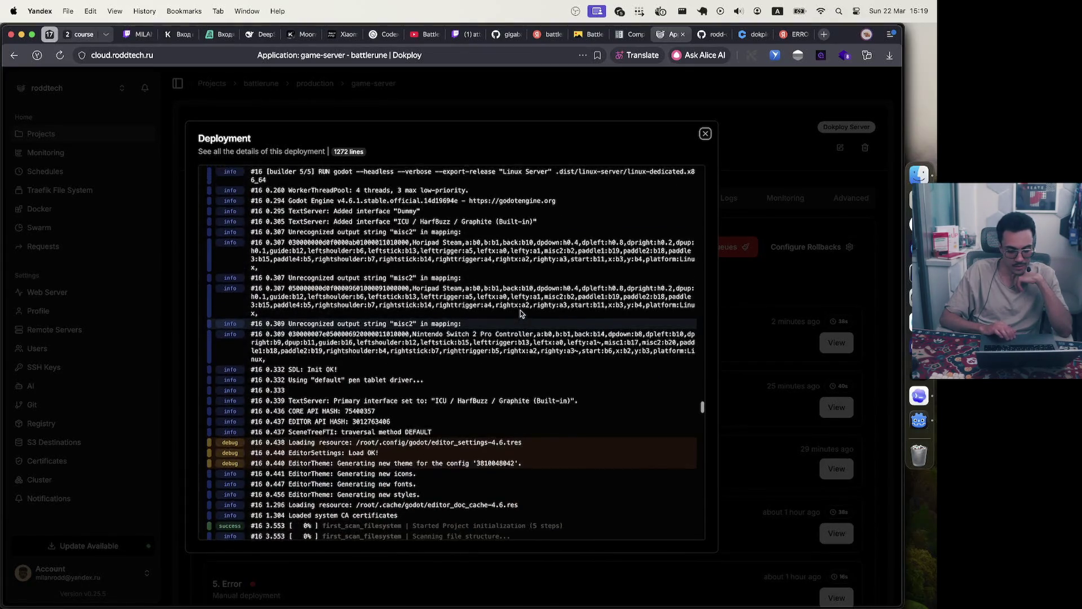
pyautogui.scroll(15, 519, 310)
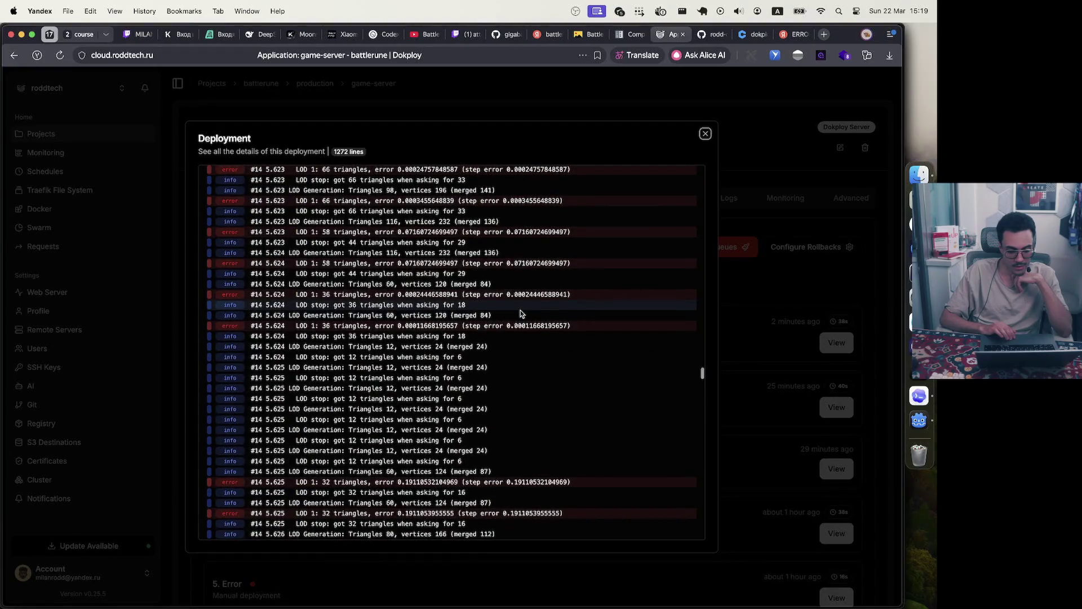
# Inspect a LOD generation error line in the build log, then close the log
pyautogui.moveTo(289, 326); pyautogui.dragTo(578, 326)
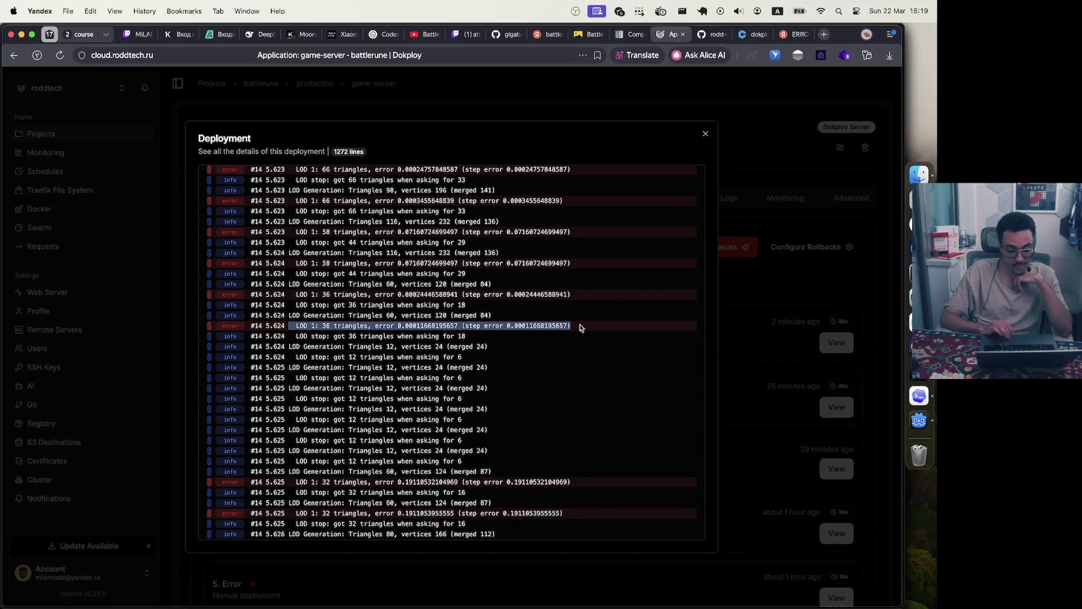
pyautogui.scroll(6, 412, 361)
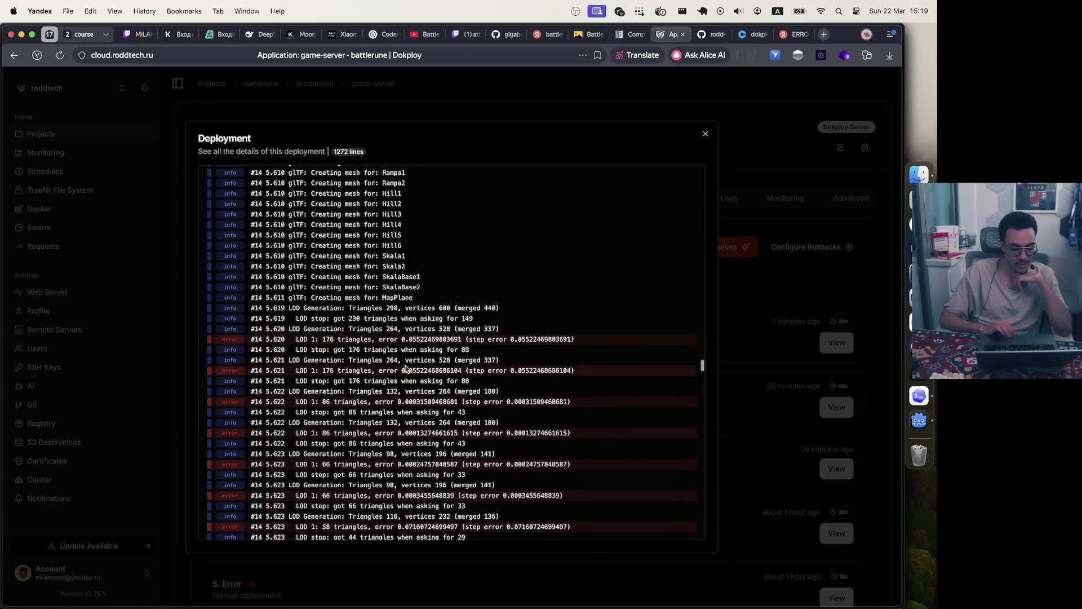
pyautogui.scroll(5, 405, 368)
pyautogui.scroll(-4, 406, 366)
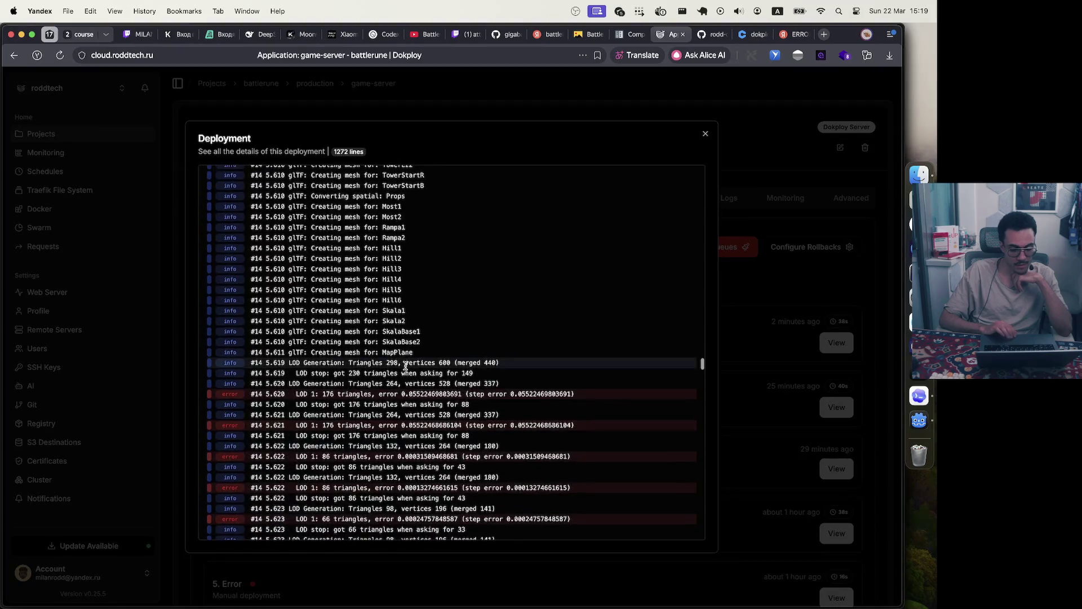
pyautogui.scroll(20, 406, 366)
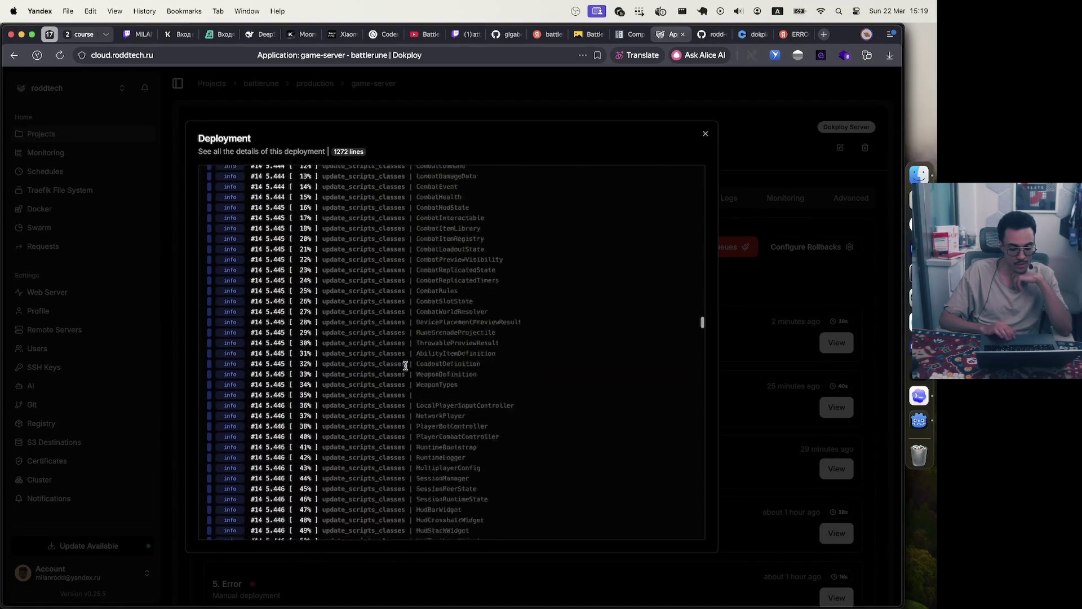
pyautogui.scroll(20, 405, 366)
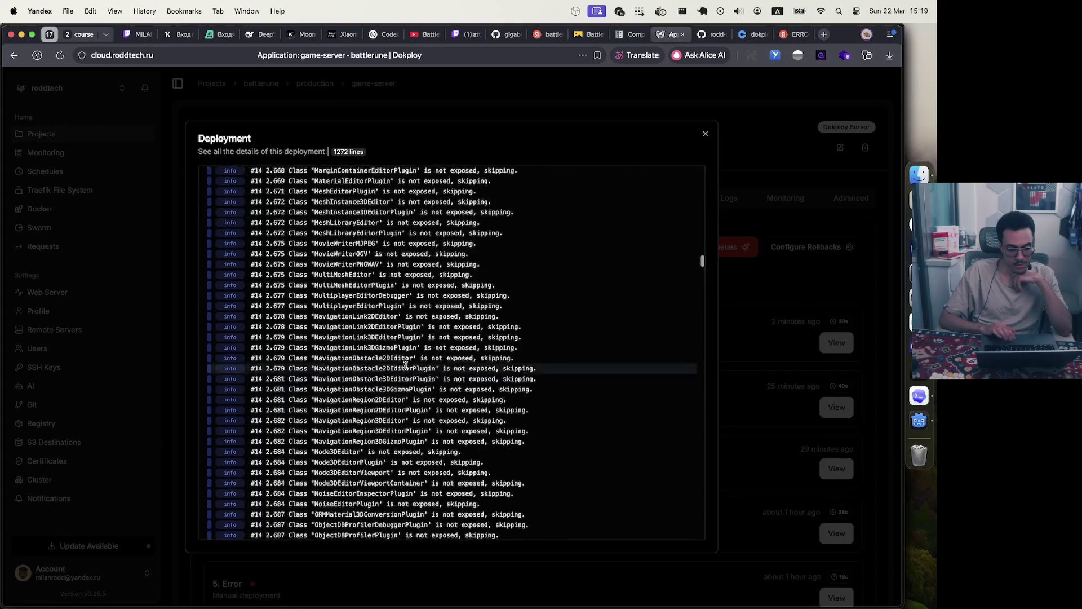
pyautogui.scroll(20, 405, 366)
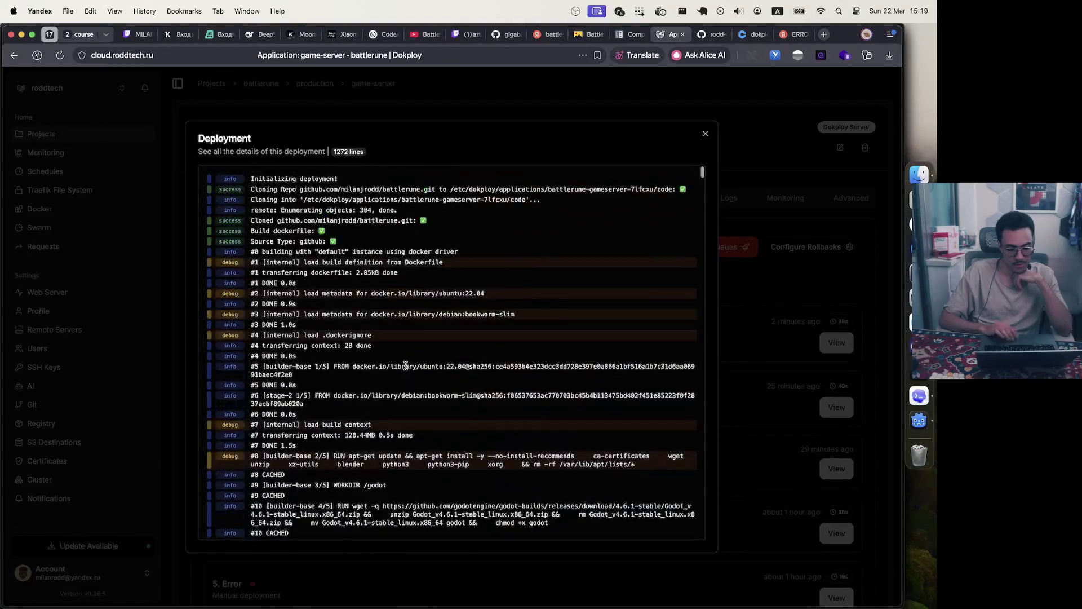
pyautogui.click(706, 133)
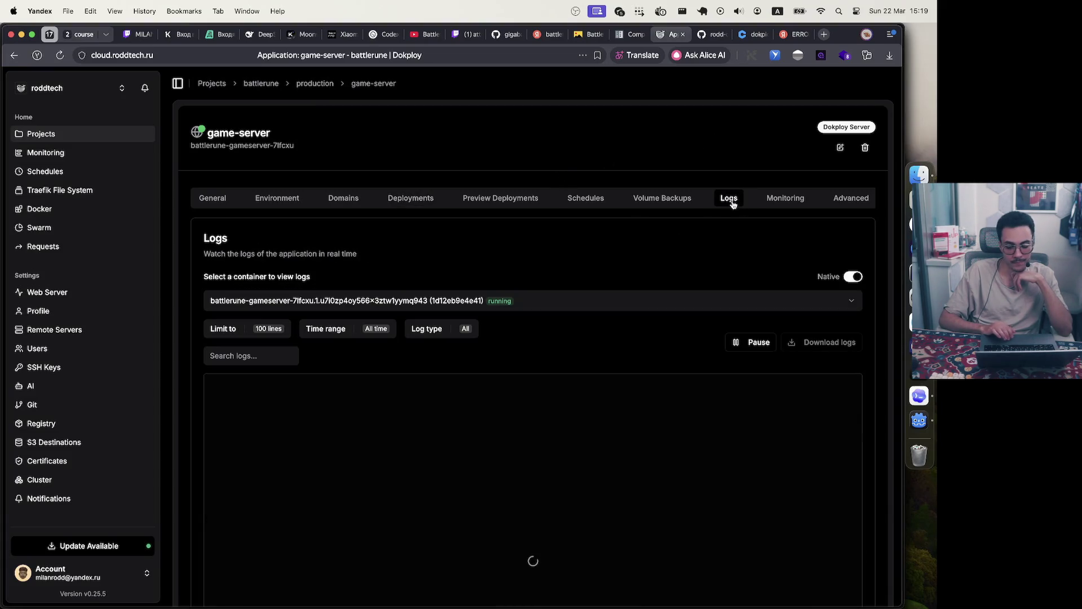
pyautogui.click(851, 199)
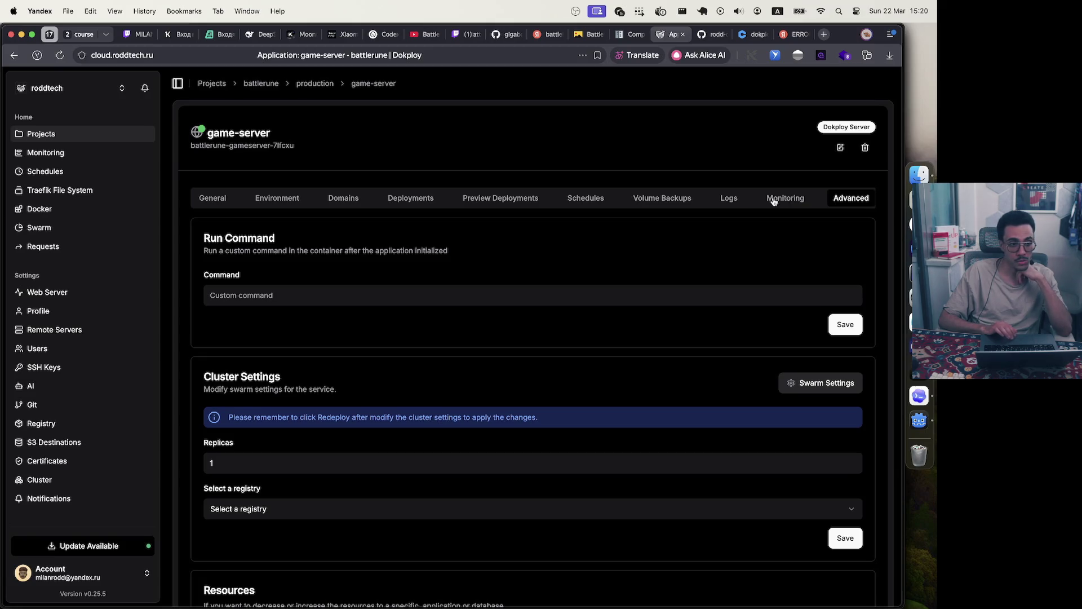
pyautogui.click(778, 200)
pyautogui.click(730, 201)
pyautogui.click(787, 202)
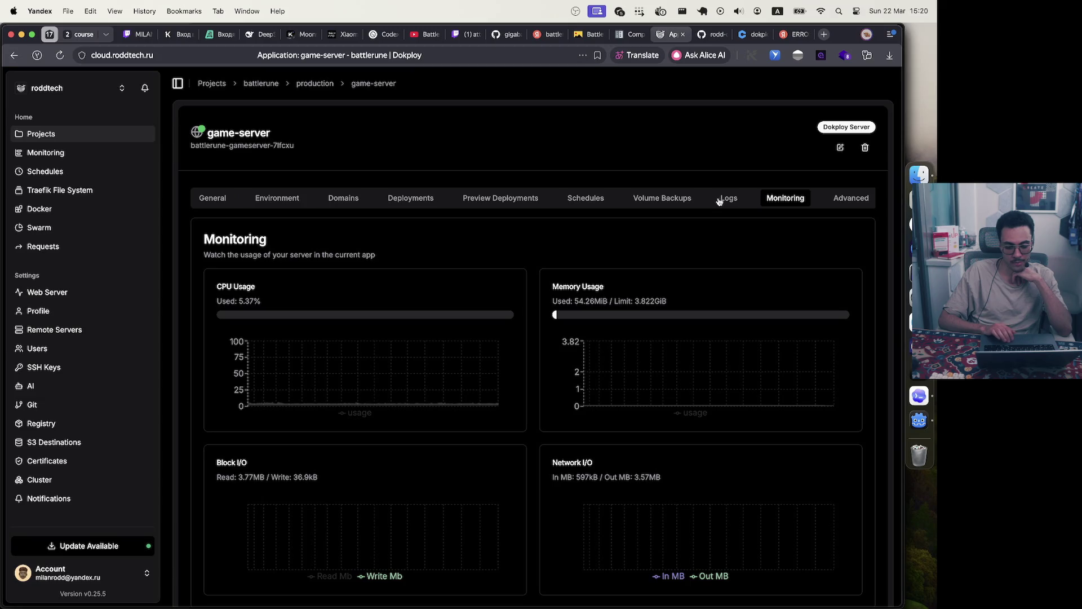
pyautogui.click(724, 201)
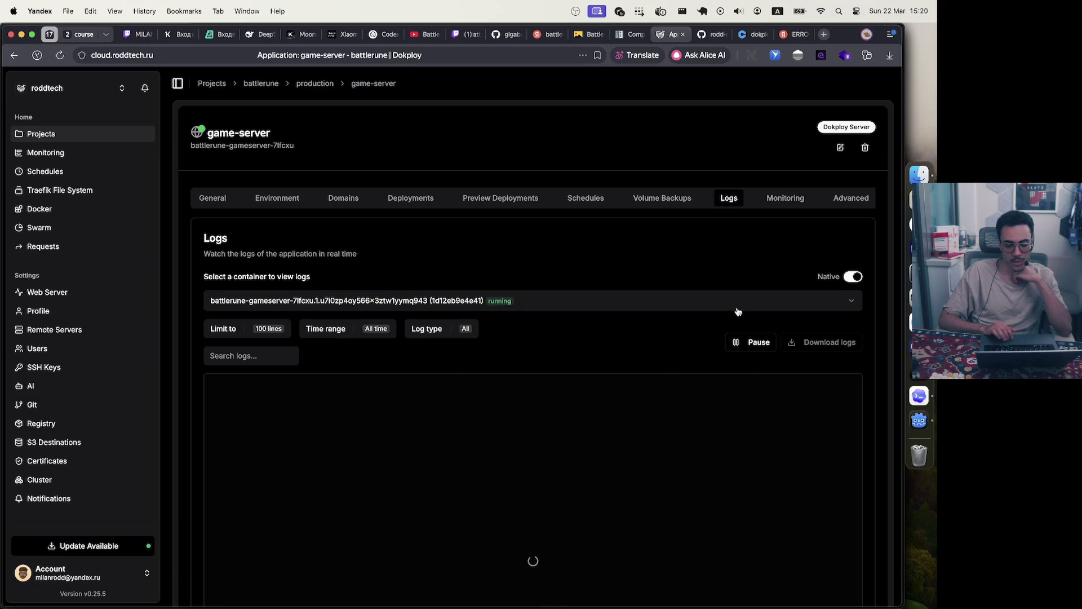
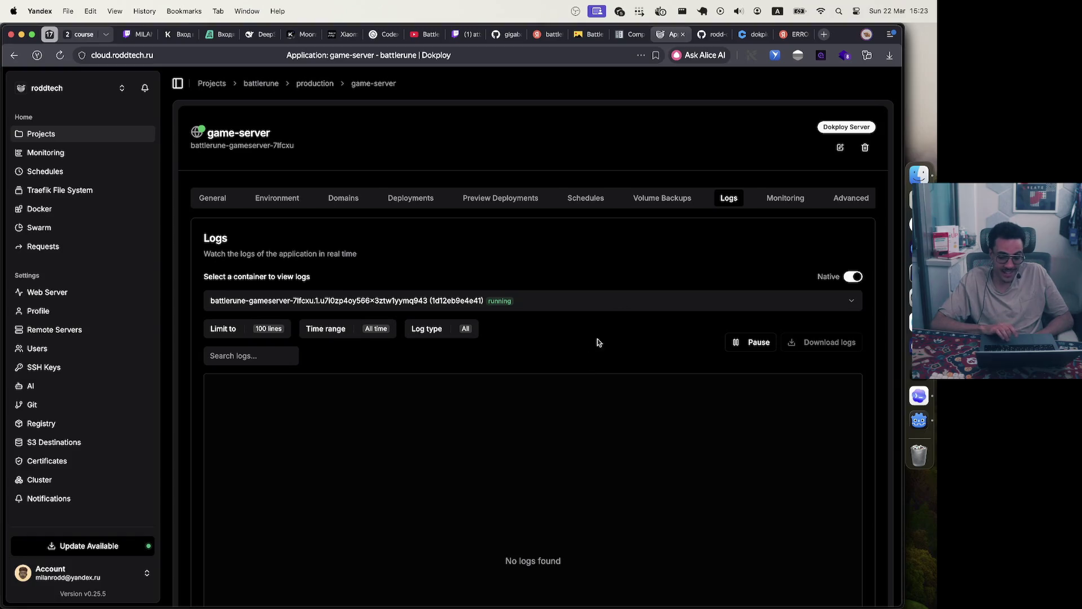
# View the game-server's Monitoring charts and then its Advanced settings in Dokploy
pyautogui.click(784, 201)
pyautogui.click(837, 207)
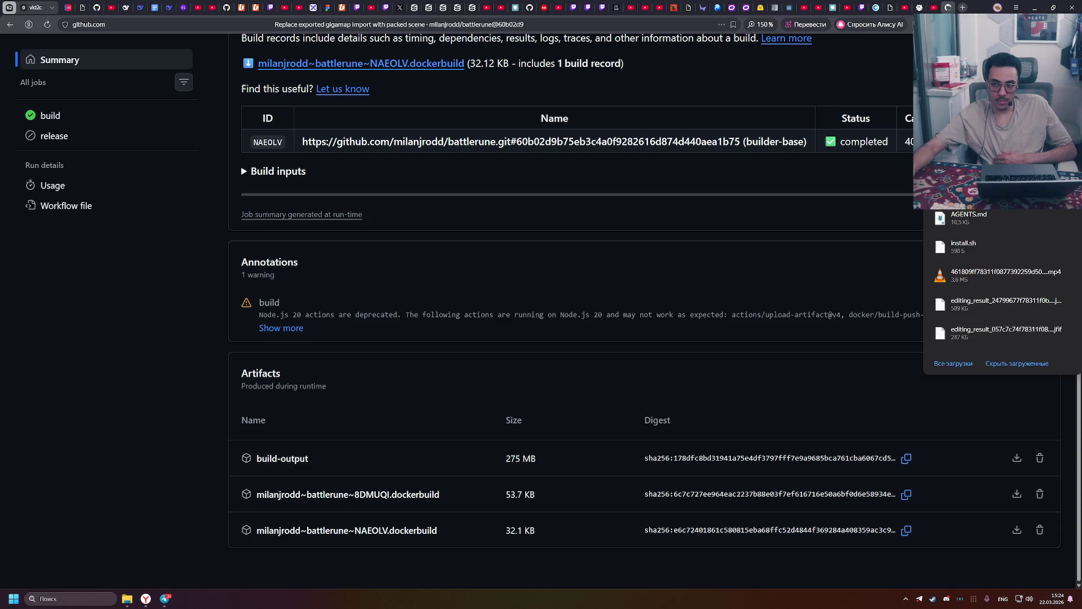
# Delete the five old game files from the windows-x86_64 folder
pyautogui.click(1034, 7)
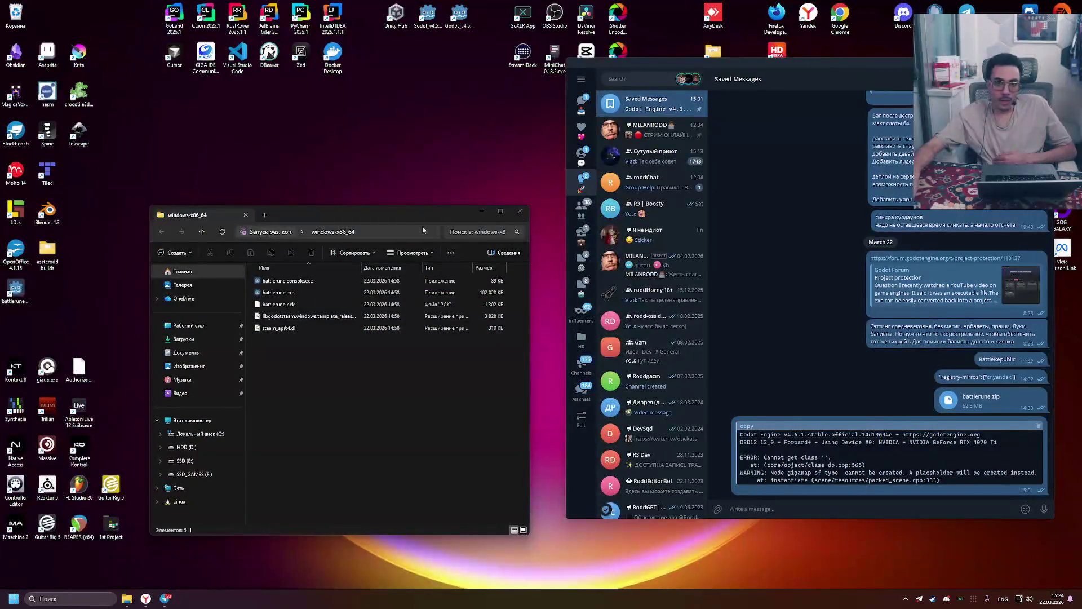
pyautogui.moveTo(371, 426); pyautogui.dragTo(228, 219)
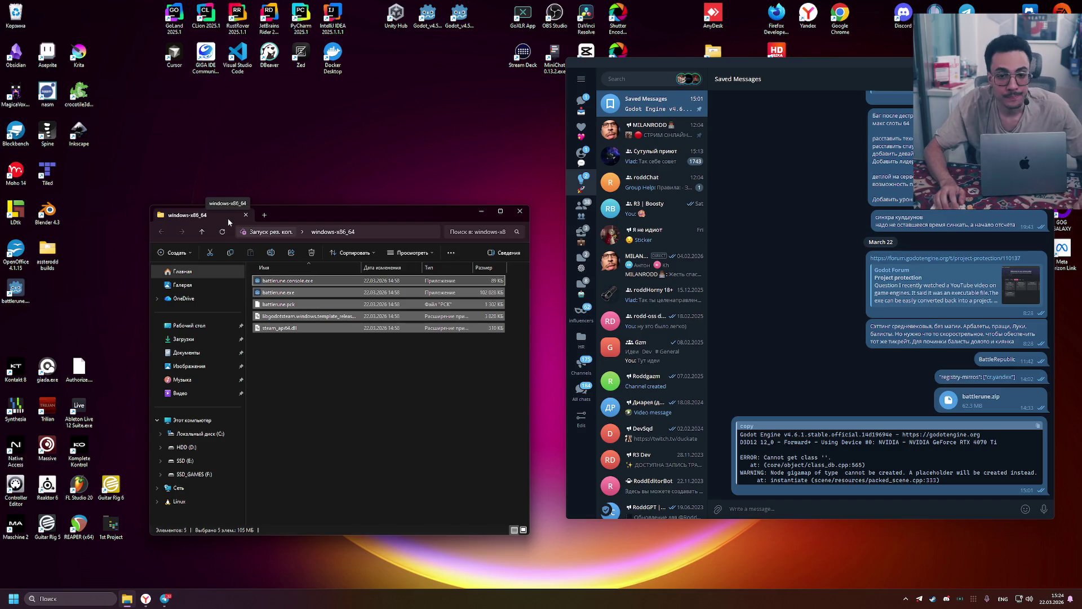
pyautogui.press('Delete')
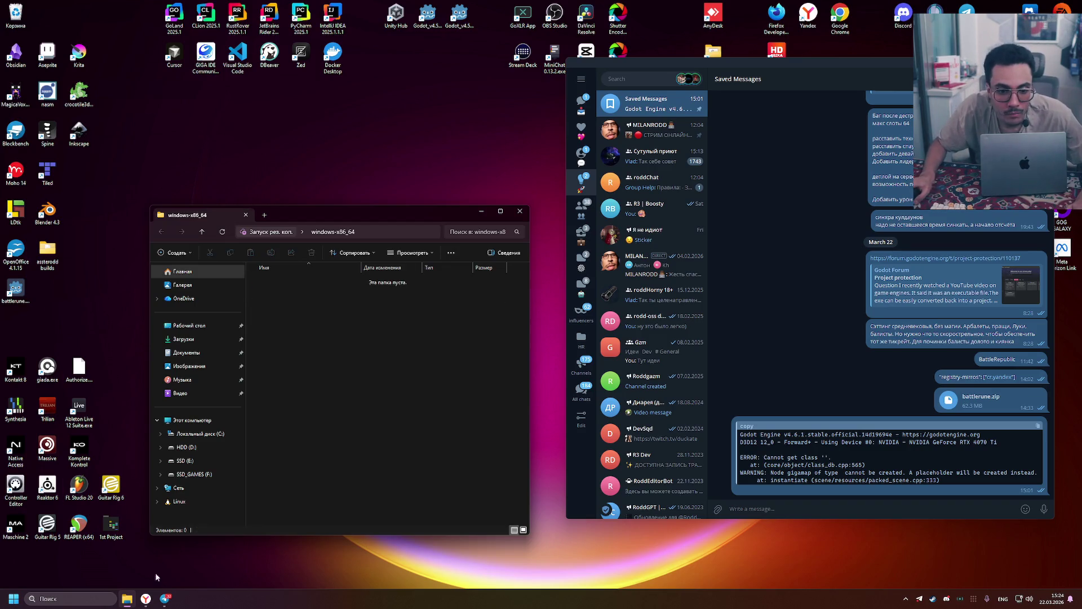
# Copy the new build files from build-output (2).zip into windows-x86_64 and launch battlerune.console.exe
pyautogui.click(146, 602)
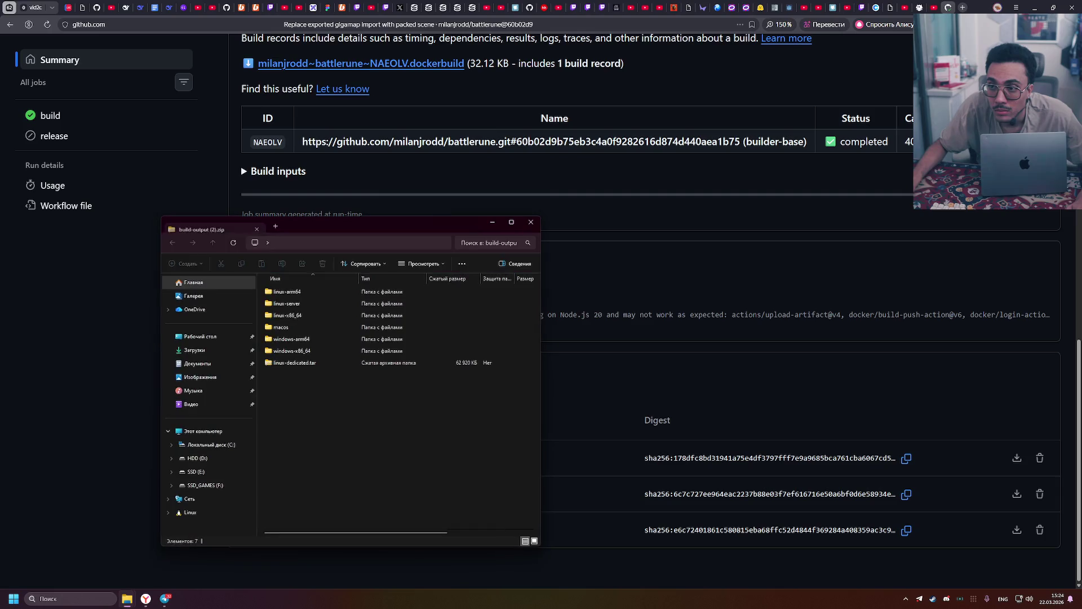
pyautogui.click(1032, 7)
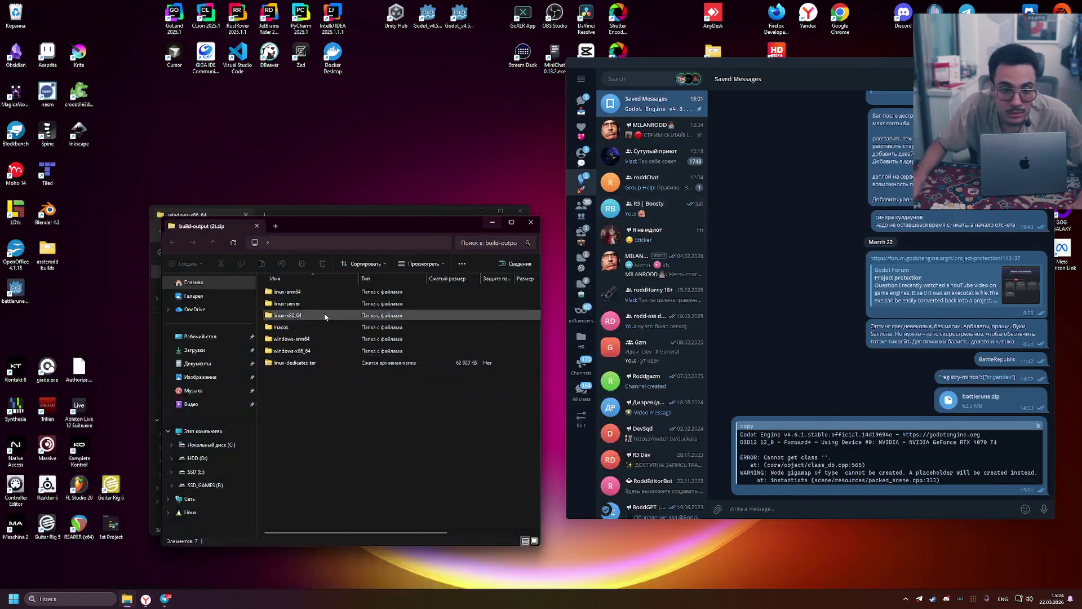
pyautogui.doubleClick(322, 348)
pyautogui.moveTo(361, 226); pyautogui.dragTo(635, 224)
pyautogui.moveTo(620, 352)
pyautogui.mouseDown()
pyautogui.moveTo(620, 286)
pyautogui.moveTo(350, 338)
pyautogui.mouseUp()
pyautogui.click(336, 346)
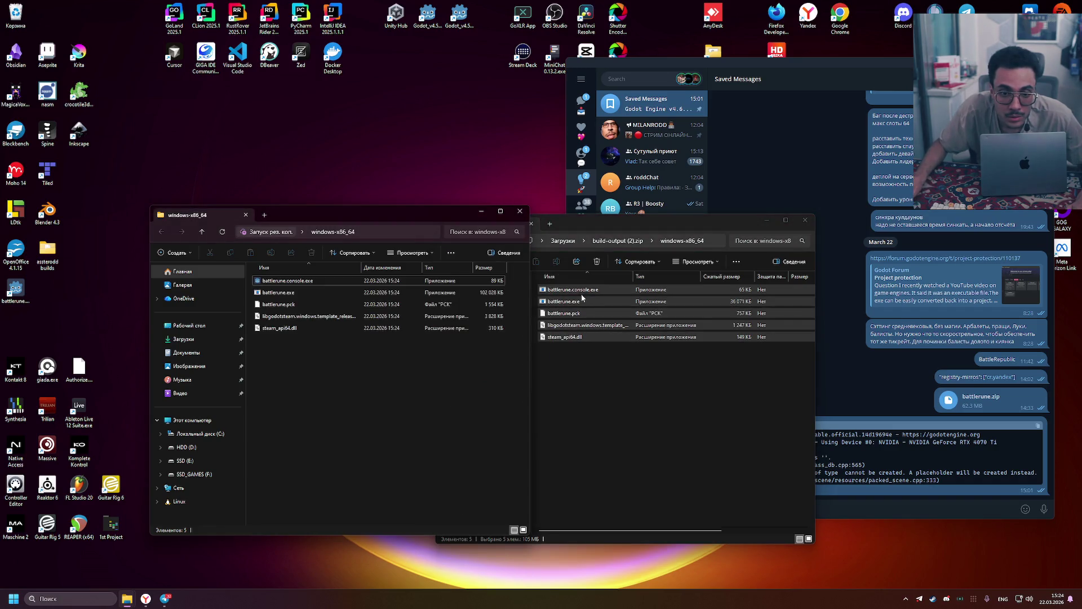
pyautogui.doubleClick(287, 280)
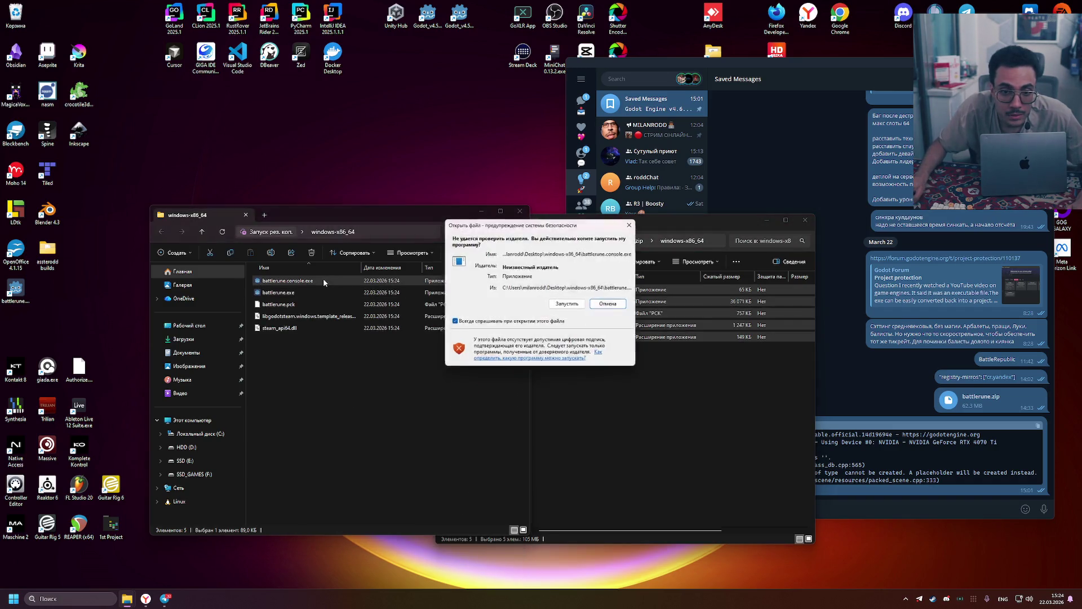
# Allow the unsigned build to run, then walk forward, fire and reload the Battle Wand
pyautogui.click(570, 304)
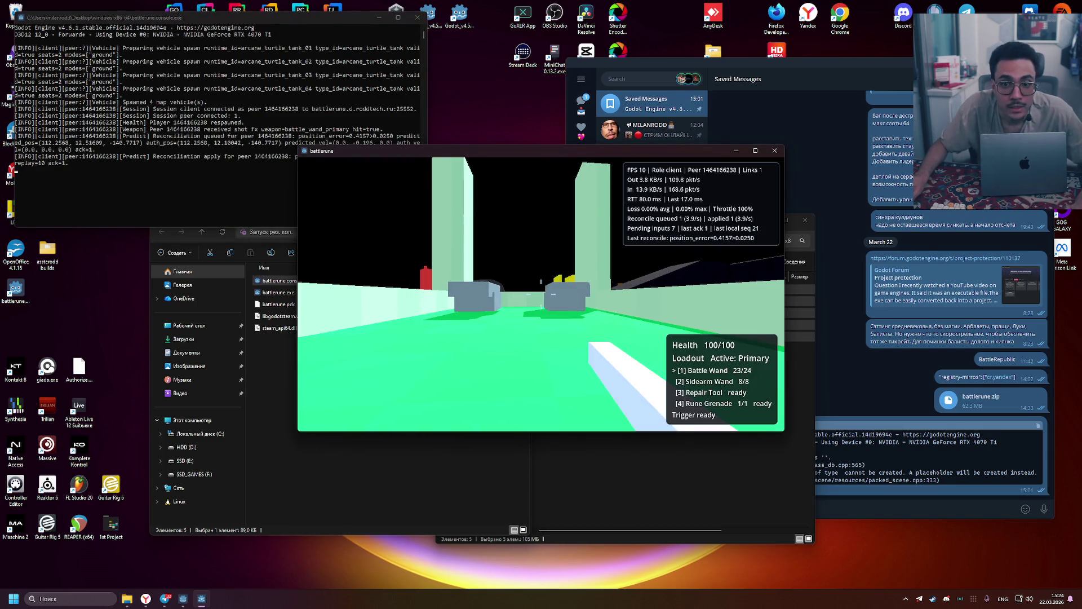
pyautogui.press('w')
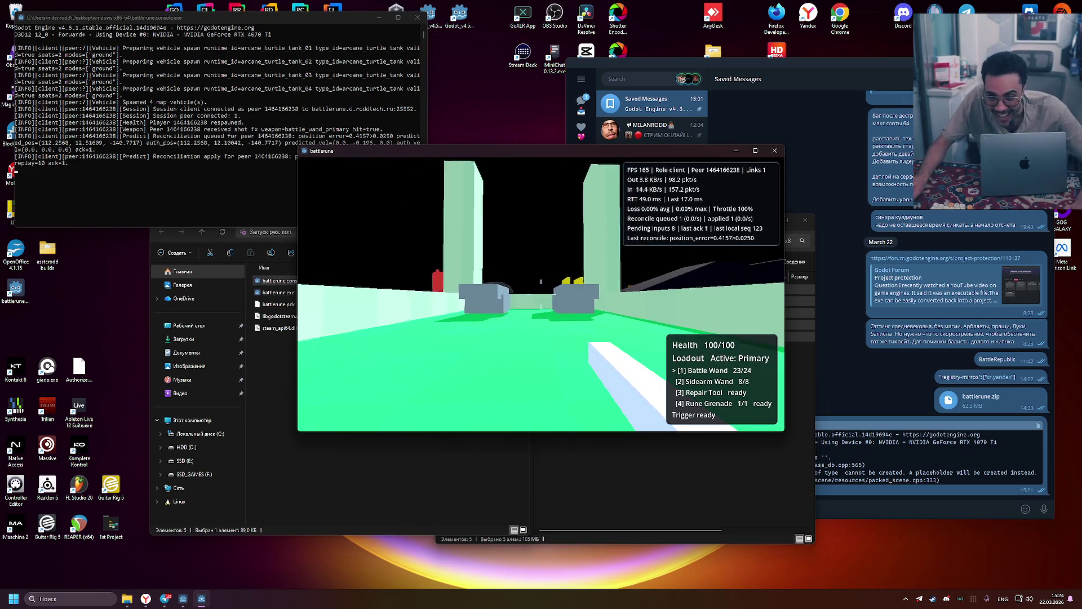
pyautogui.click(540, 281)
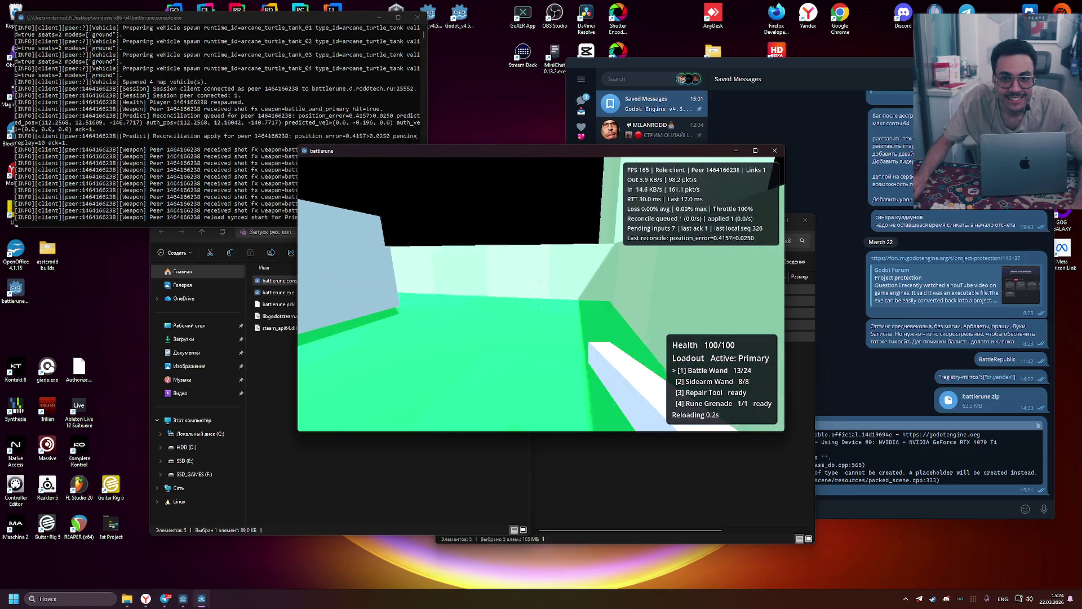
pyautogui.press('r')
pyautogui.click(541, 293)
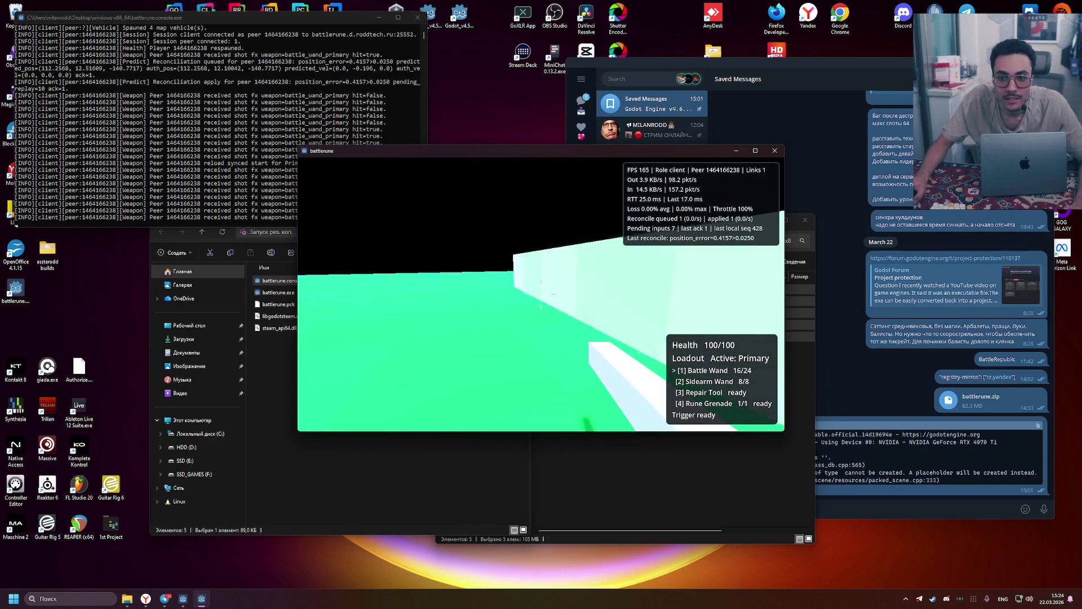
pyautogui.click(541, 293)
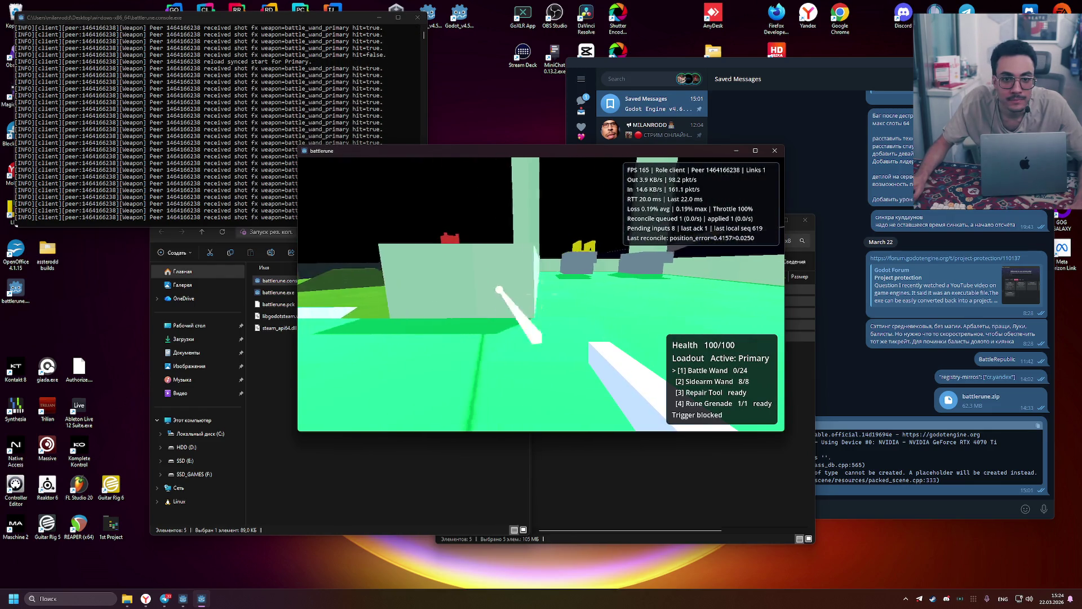
pyautogui.press('w')
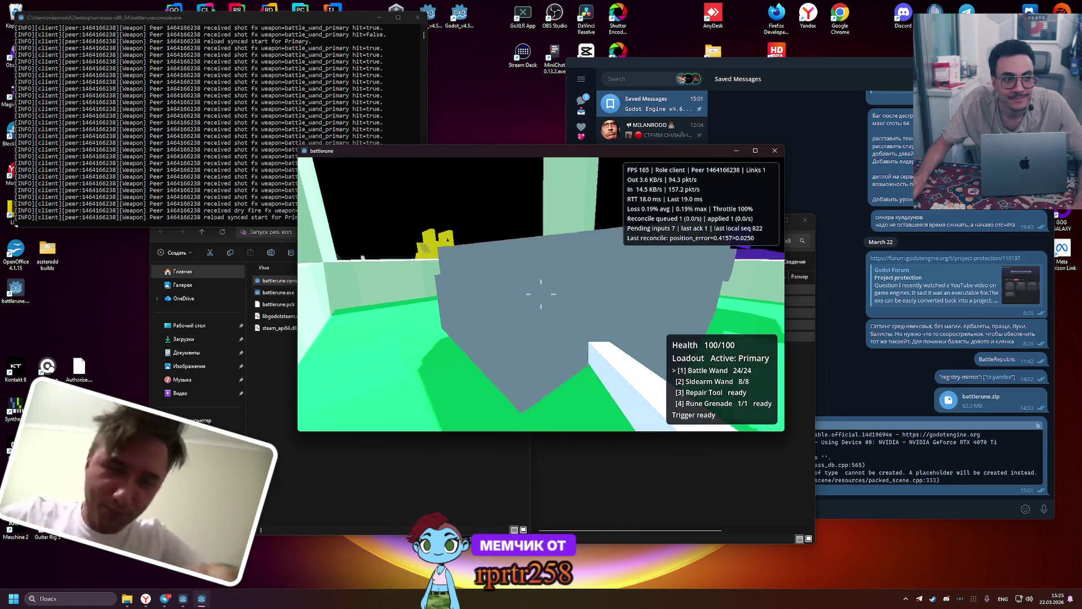
# Maximize the game window from the Battle Menu and resume play
pyautogui.press('Escape')
pyautogui.press('super+Up')
pyautogui.press('Escape')
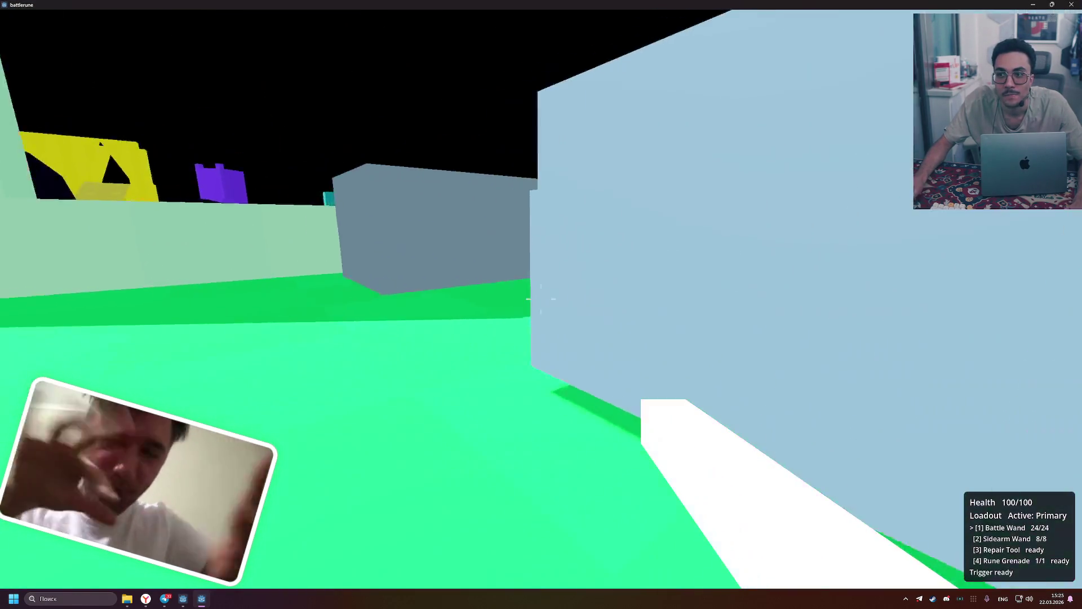
# Fire the Battle Wand while turning until it runs dry, then reload it
pyautogui.click(542, 299)
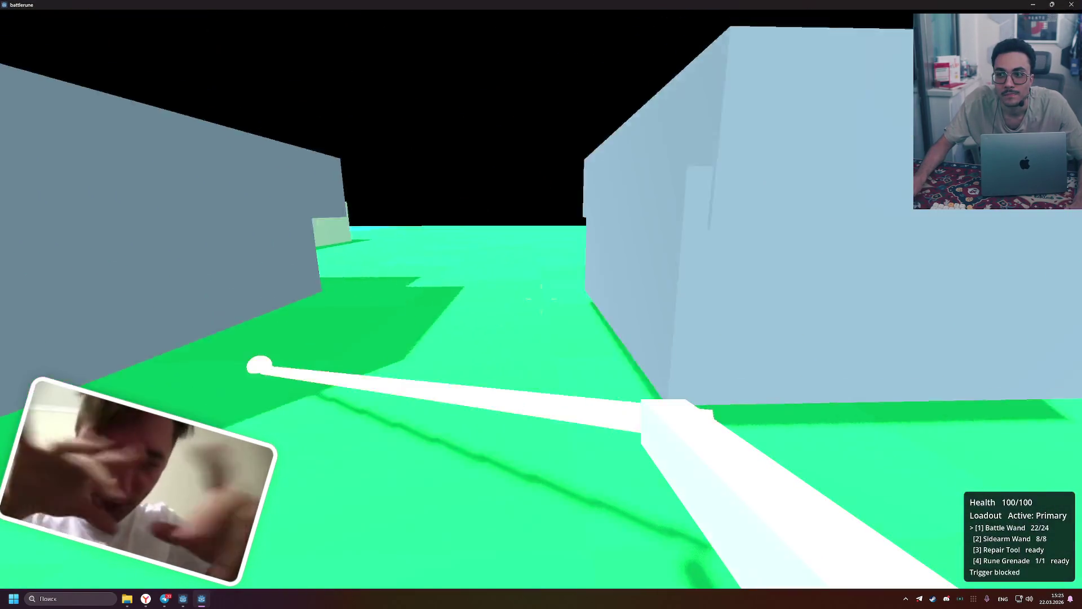
pyautogui.click(541, 299)
pyautogui.click(541, 300)
pyautogui.click(541, 299)
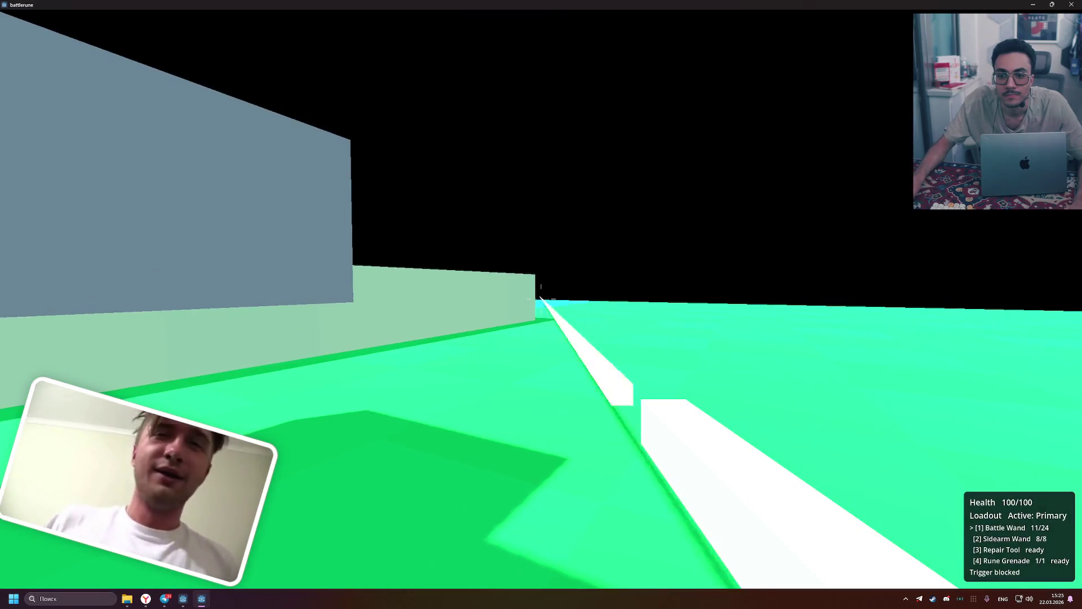
pyautogui.click(541, 299)
pyautogui.click(542, 299)
pyautogui.click(541, 299)
pyautogui.click(542, 299)
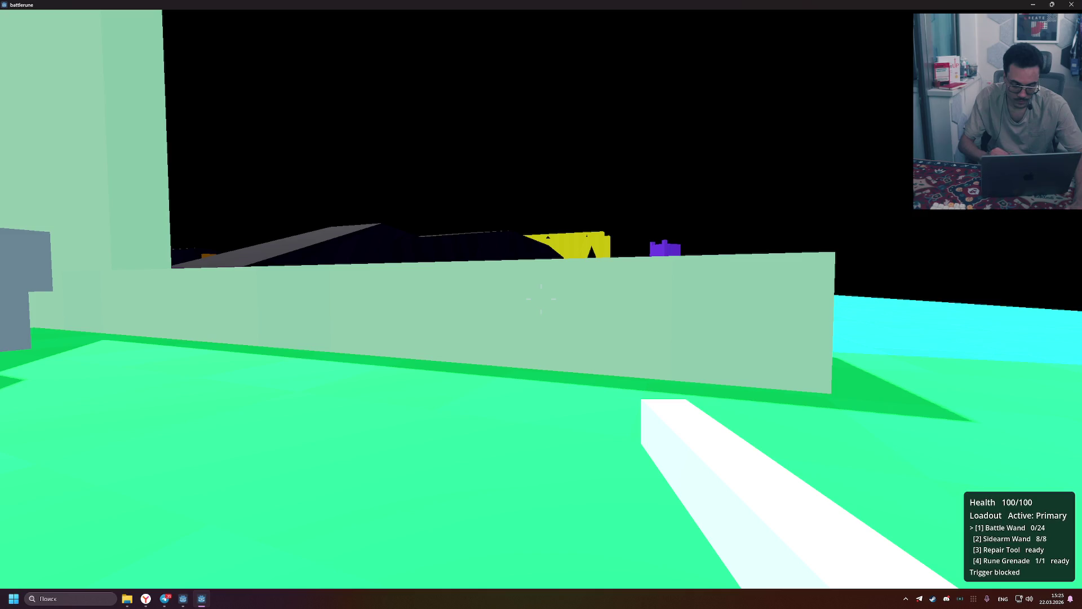
pyautogui.press('r')
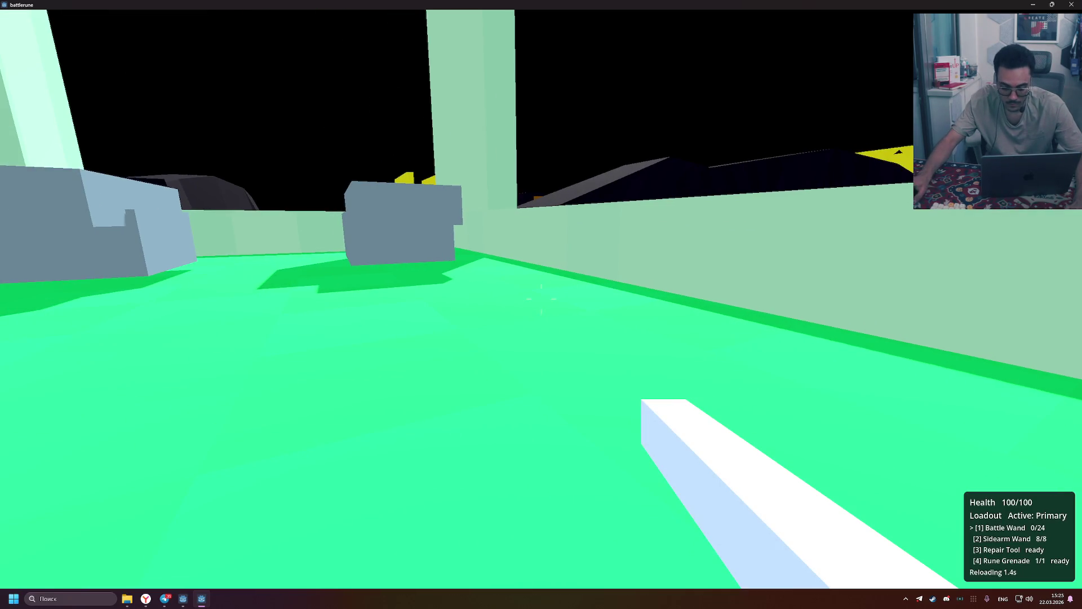
# Shoot at the grey blocks, then reload the wand and walk toward the tank
pyautogui.click(541, 298)
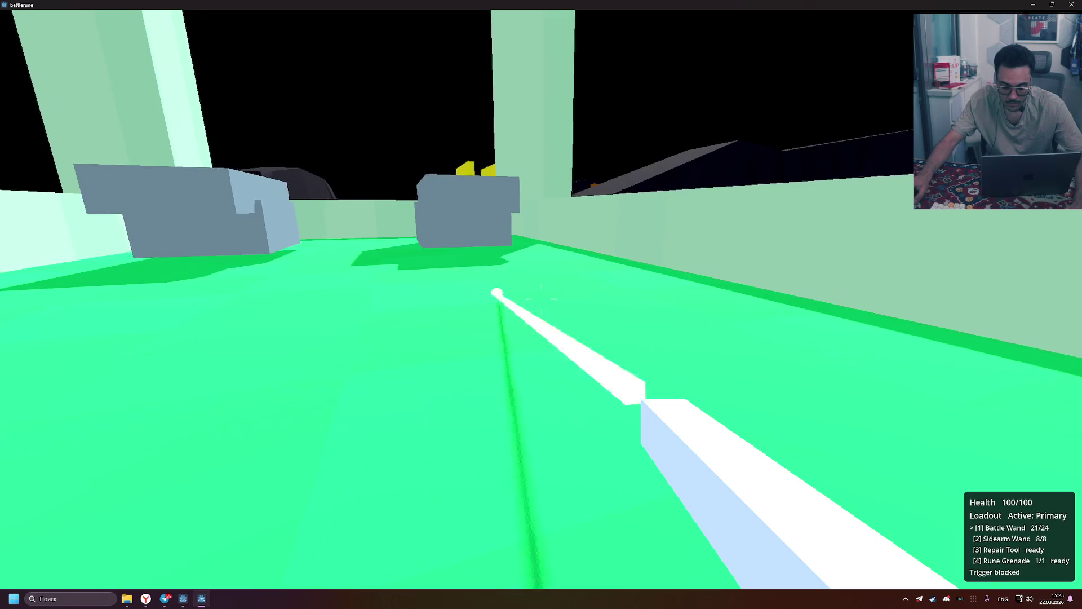
pyautogui.click(541, 299)
pyautogui.click(542, 299)
pyautogui.click(541, 299)
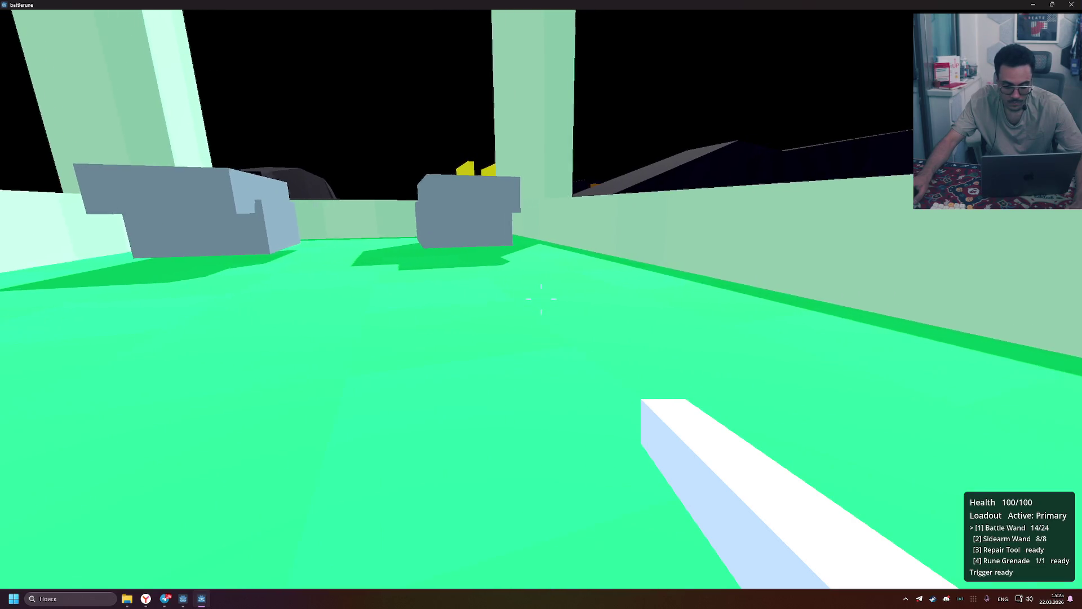
pyautogui.press('w')
pyautogui.click(541, 299)
pyautogui.click(541, 298)
pyautogui.click(541, 299)
pyautogui.click(541, 299)
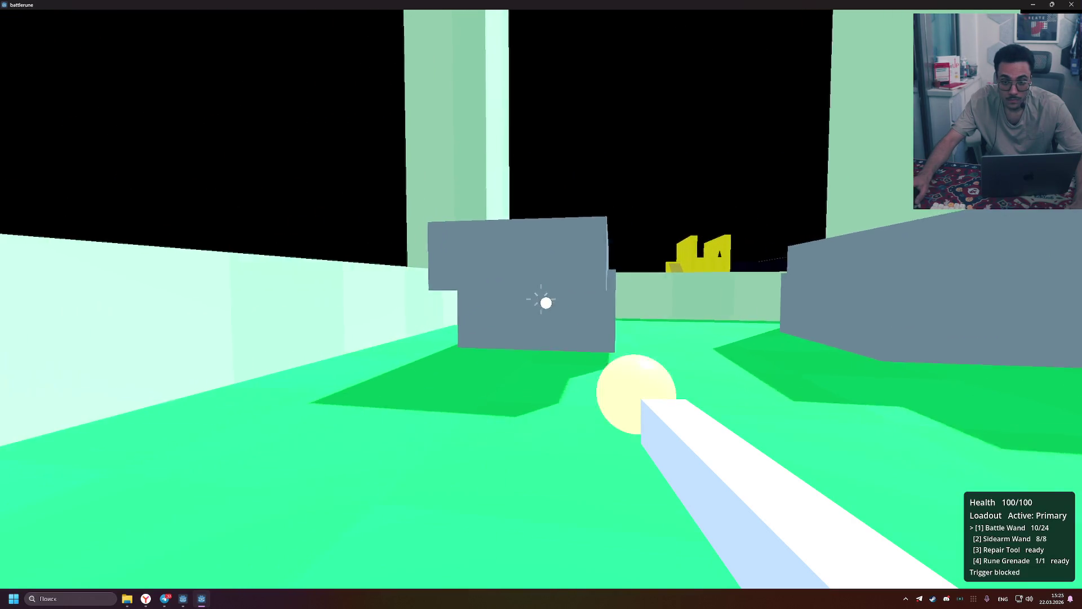
pyautogui.press('r')
pyautogui.press('w')
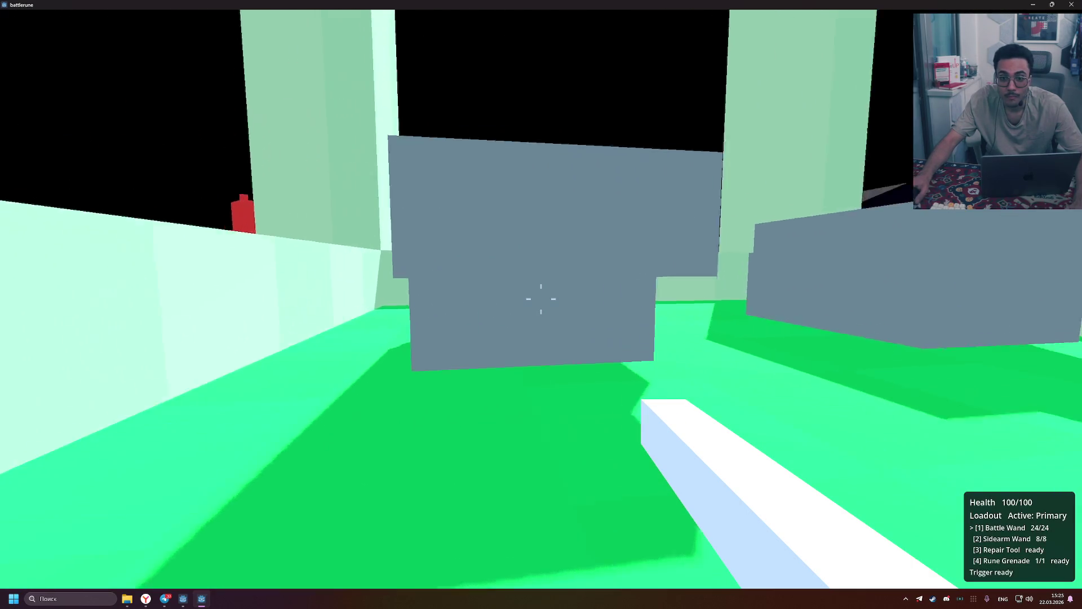
# Board the Arcane Turtle Tank as gunner and fire the Arcane Turret while aiming left
pyautogui.press('e')
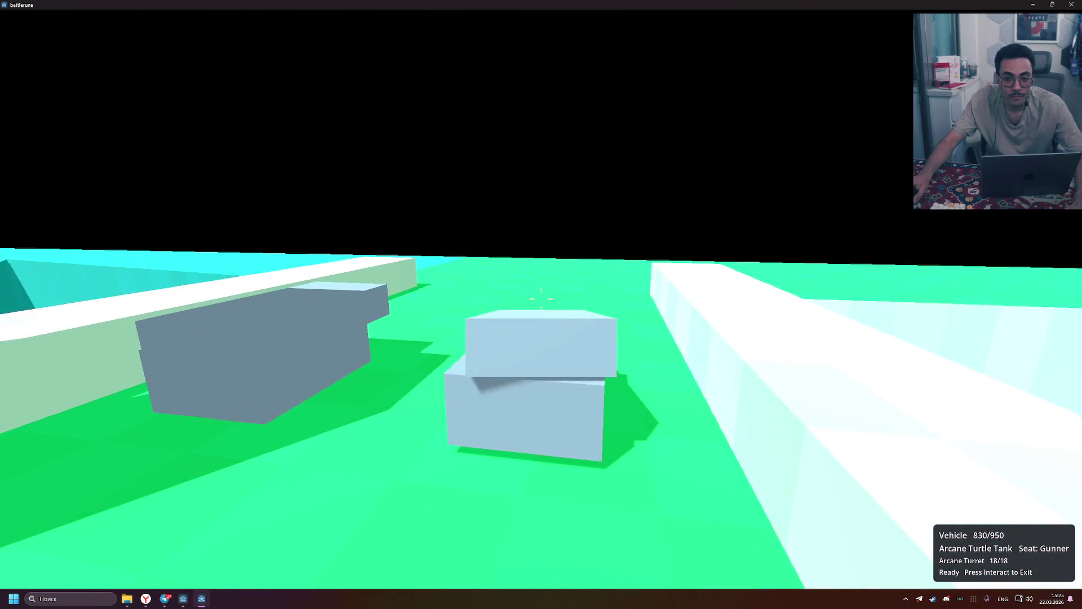
pyautogui.click(541, 298)
pyautogui.click(541, 299)
pyautogui.click(541, 299)
pyautogui.click(541, 298)
pyautogui.click(542, 299)
pyautogui.click(541, 299)
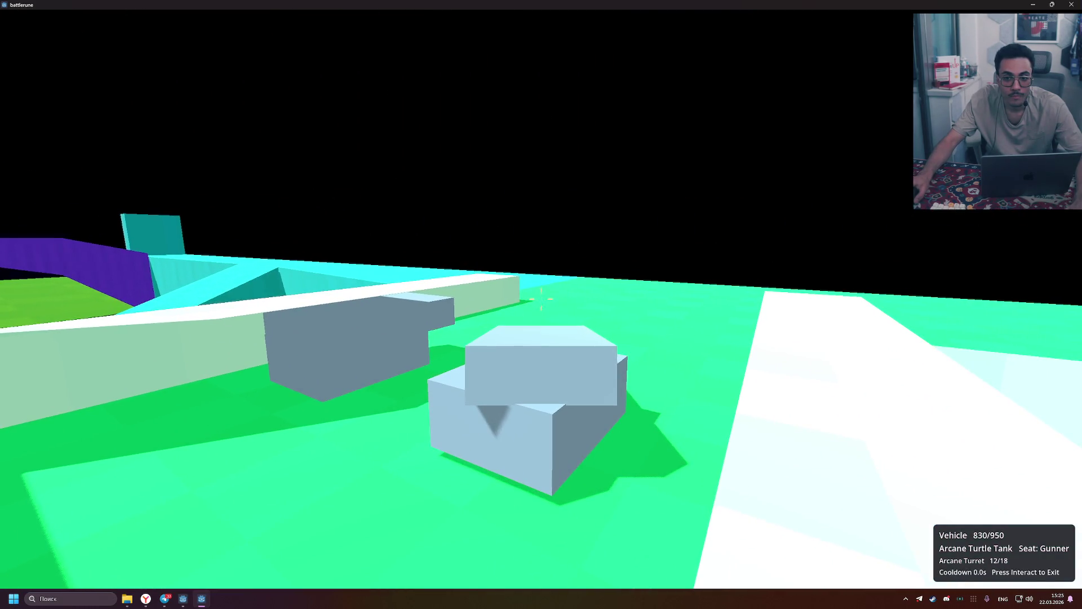
pyautogui.click(541, 298)
pyautogui.click(541, 299)
pyautogui.click(541, 299)
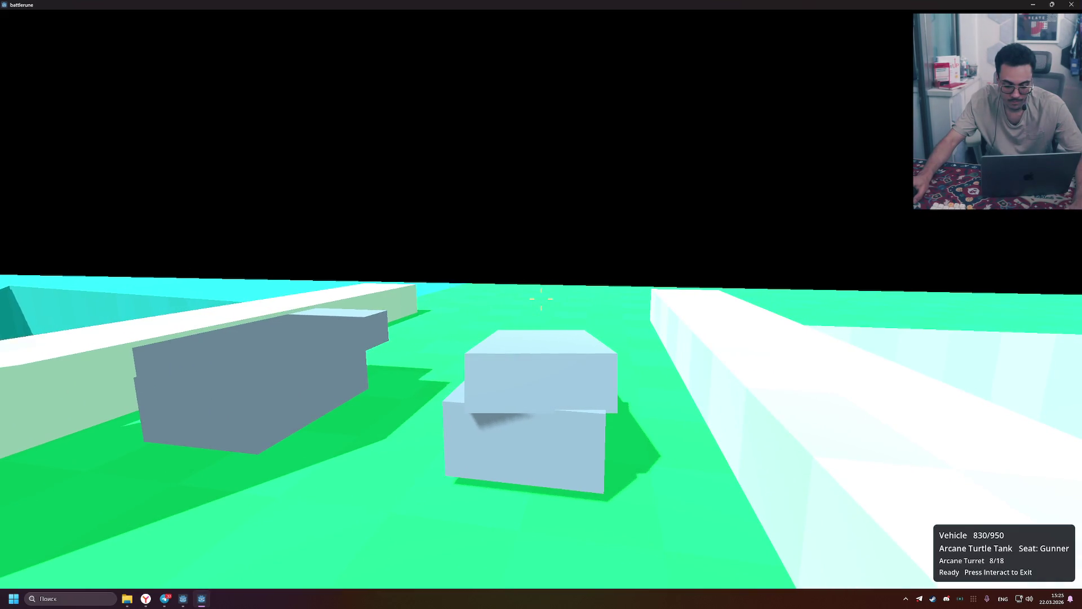
pyautogui.click(542, 298)
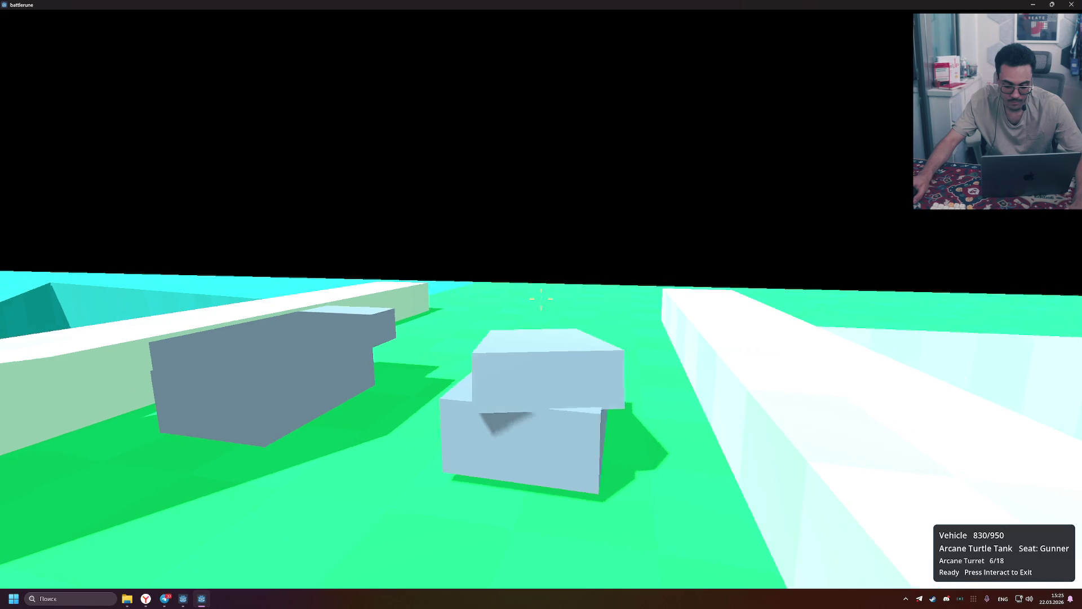
pyautogui.click(541, 299)
pyautogui.click(541, 299)
# Fire the remaining Arcane Turret shots, reload it and fire again
pyautogui.click(541, 299)
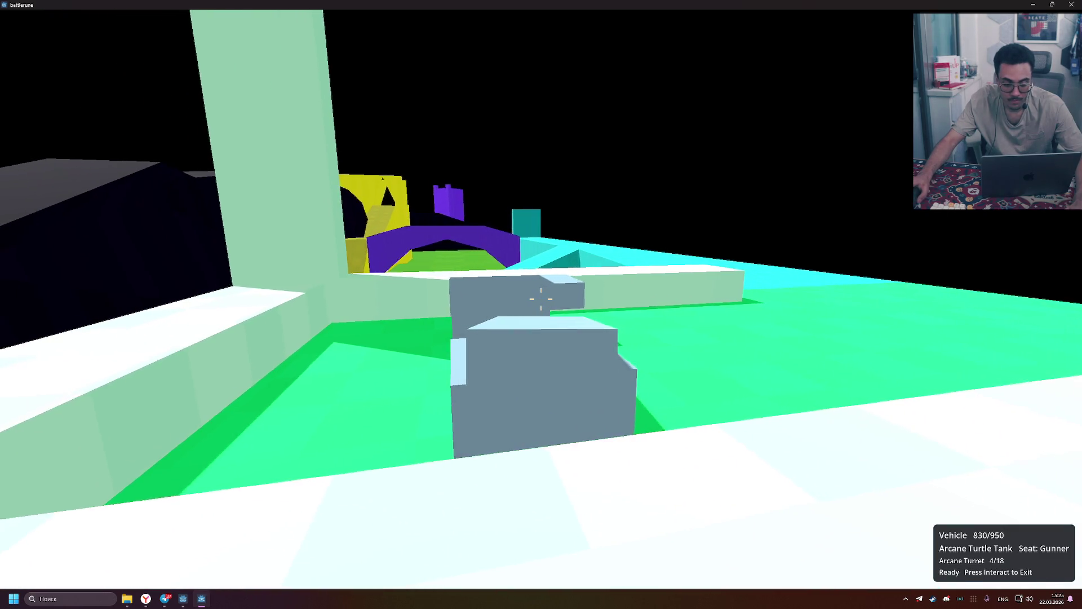
pyautogui.click(541, 299)
pyautogui.click(541, 299)
pyautogui.click(542, 299)
pyautogui.click(541, 299)
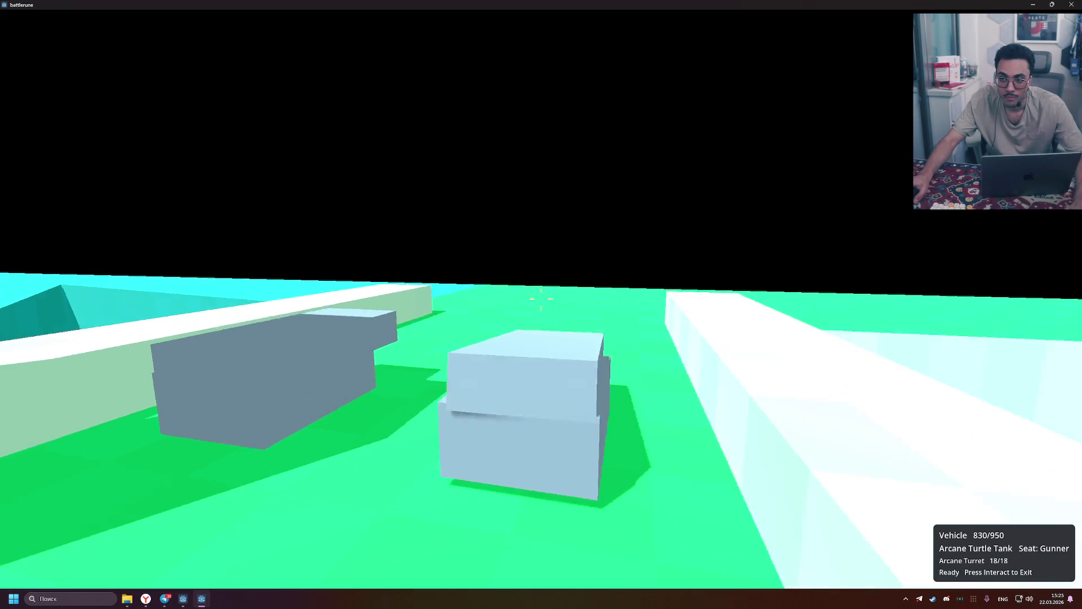
pyautogui.click(542, 299)
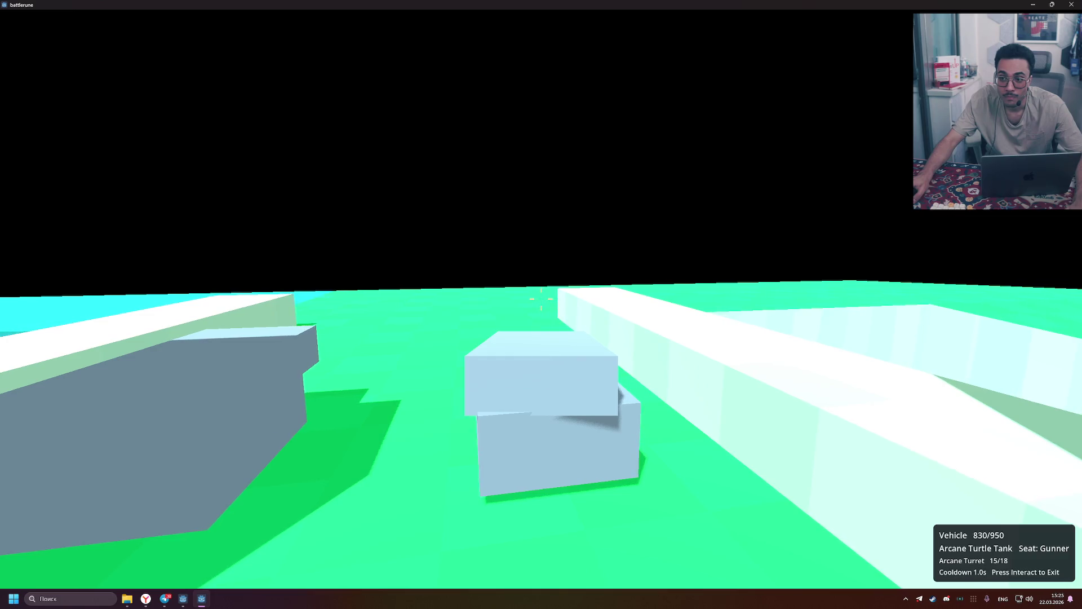
# Leave the tank, run across the arena toward the white pillars, then shrink the game to a window
pyautogui.press('e')
pyautogui.moveTo(541, 299); pyautogui.dragTo(541, 299)
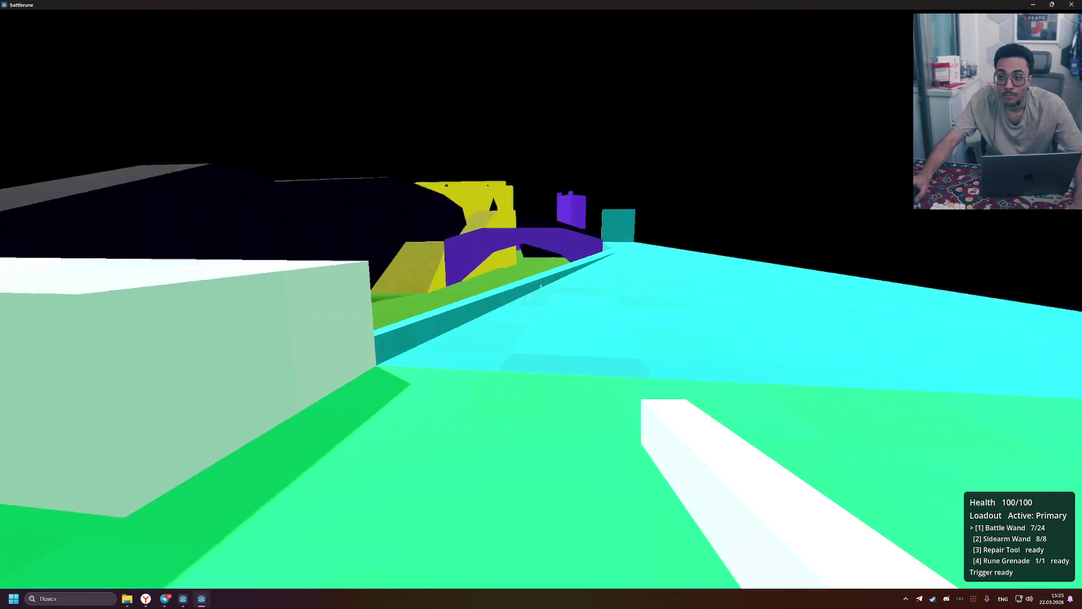
pyautogui.press('w')
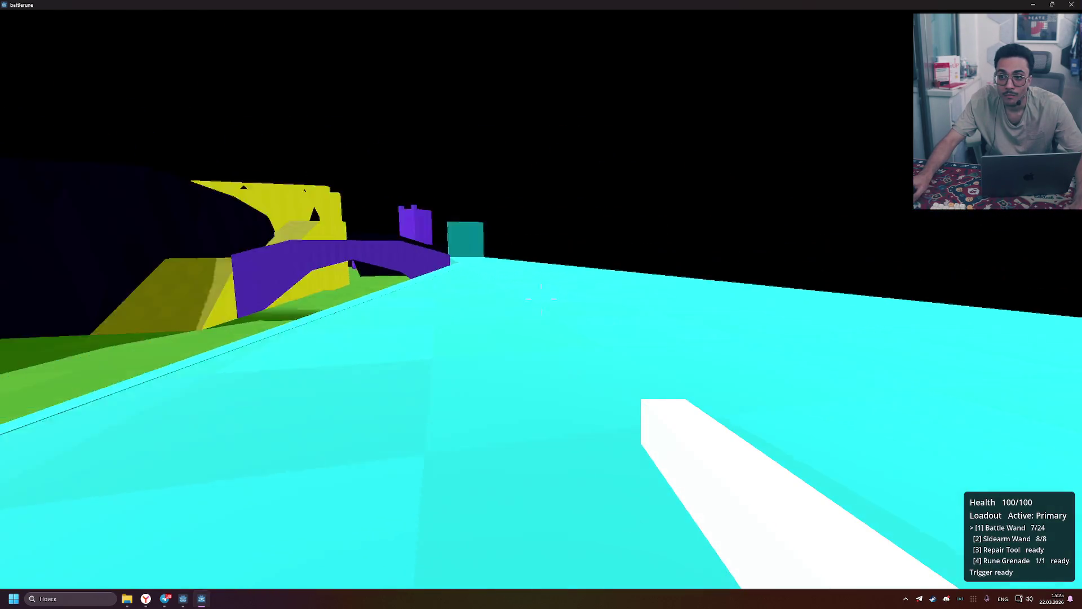
pyautogui.press('w')
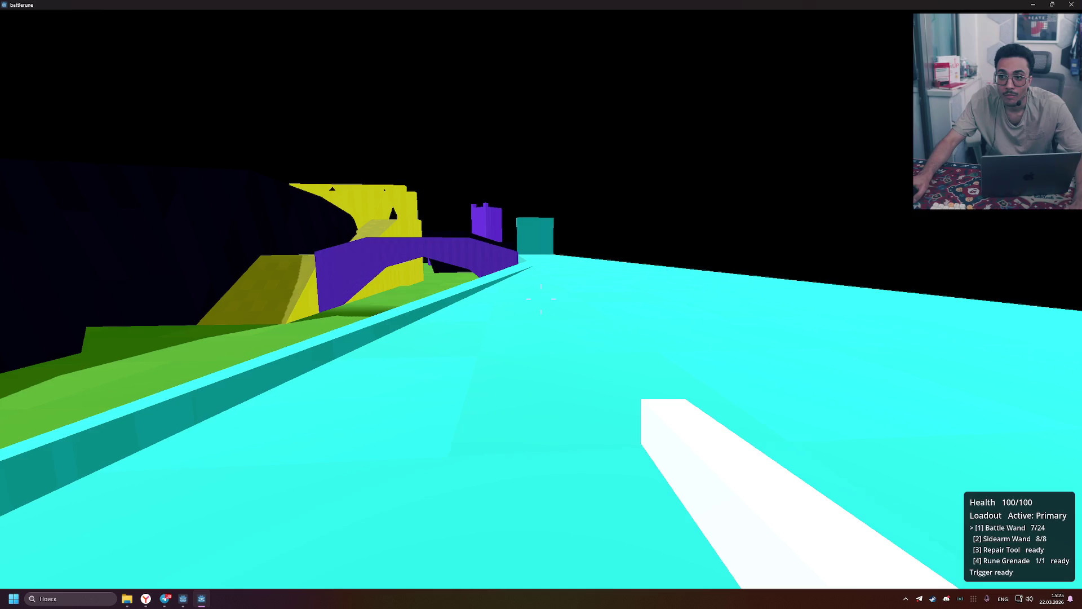
pyautogui.press('w')
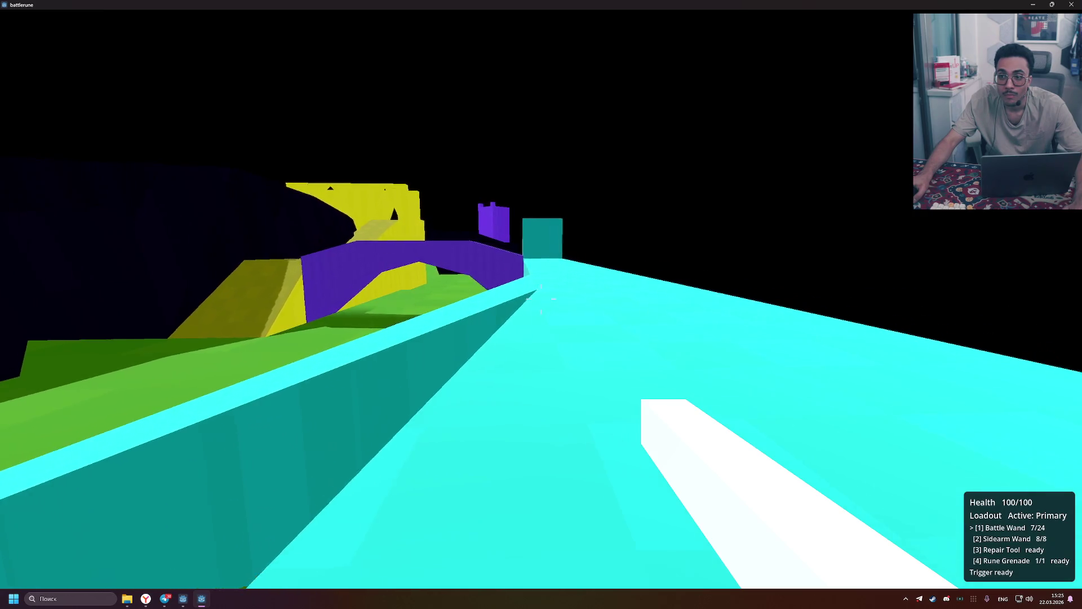
pyautogui.press('w')
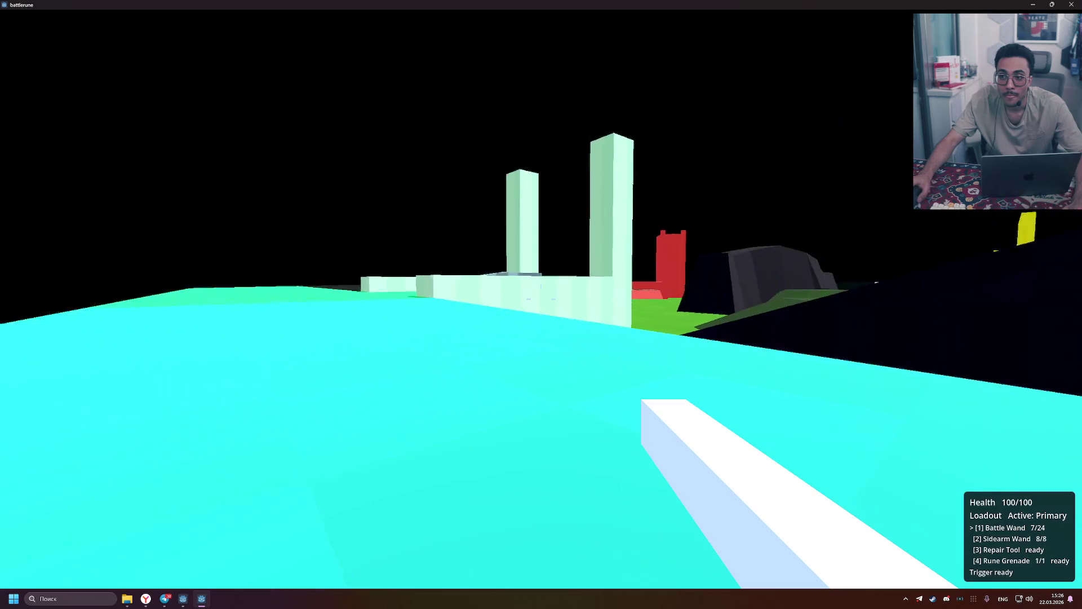
pyautogui.press('w')
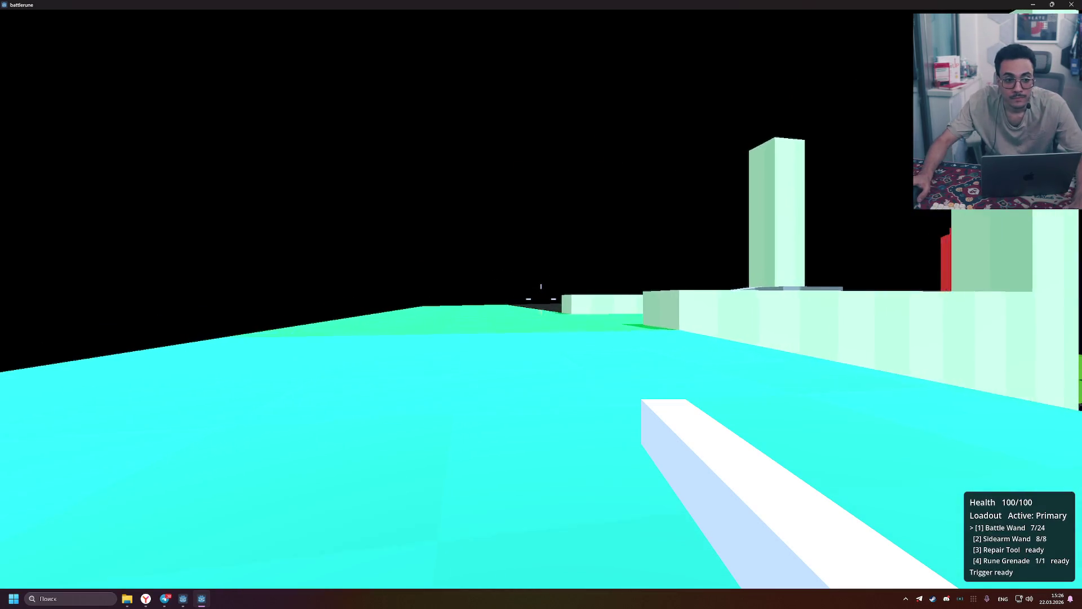
pyautogui.press('w')
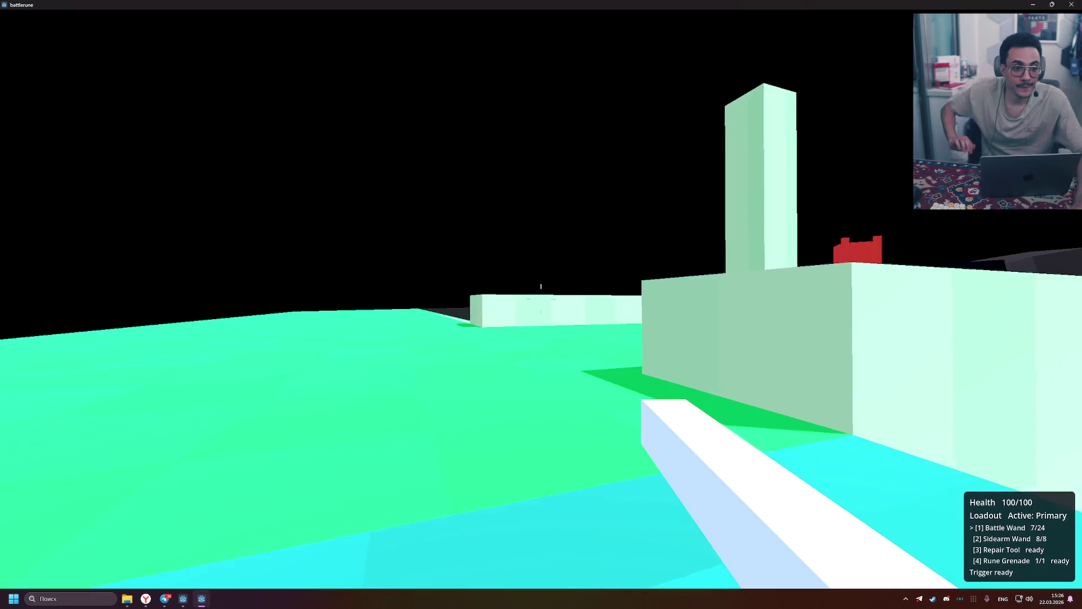
pyautogui.press('Escape')
pyautogui.moveTo(755, 5)
pyautogui.mouseDown()
pyautogui.moveTo(637, 116)
pyautogui.moveTo(475, 197)
pyautogui.mouseUp()
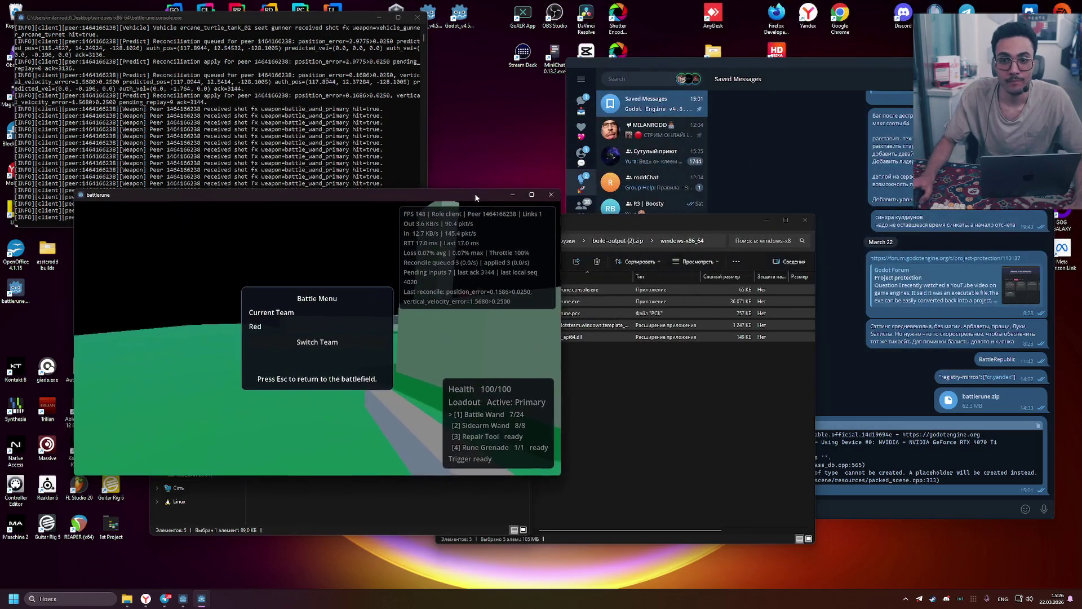
# Launch the game executable from the extracted windows-x86_64 folder, accepting the security warning
pyautogui.click(616, 367)
pyautogui.doubleClick(582, 289)
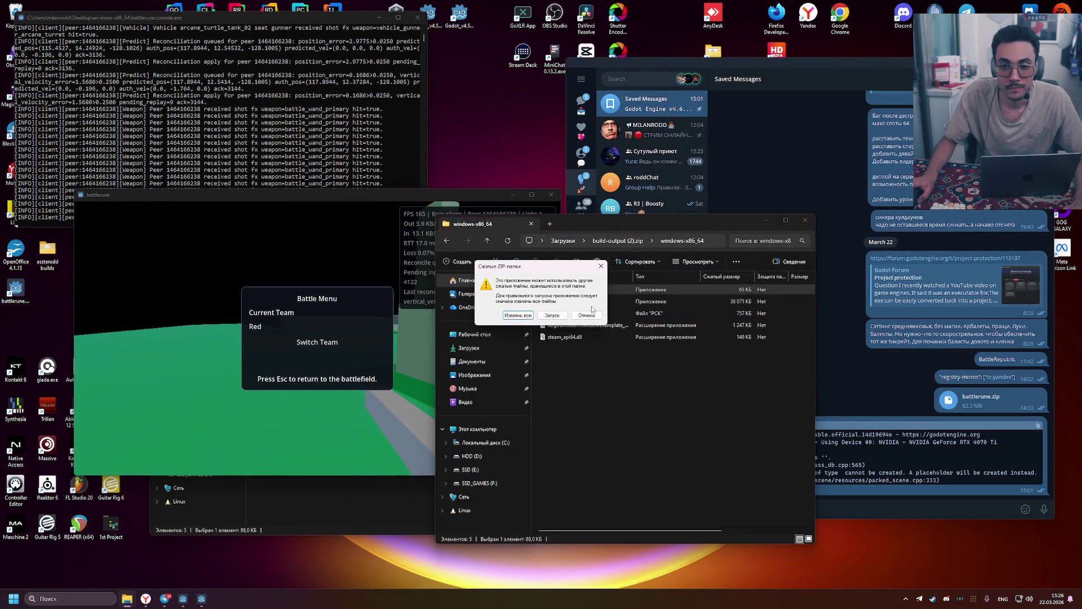
pyautogui.click(587, 317)
pyautogui.click(345, 507)
pyautogui.doubleClick(296, 293)
pyautogui.click(577, 308)
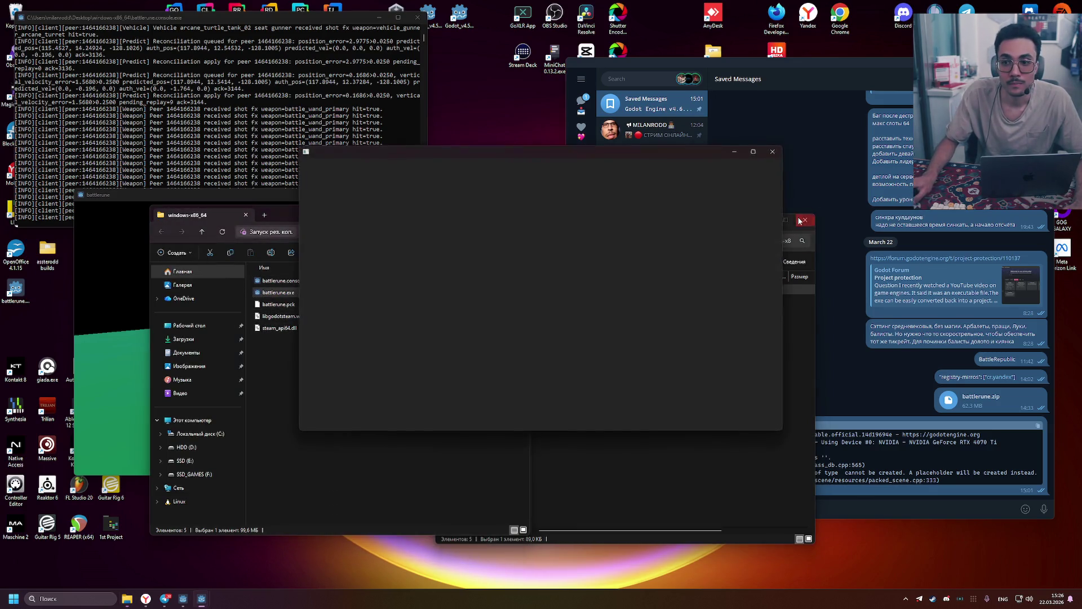
pyautogui.click(225, 445)
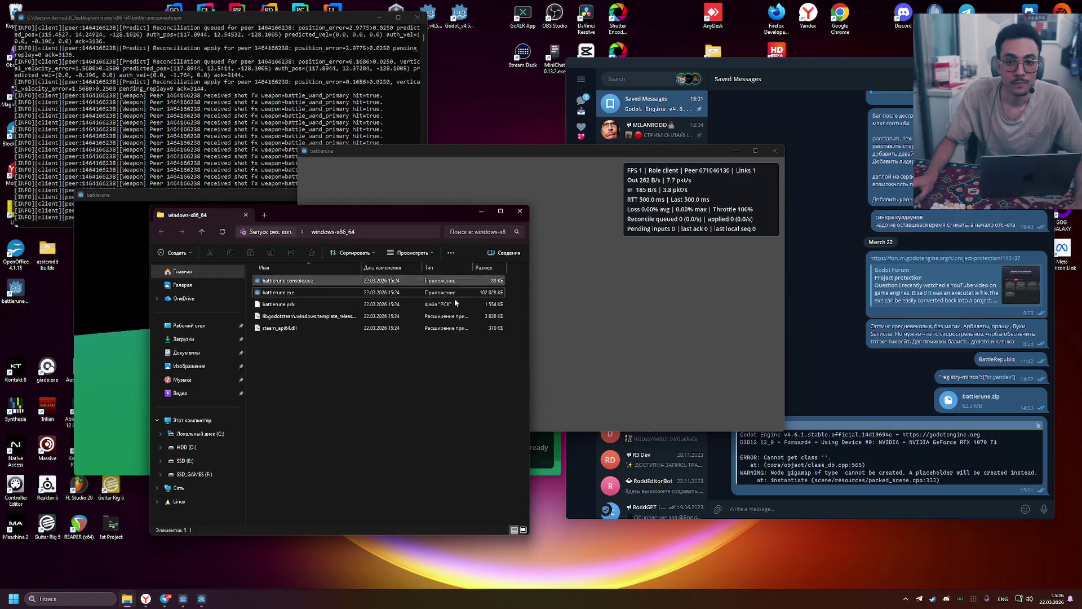
pyautogui.click(515, 213)
# Close the Red-team client and relaunch battlerune.exe from the extracted folder
pyautogui.press('Escape')
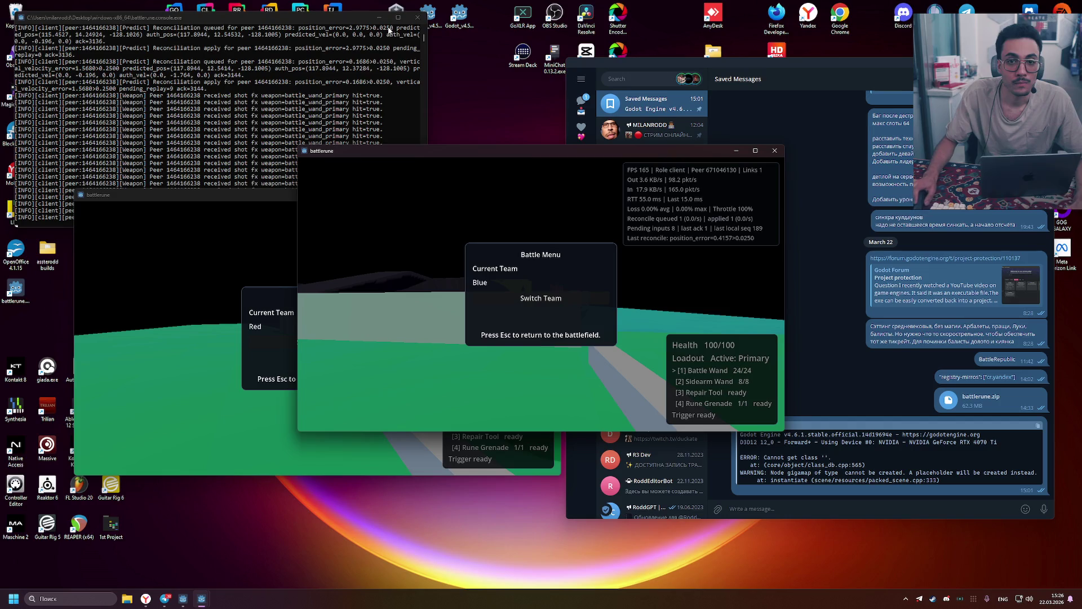
pyautogui.click(229, 265)
pyautogui.click(549, 195)
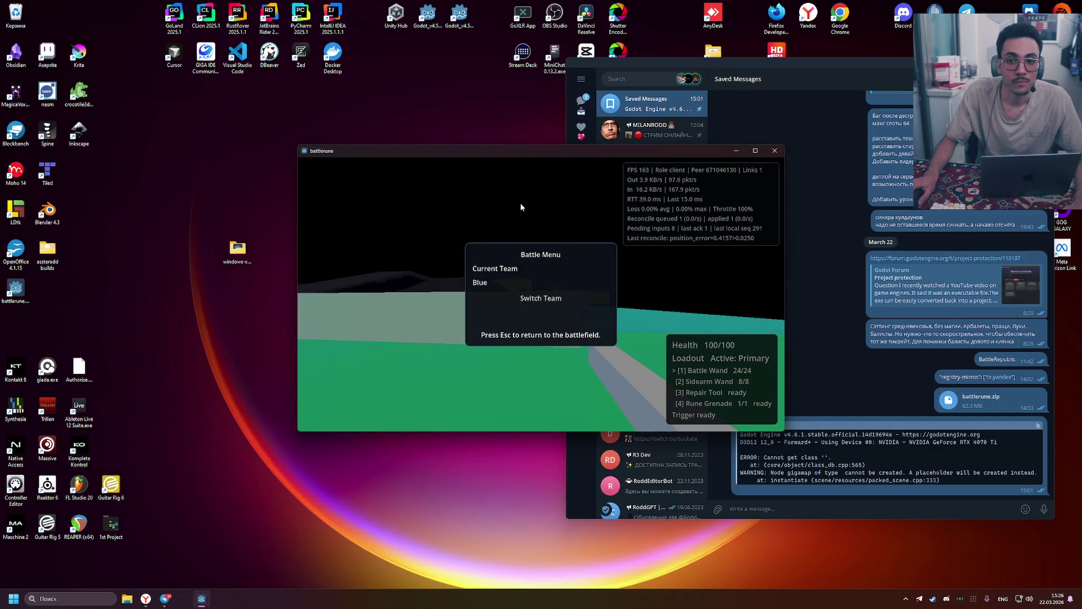
pyautogui.doubleClick(236, 258)
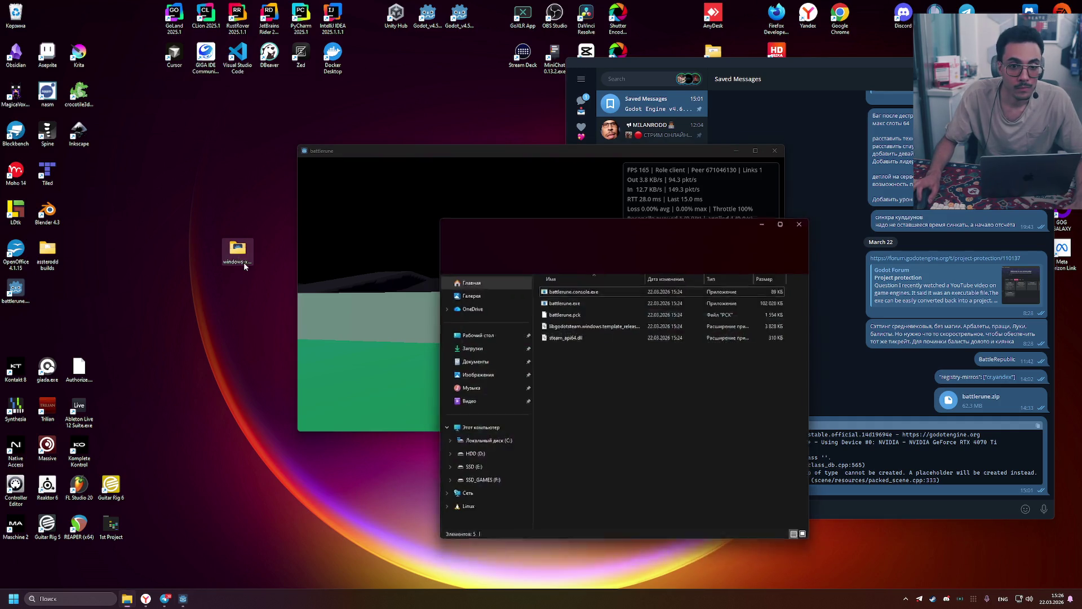
pyautogui.doubleClick(616, 302)
pyautogui.click(563, 302)
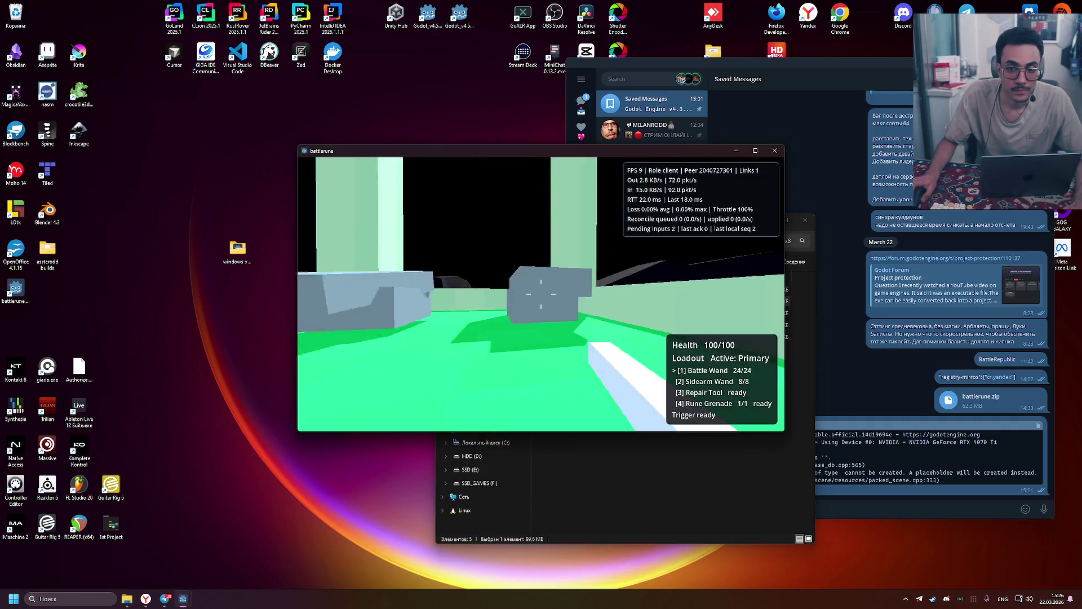
# Arrange the two game windows side by side, the new one on the right
pyautogui.press('Escape')
pyautogui.moveTo(544, 154)
pyautogui.mouseDown()
pyautogui.moveTo(288, 162)
pyautogui.moveTo(261, 150)
pyautogui.mouseUp()
pyautogui.moveTo(553, 150); pyautogui.dragTo(759, 144)
pyautogui.press('Escape')
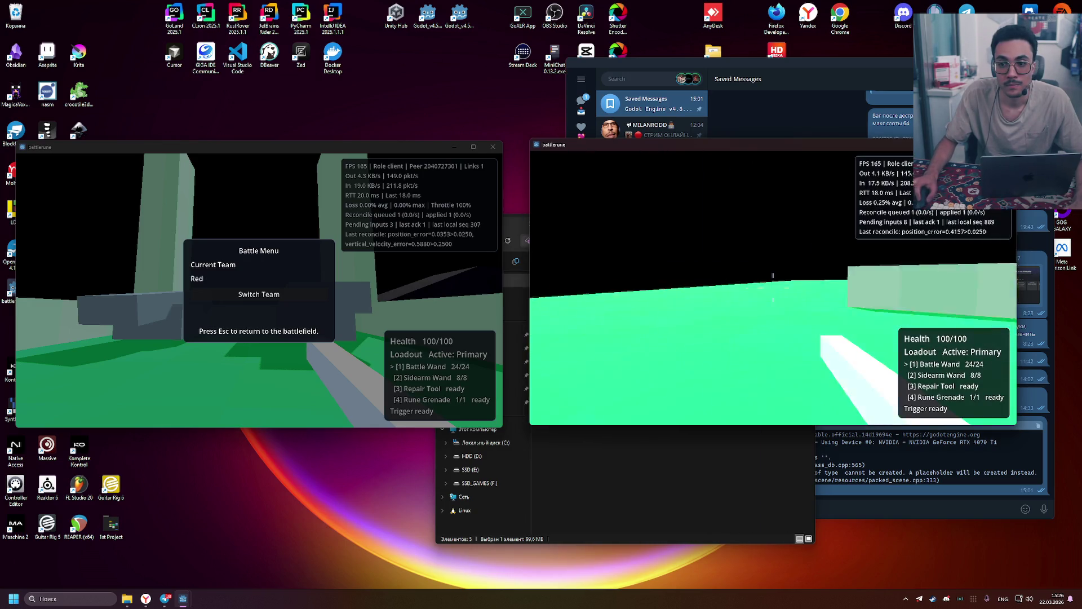
pyautogui.press('Escape')
pyautogui.press('Escape')
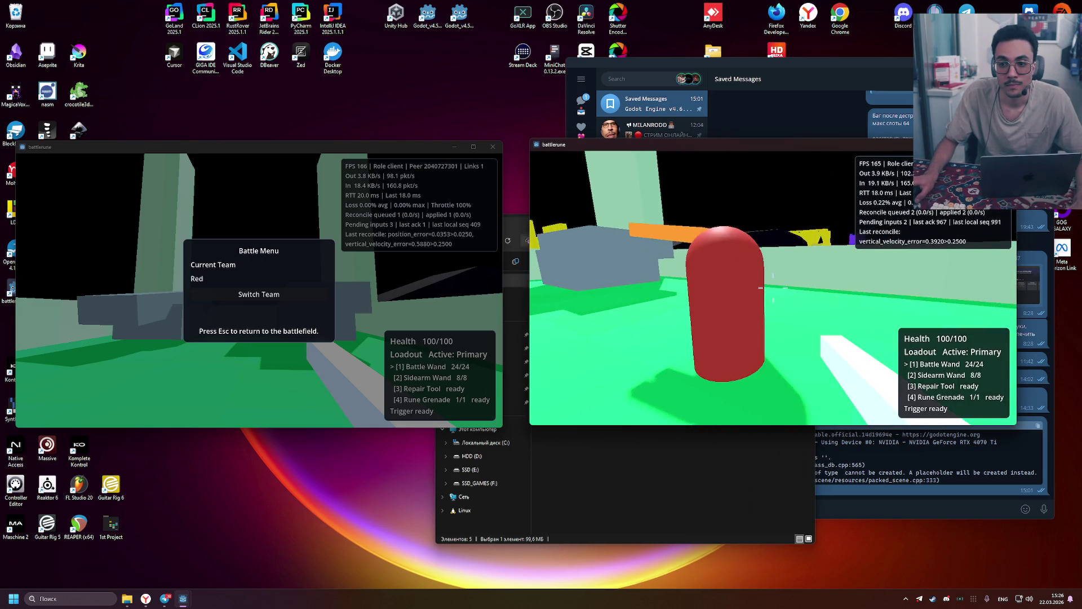
# Shoot the red capsule player with the Battle Wand, backing away and reloading
pyautogui.click(761, 287)
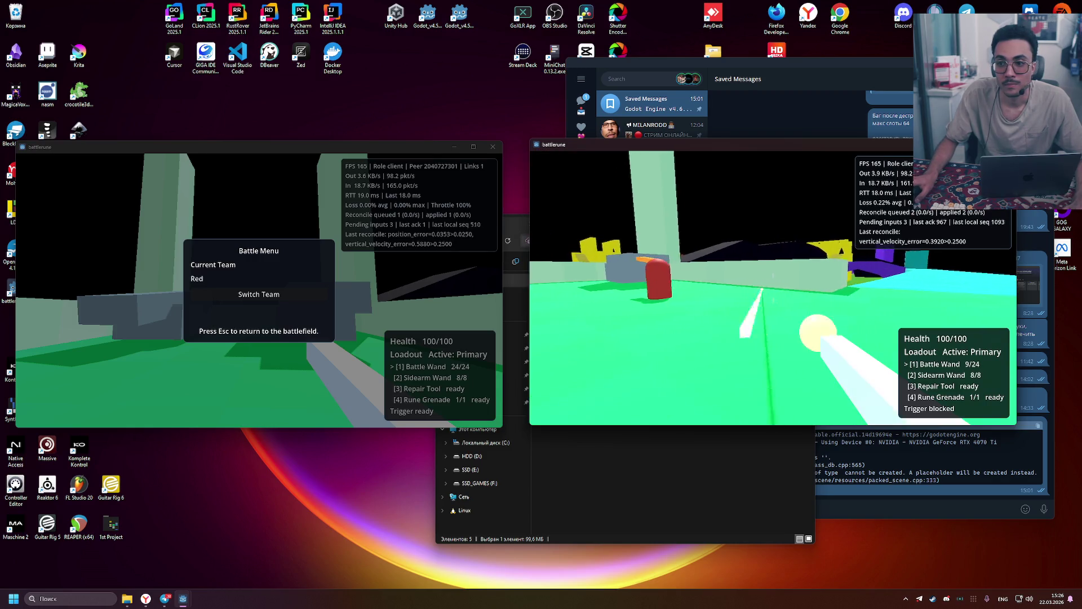
pyautogui.click(774, 288)
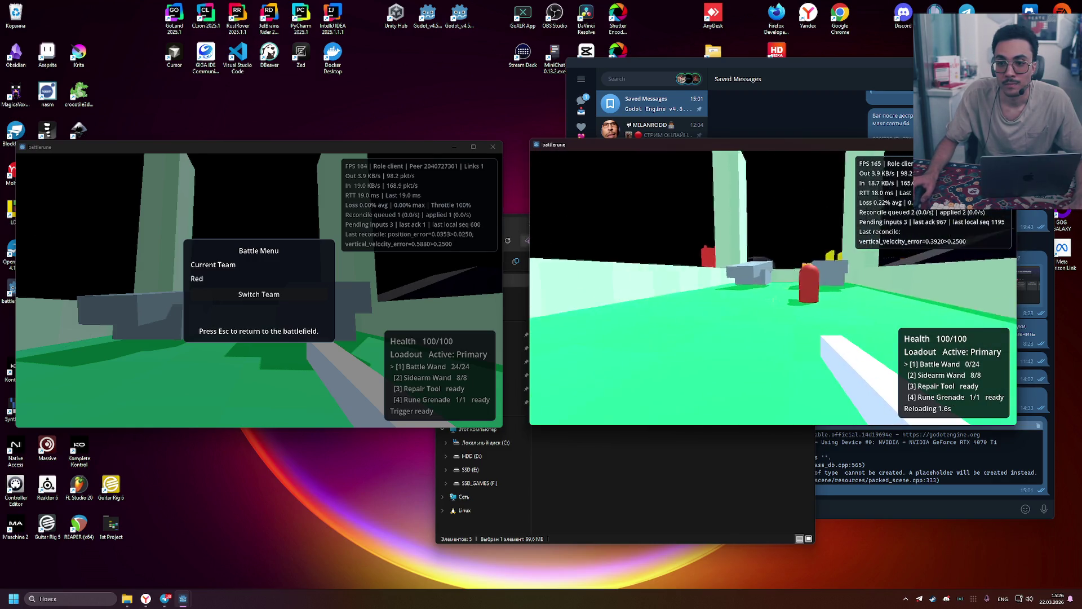
pyautogui.press('w')
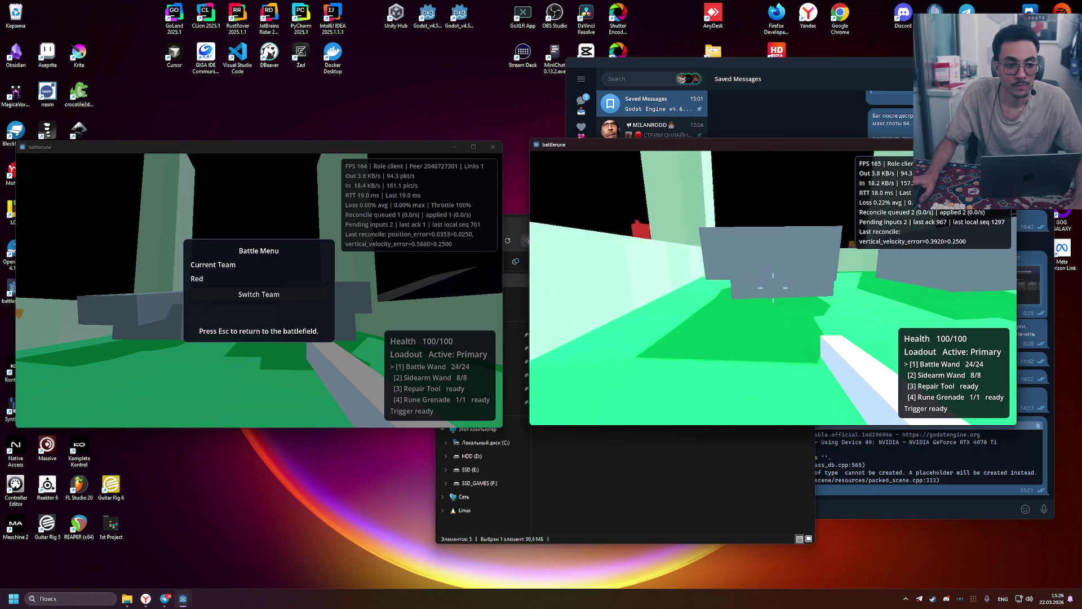
pyautogui.click(773, 287)
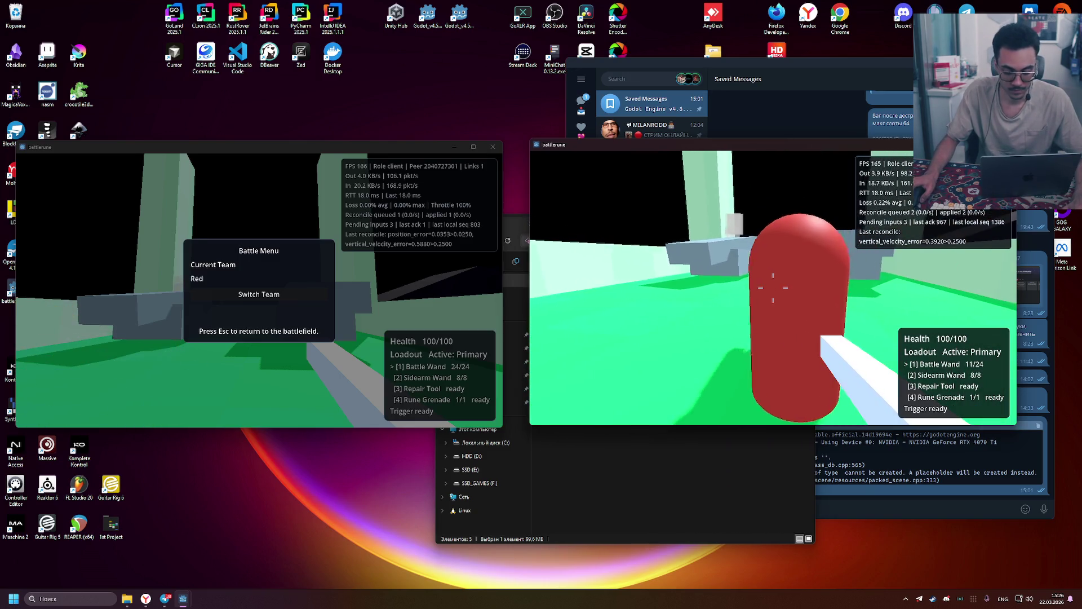
pyautogui.press('r')
pyautogui.press('s')
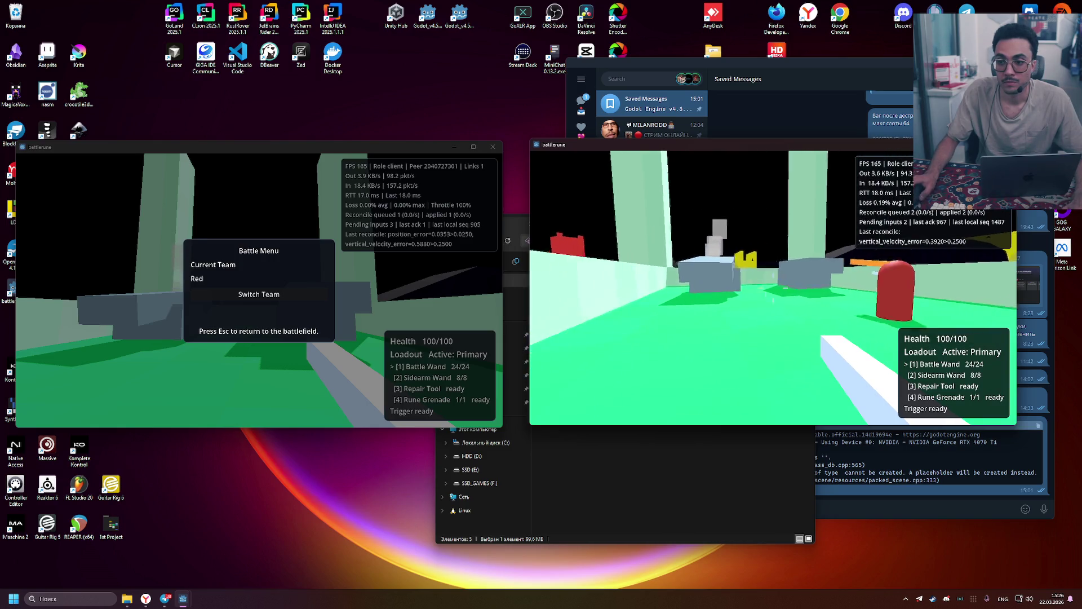
pyautogui.click(772, 291)
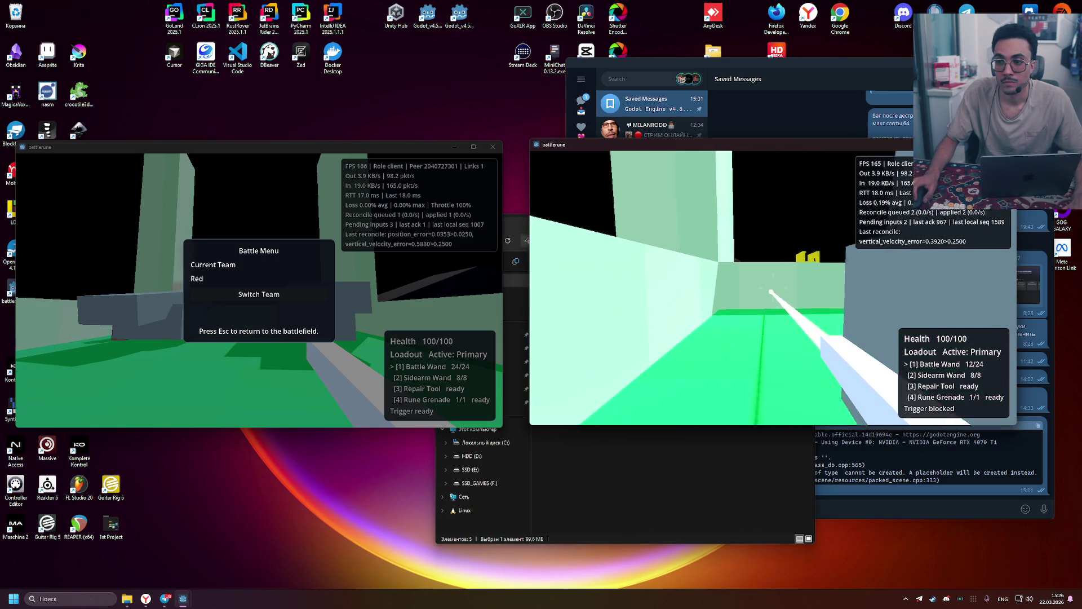
pyautogui.click(773, 291)
pyautogui.press('d')
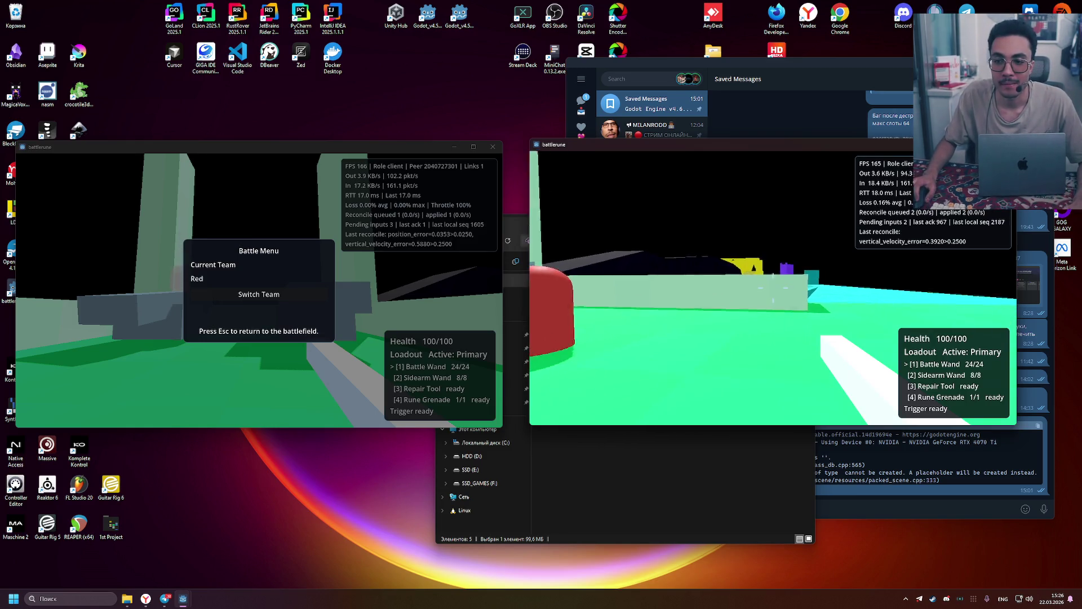
# Keep firing the wand at the coloured blocks and red figures, reloading once
pyautogui.click(773, 289)
pyautogui.click(773, 289)
pyautogui.click(773, 289)
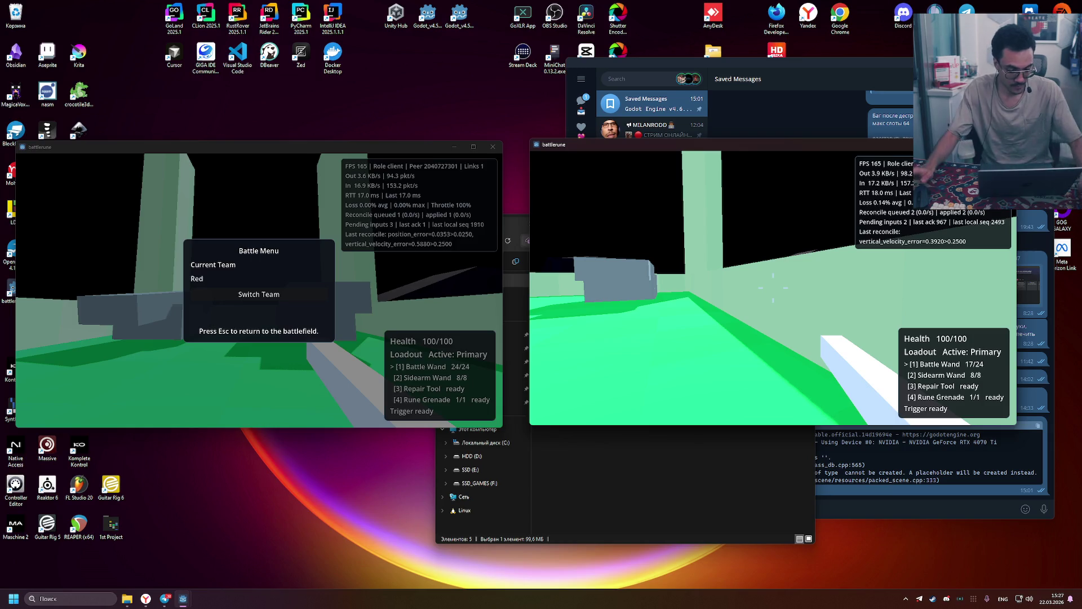
pyautogui.click(773, 288)
pyautogui.click(773, 289)
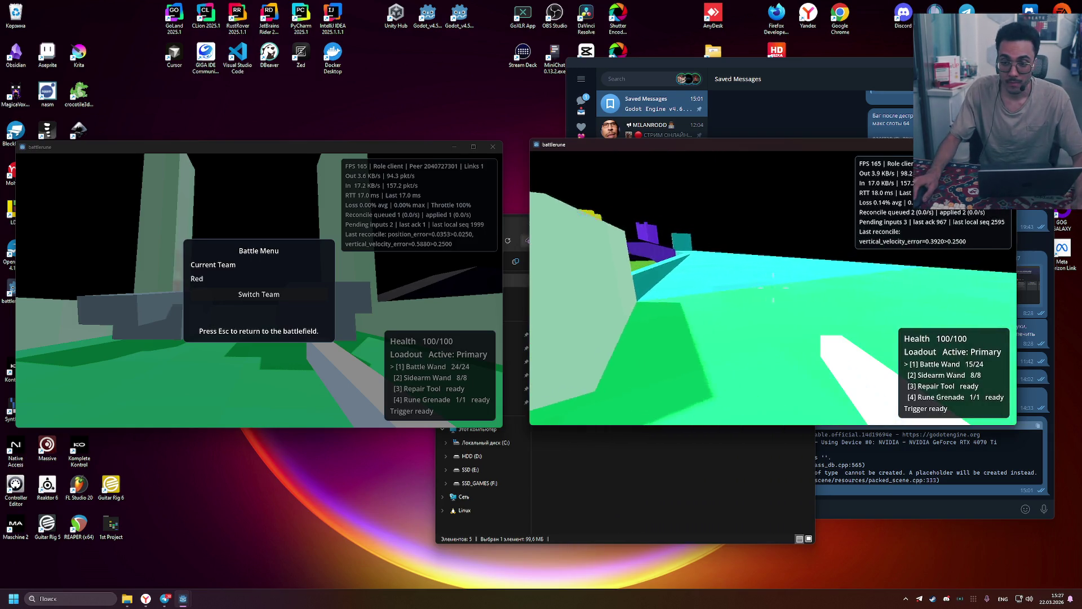
pyautogui.click(773, 289)
pyautogui.click(772, 288)
pyautogui.click(773, 288)
pyautogui.press('r')
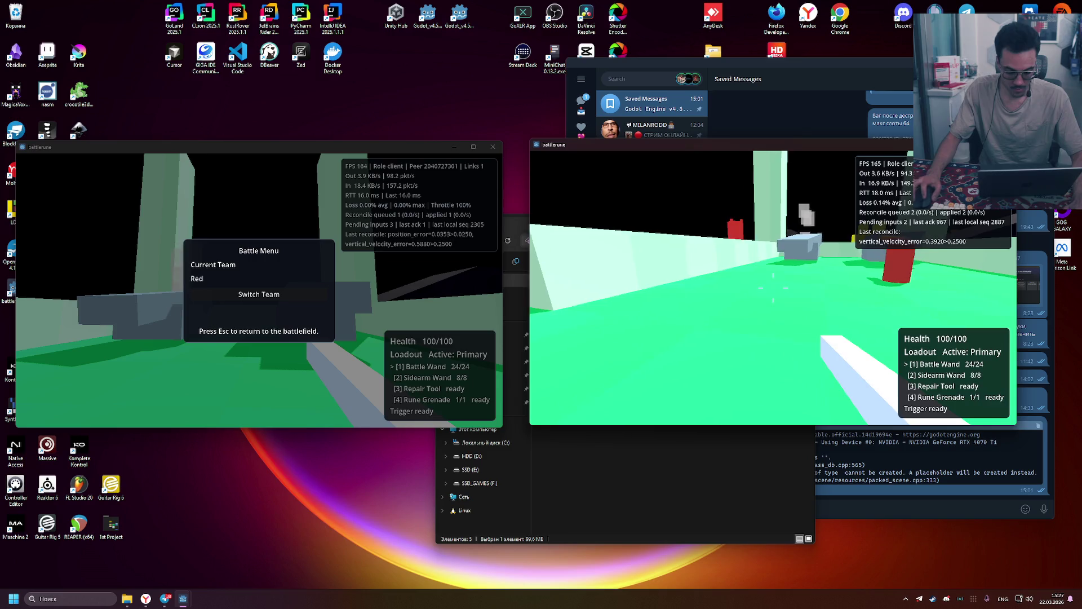
pyautogui.click(773, 288)
pyautogui.click(773, 288)
pyautogui.click(773, 289)
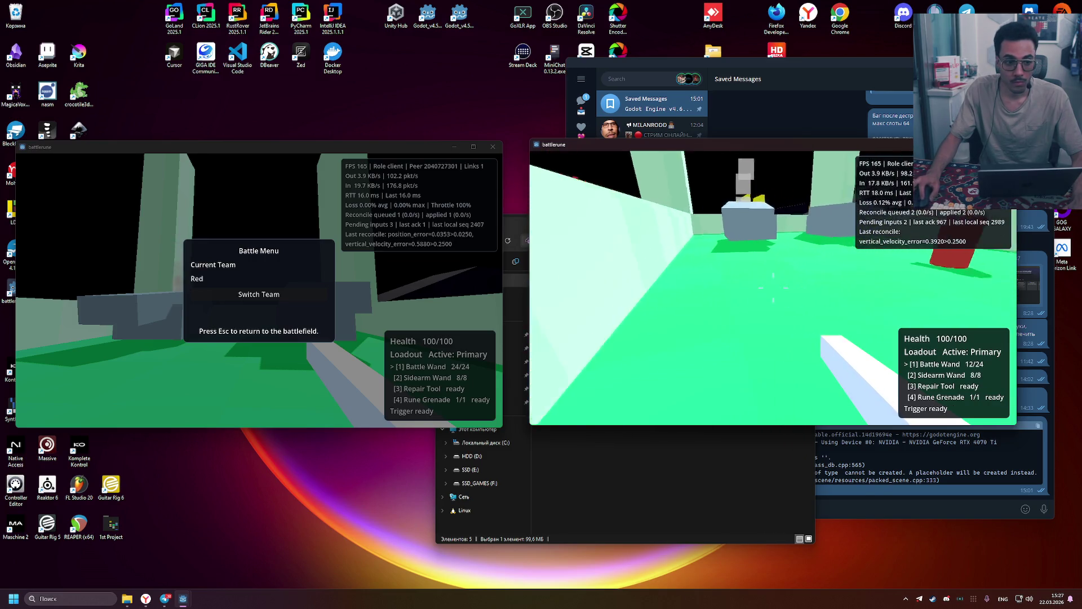
pyautogui.click(773, 289)
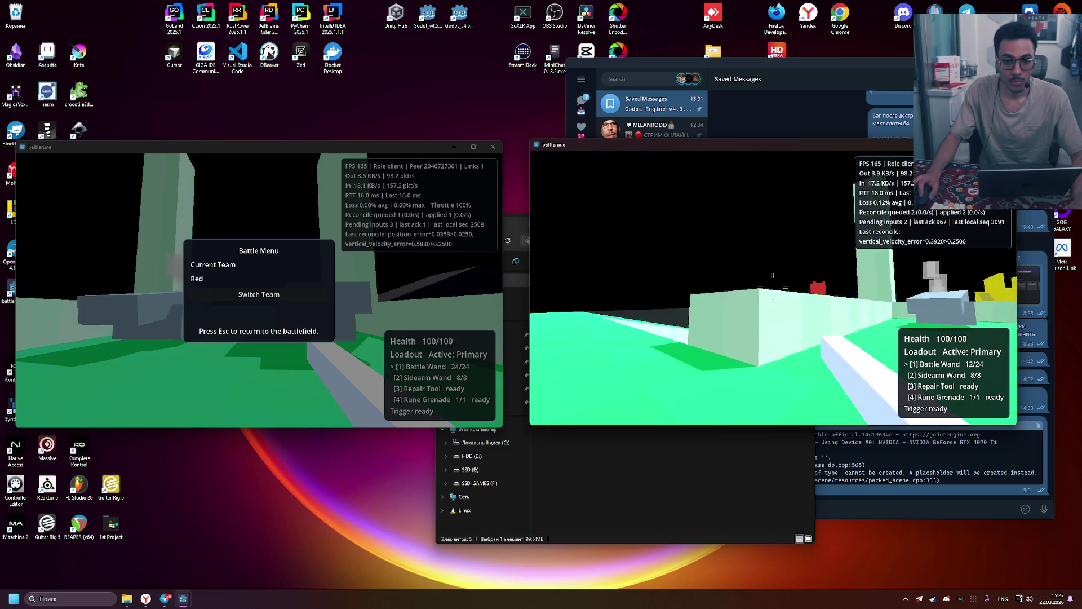
# Select the Repair Tool and enter and exit the Arcane Turtle Tank
pyautogui.press('4')
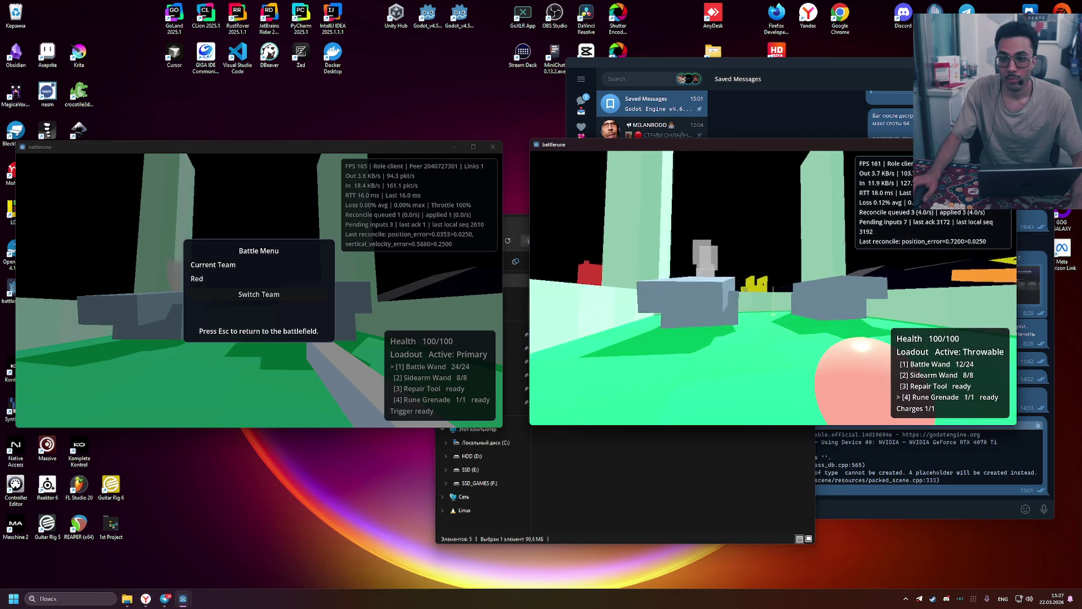
pyautogui.press('3')
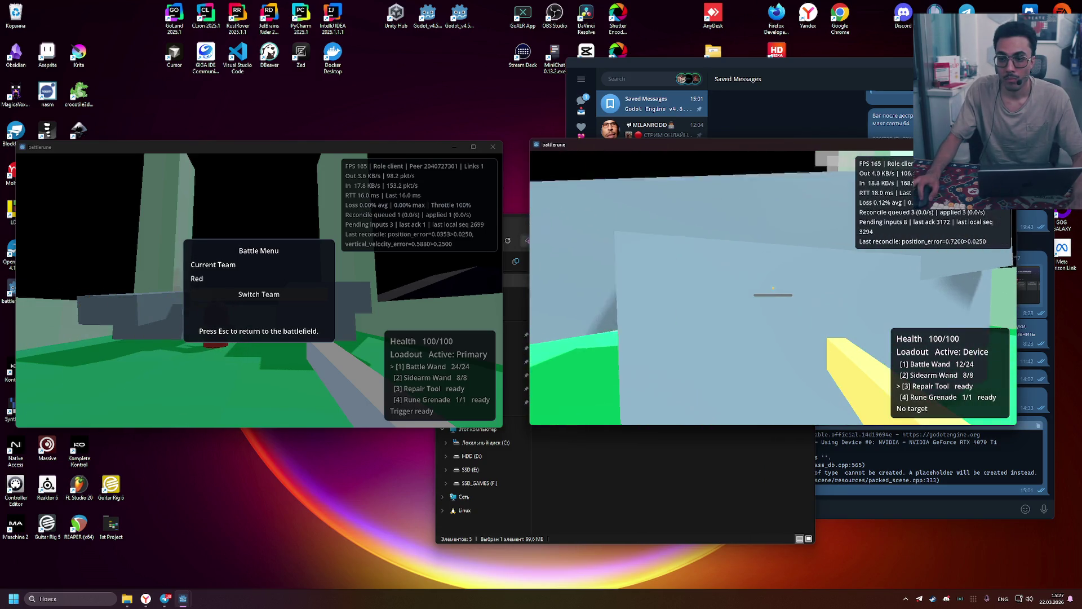
pyautogui.press('e')
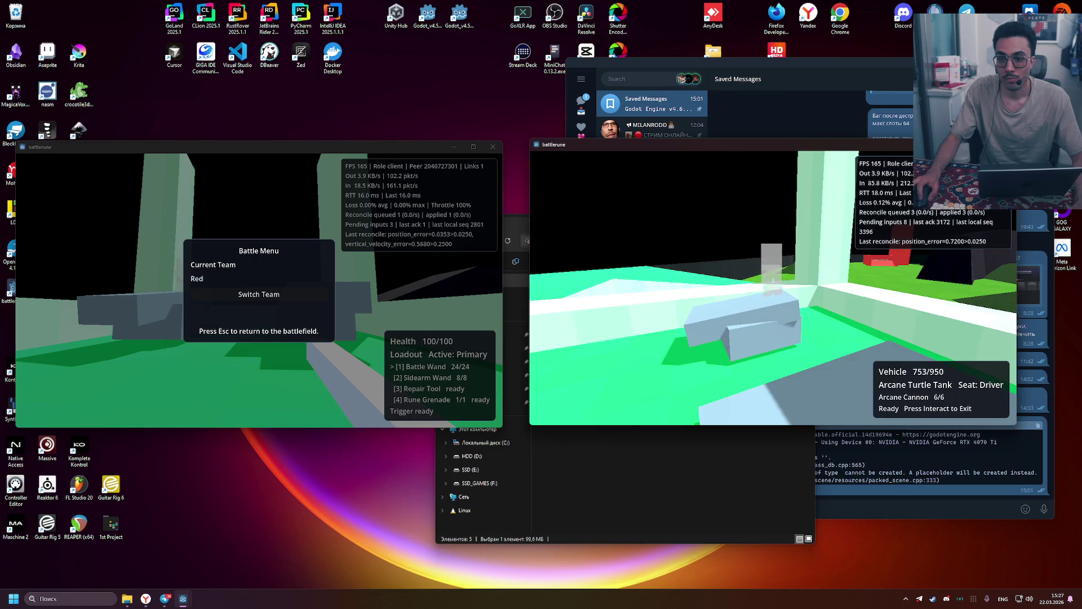
pyautogui.press('e')
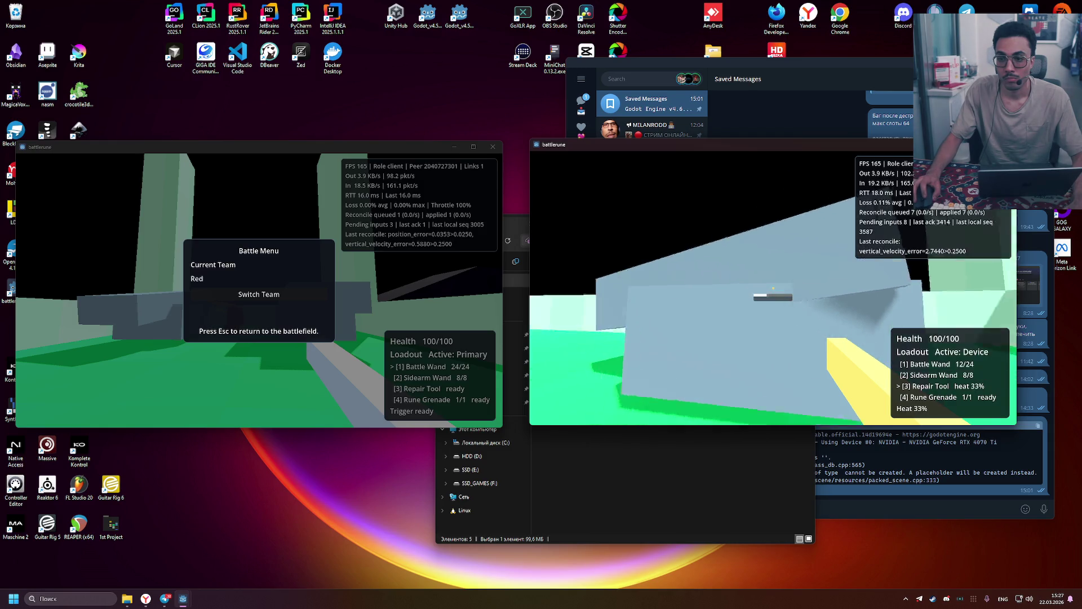
# Switch back to the Battle Wand and fire at the red capsule player until empty
pyautogui.press('1')
pyautogui.click(772, 288)
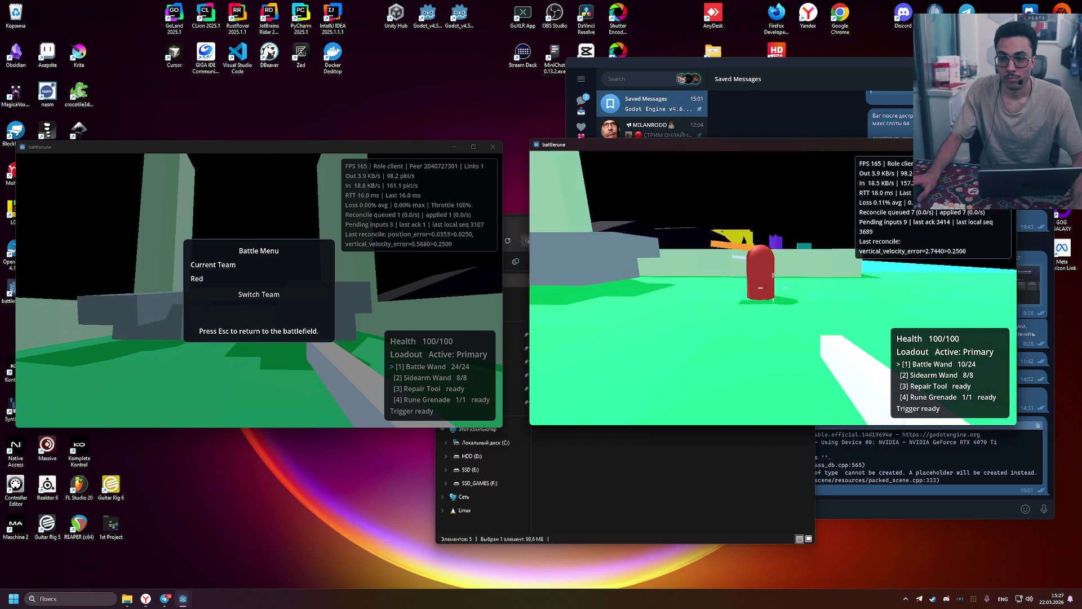
pyautogui.click(772, 288)
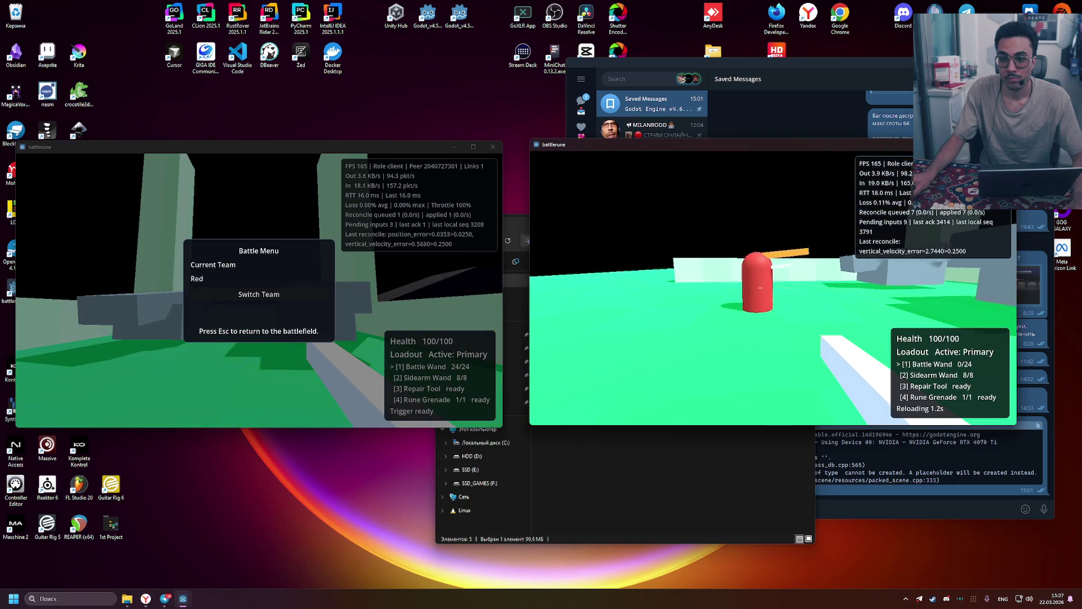
pyautogui.click(772, 288)
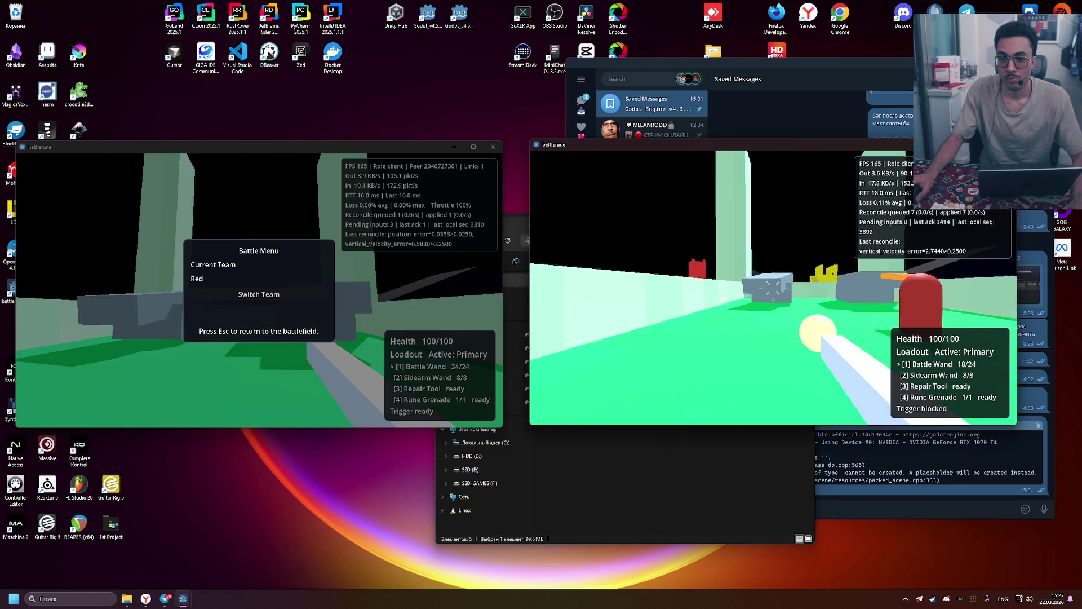
pyautogui.click(773, 288)
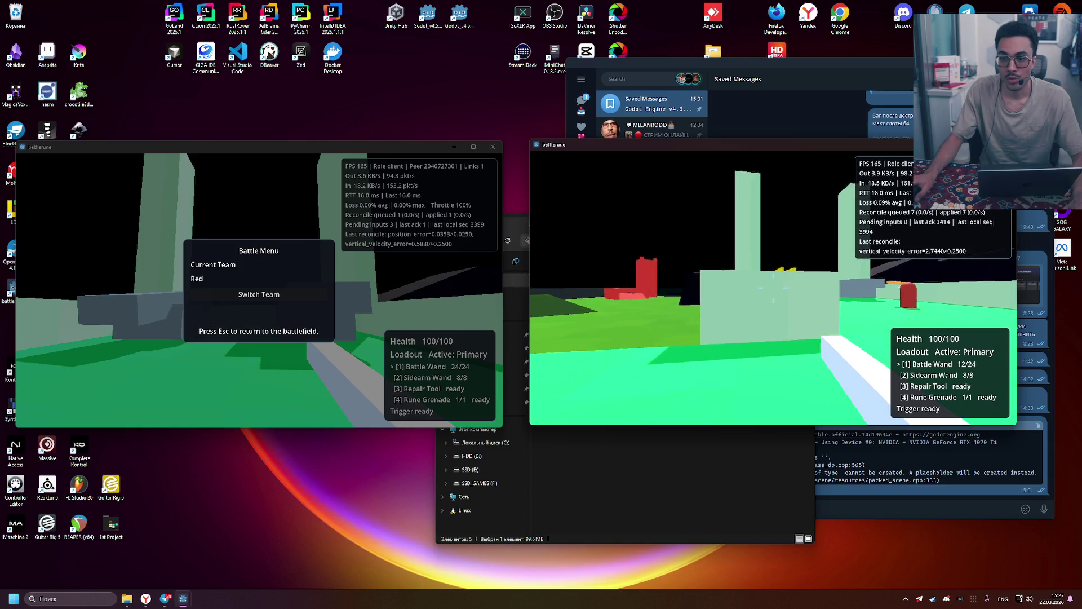
pyautogui.click(773, 288)
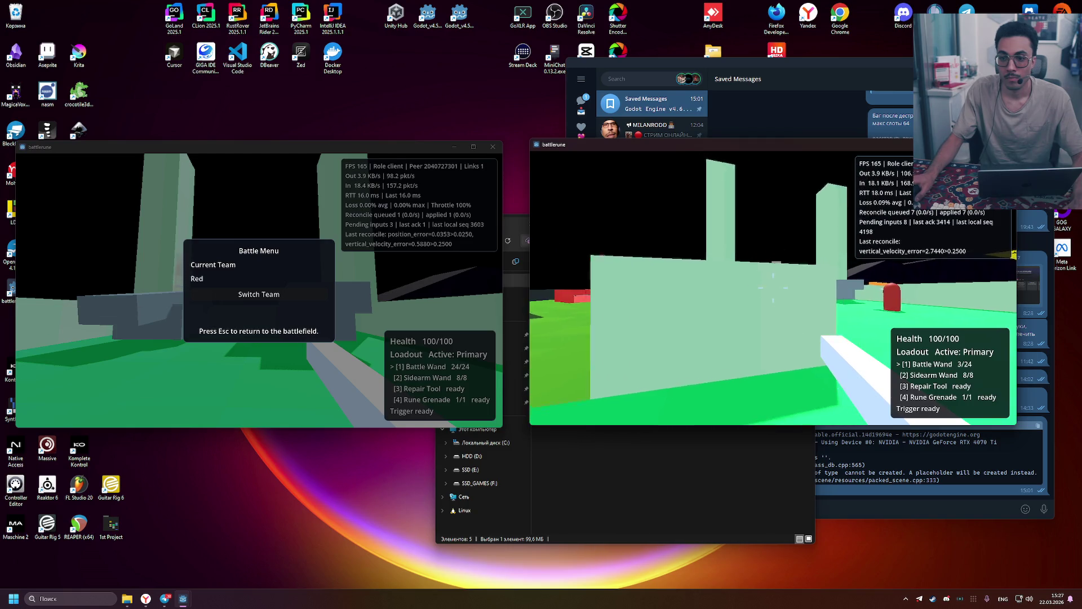
pyautogui.click(773, 288)
pyautogui.click(773, 288)
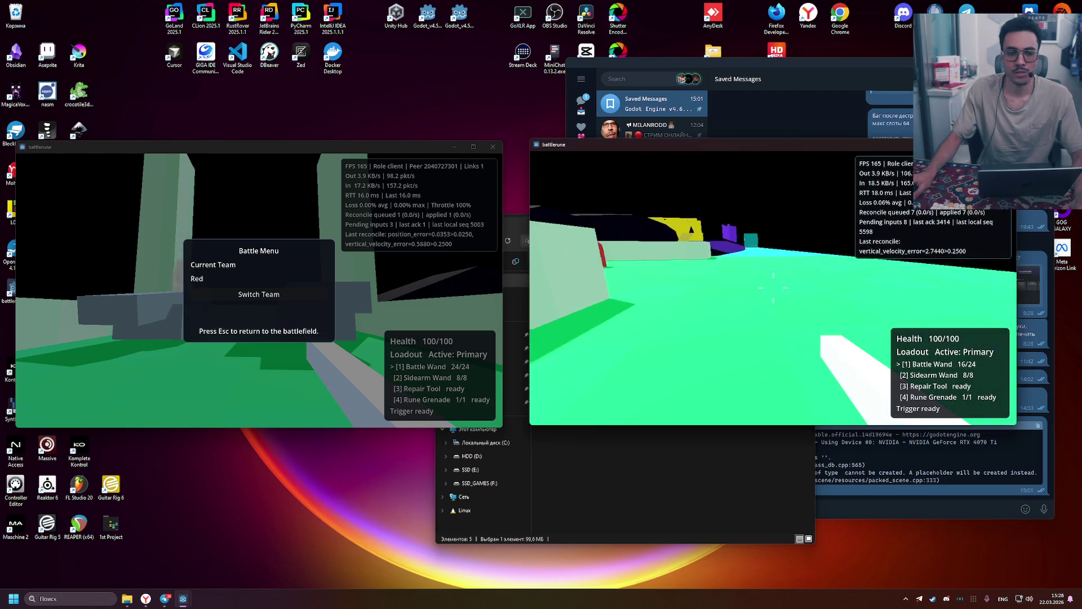
# Switch the right-hand player to the other team from the Battle Menu and resume play
pyautogui.press('Escape')
pyautogui.click(772, 291)
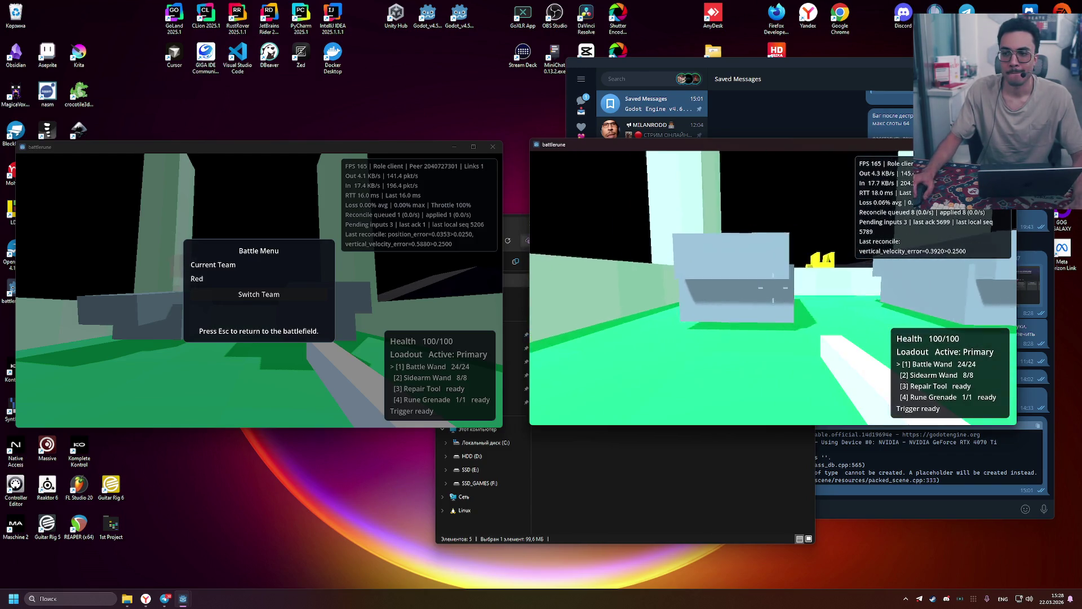
pyautogui.press('Escape')
pyautogui.click(815, 291)
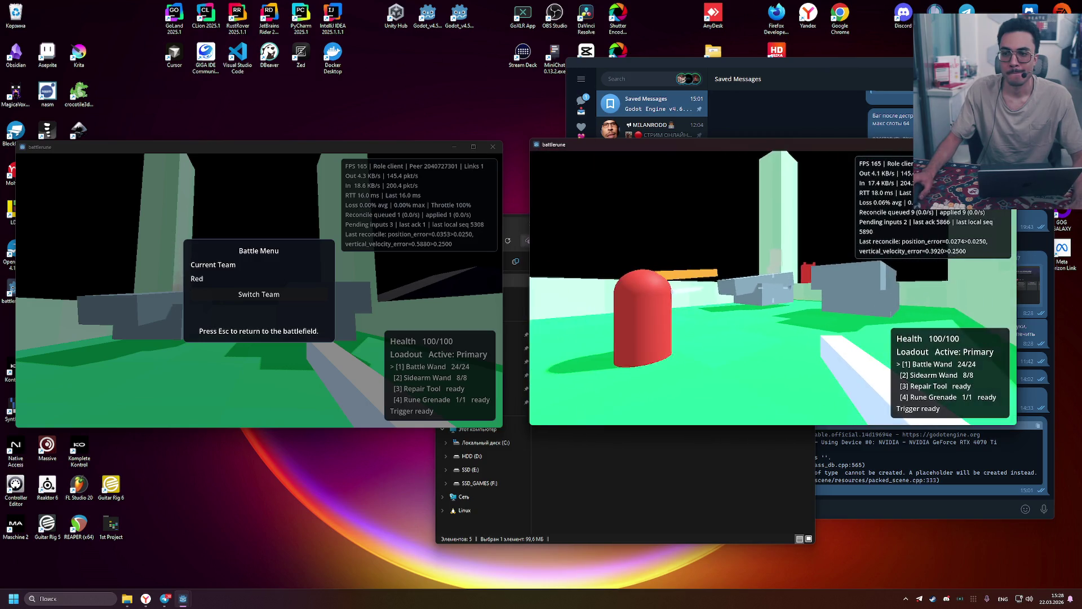
# Fire the Battle Wand at the red player, reload, strafe right and reopen the Battle Menu
pyautogui.click(773, 287)
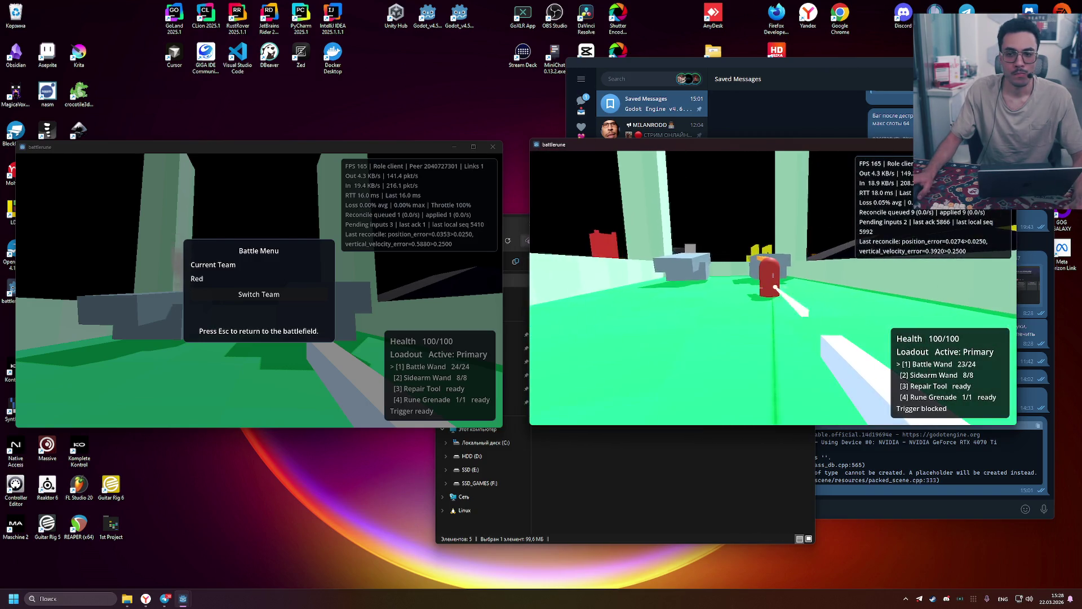
pyautogui.click(773, 287)
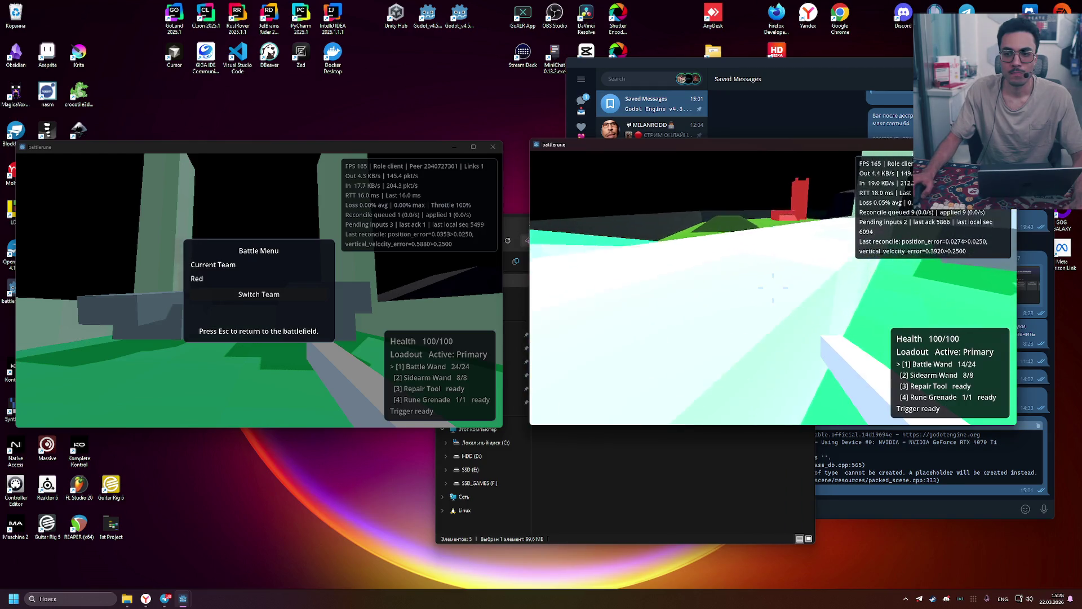
pyautogui.click(773, 288)
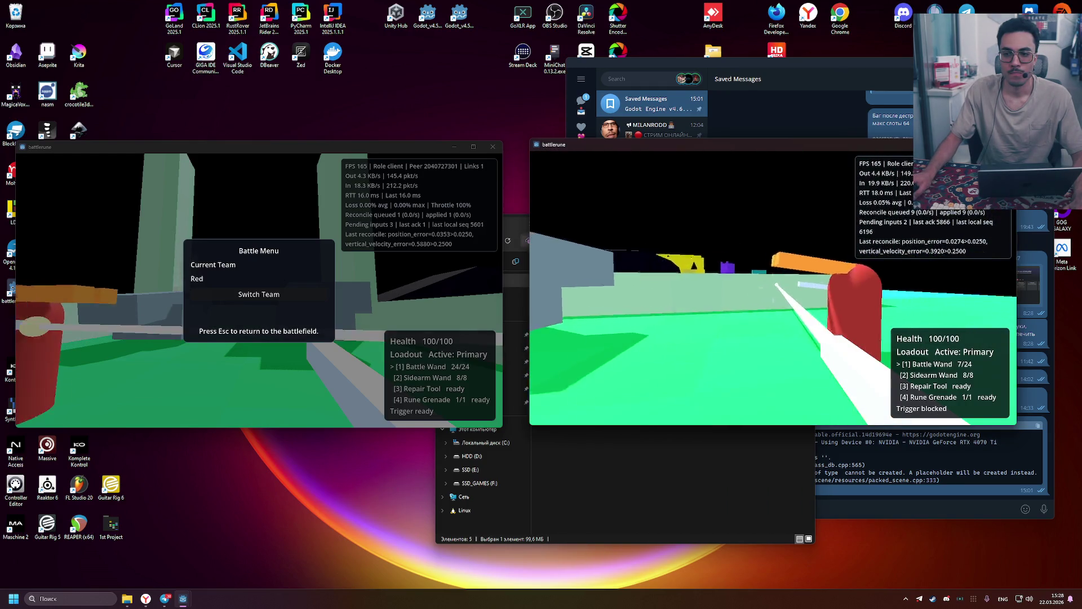
pyautogui.press('r')
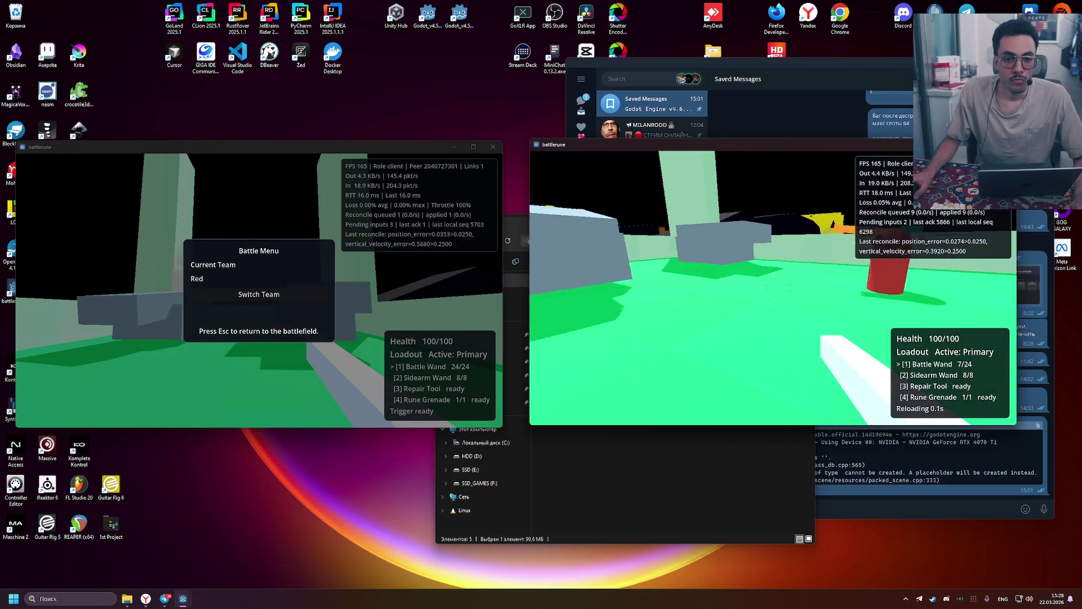
pyautogui.press('d')
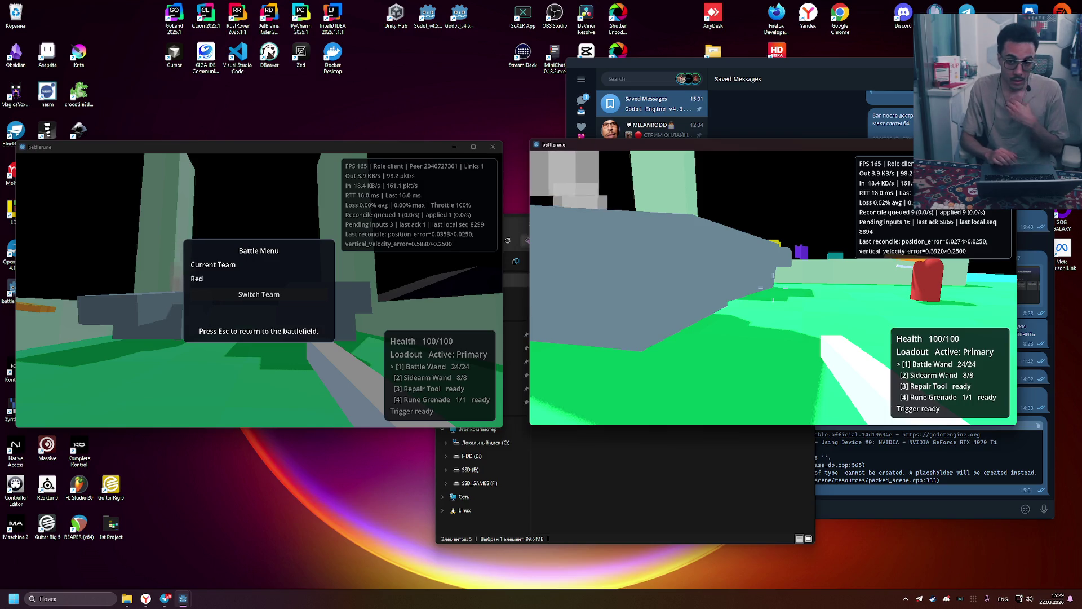
pyautogui.press('Escape')
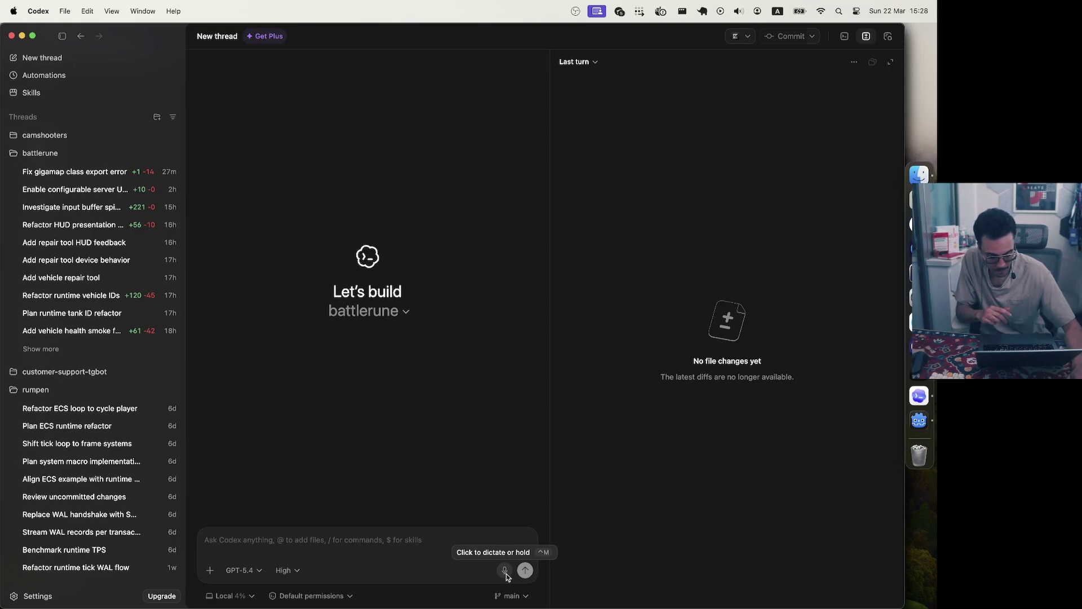
# Dictate the request to inspect the server build and add a log-level variable, then send in Plan mode
pyautogui.click(505, 572)
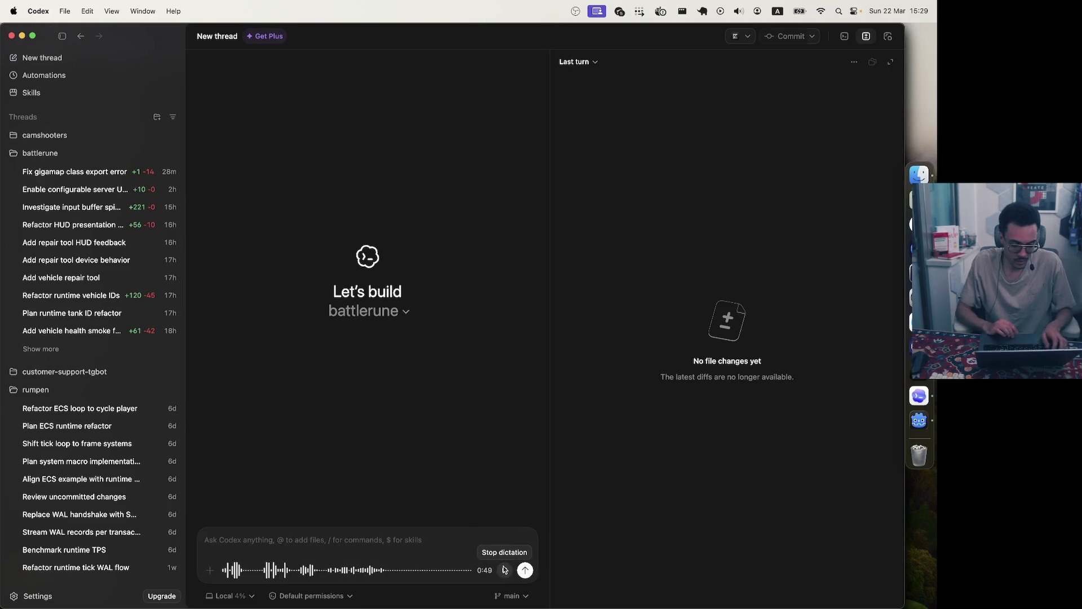
pyautogui.click(505, 570)
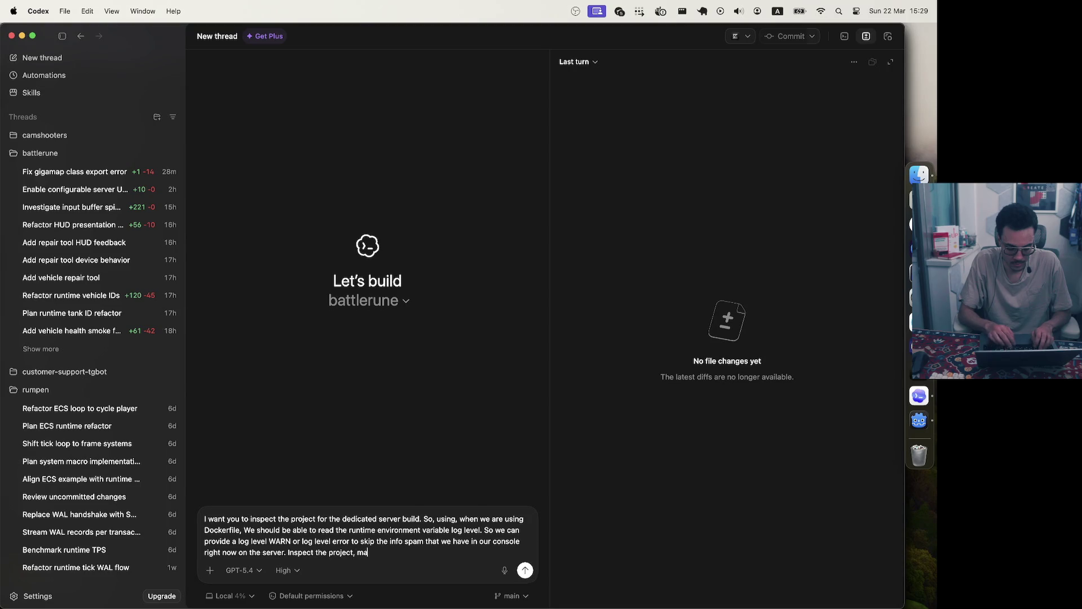
pyautogui.write('lan')
pyautogui.hotkey('shift', 'Tab')
pyautogui.press('Return')
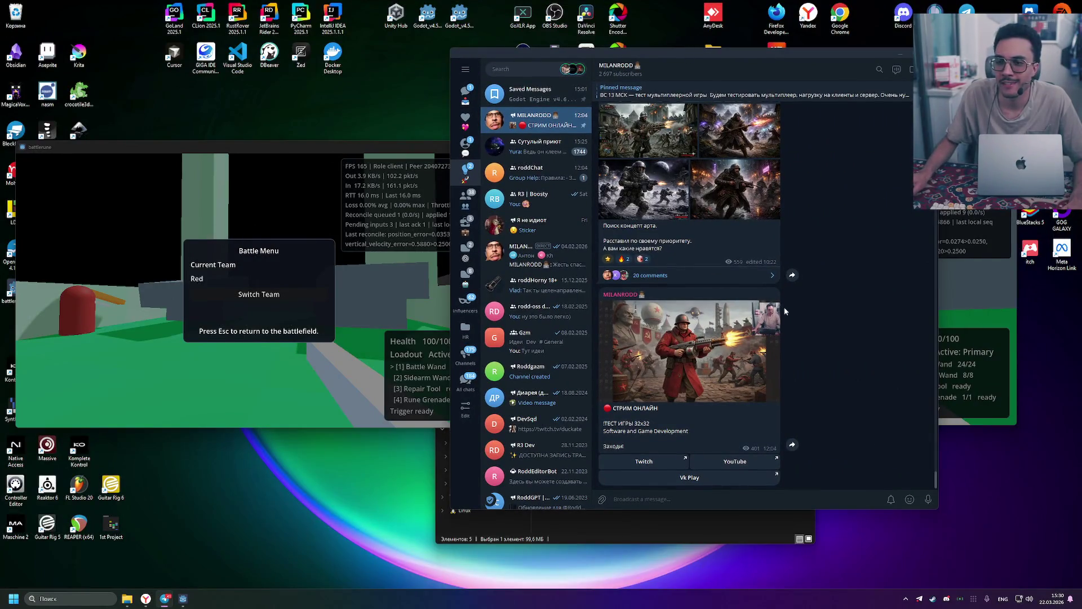
# Close the windows-x86_64 build folder window and return to the Downloads listing
pyautogui.click(638, 528)
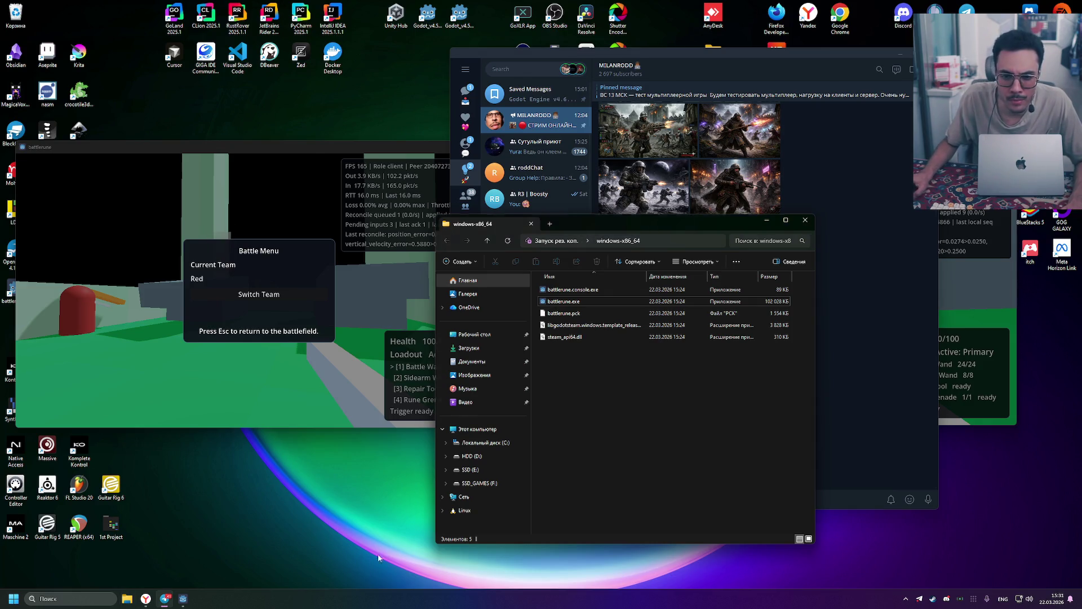
pyautogui.click(127, 598)
pyautogui.click(145, 598)
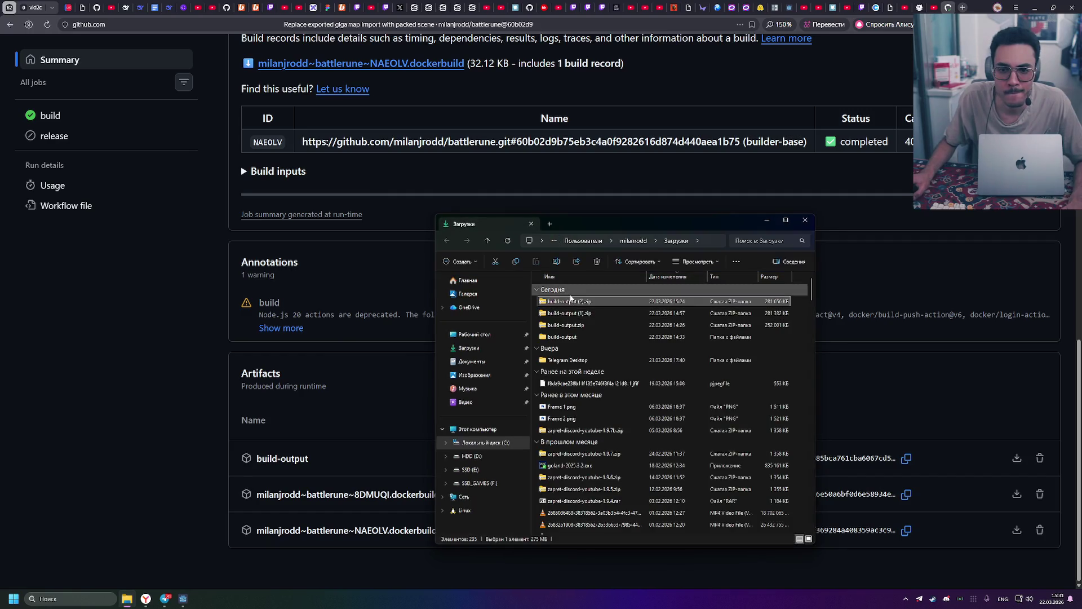
pyautogui.rightClick(547, 305)
pyautogui.press('Escape')
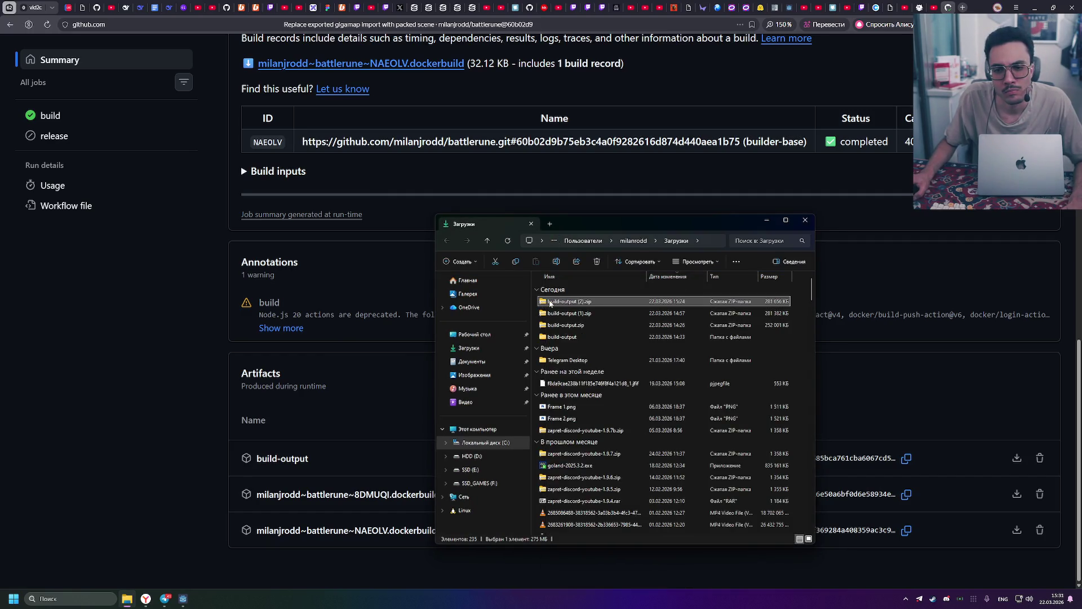
# Create a new empty folder in Downloads (Загрузки)
pyautogui.rightClick(534, 307)
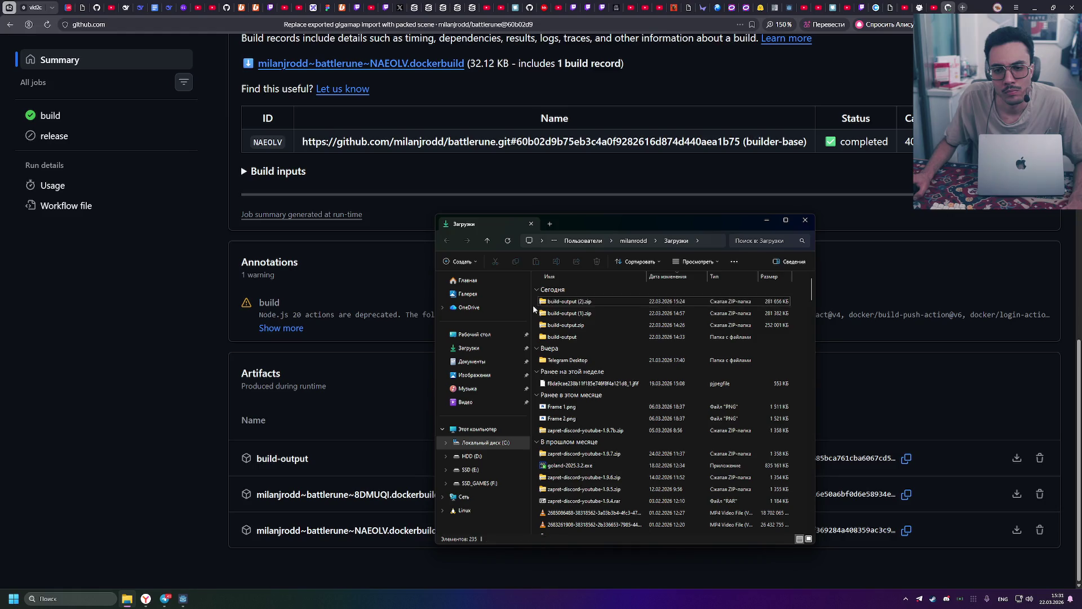
pyautogui.moveTo(558, 520)
pyautogui.click(682, 516)
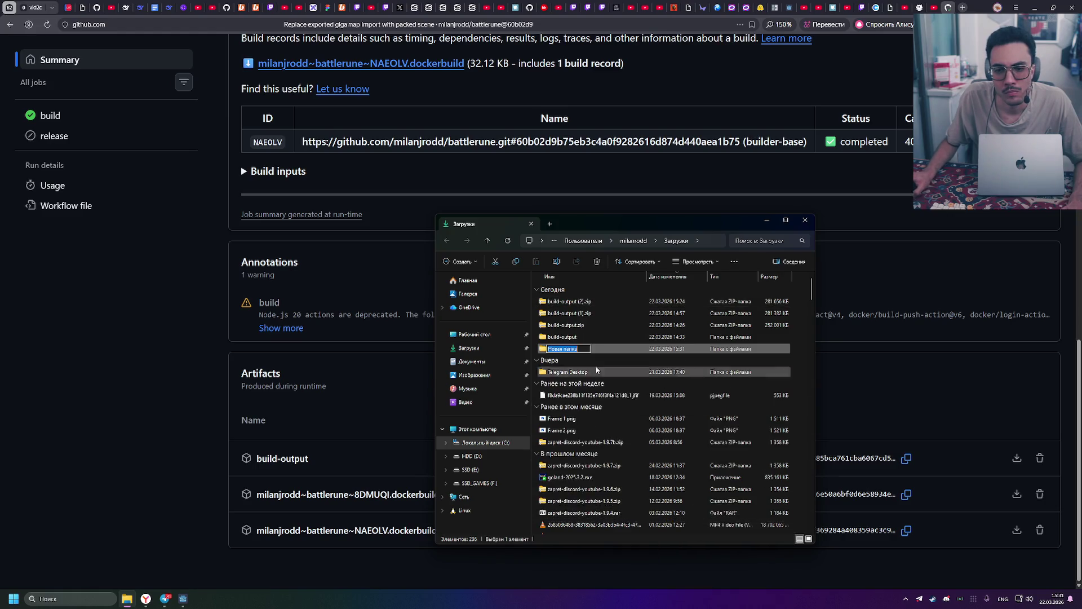
pyautogui.press('Return')
pyautogui.doubleClick(582, 348)
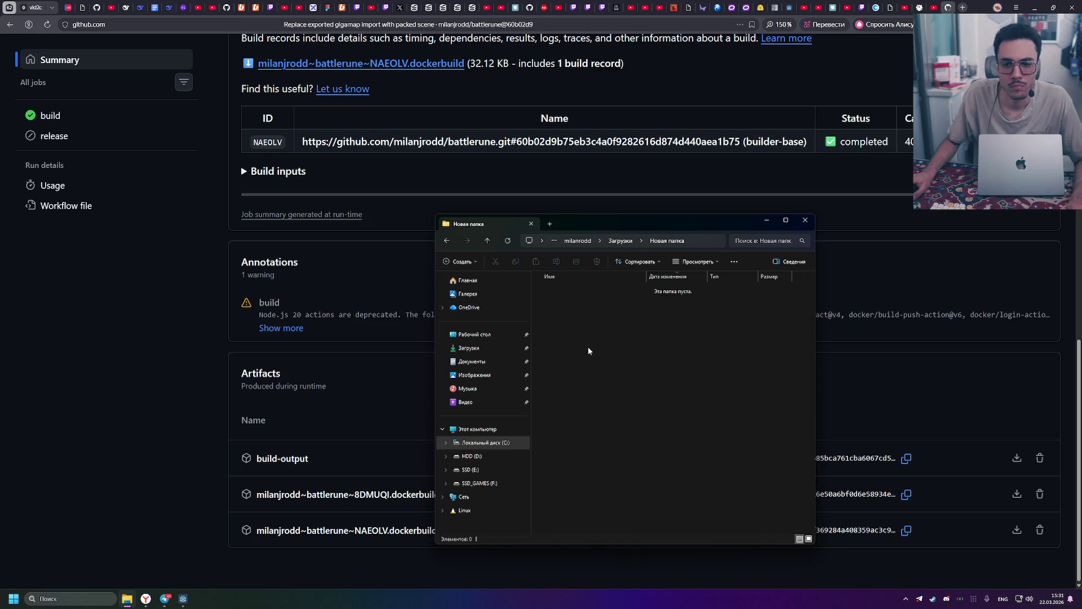
pyautogui.hotkey('alt', 'Left')
# Rename the new folder battlerune-exports, then open build-output (2).zip and select all its items
pyautogui.rightClick(579, 340)
pyautogui.click(613, 319)
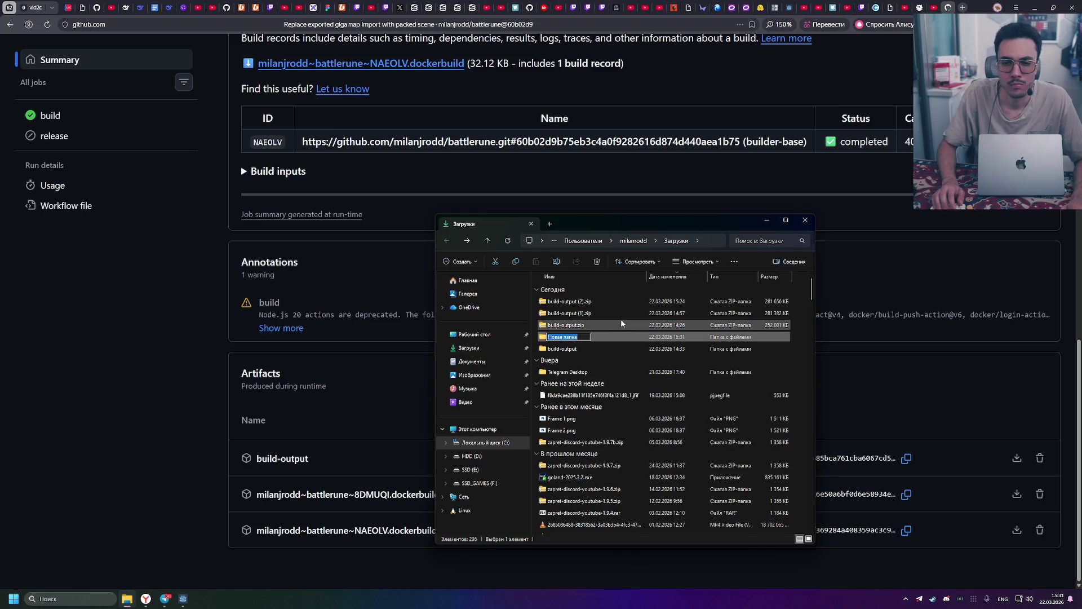
pyautogui.write('gi')
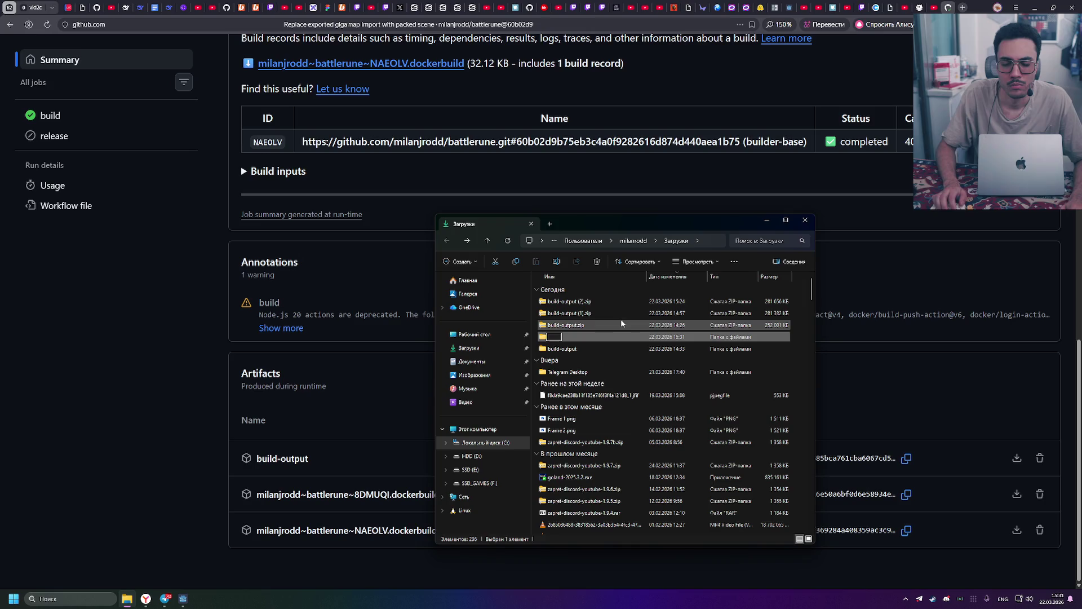
pyautogui.write('tleru')
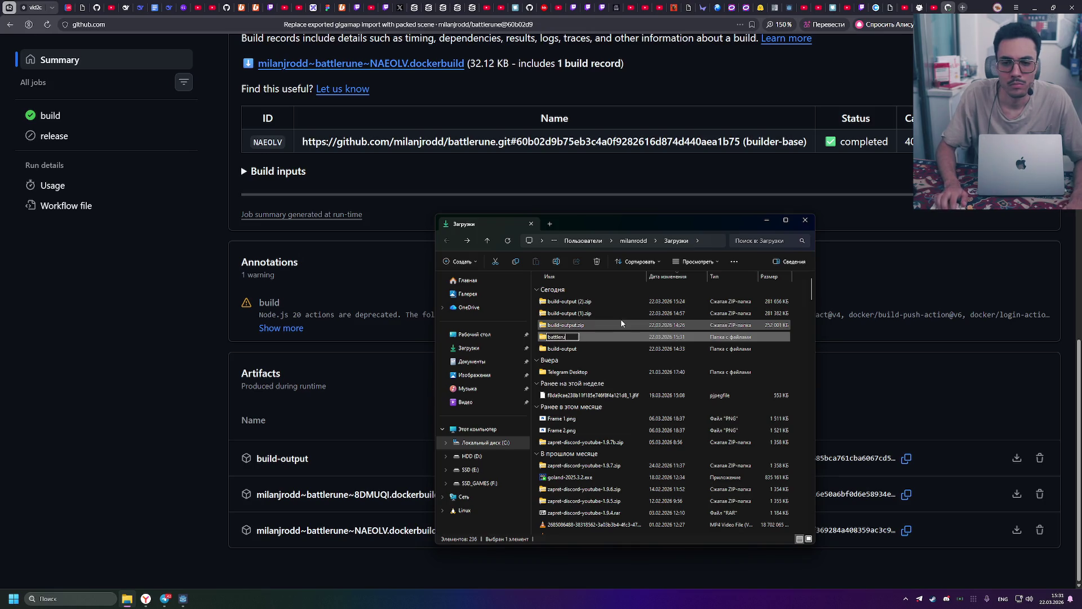
pyautogui.write('ne-exports')
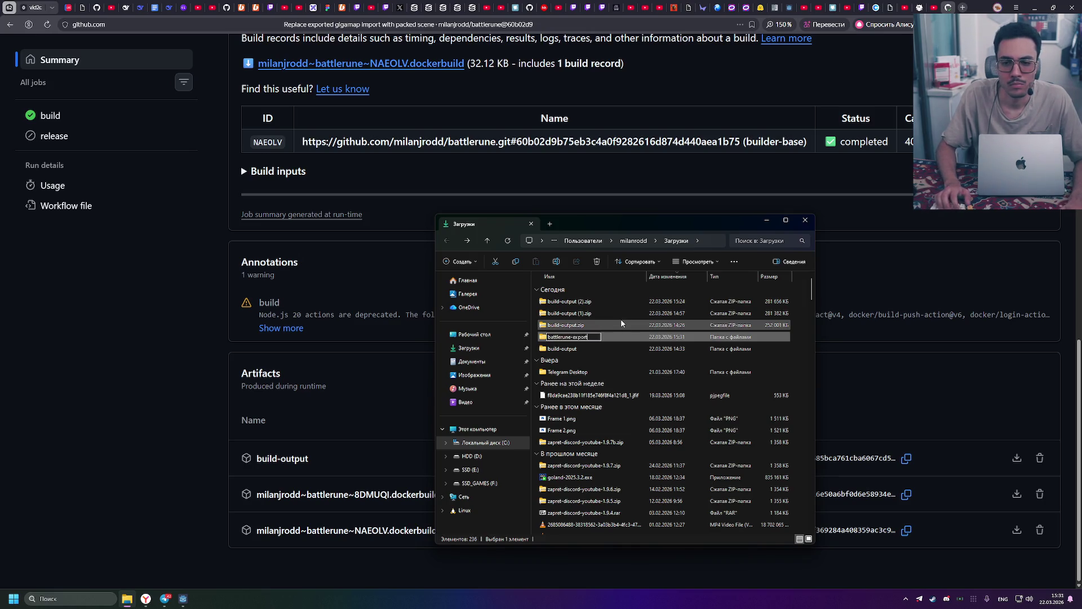
pyautogui.press('Return')
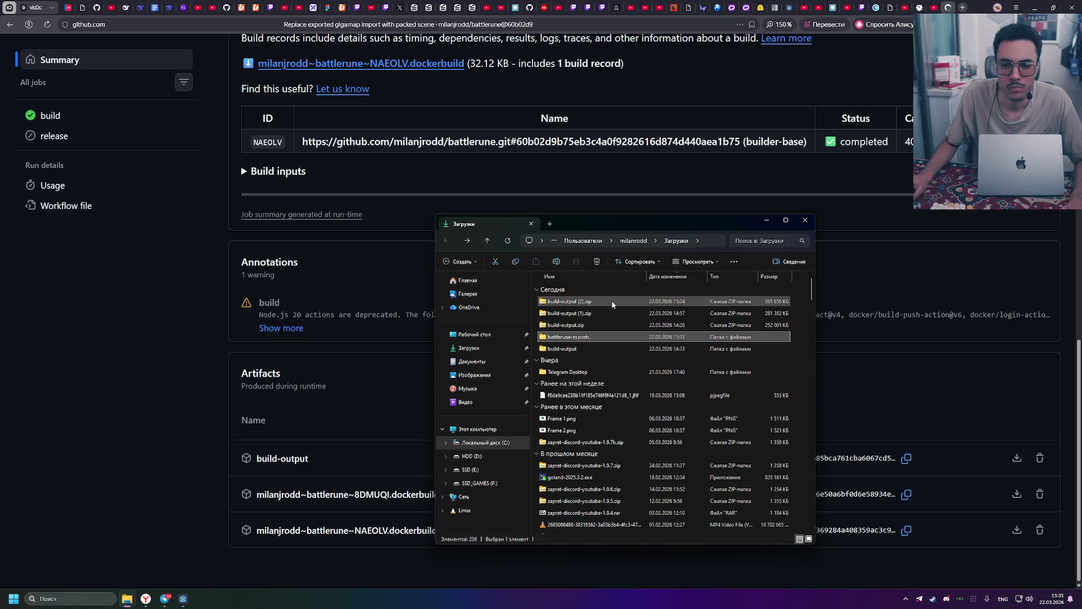
pyautogui.doubleClick(607, 302)
pyautogui.hotkey('ctrl', 'a')
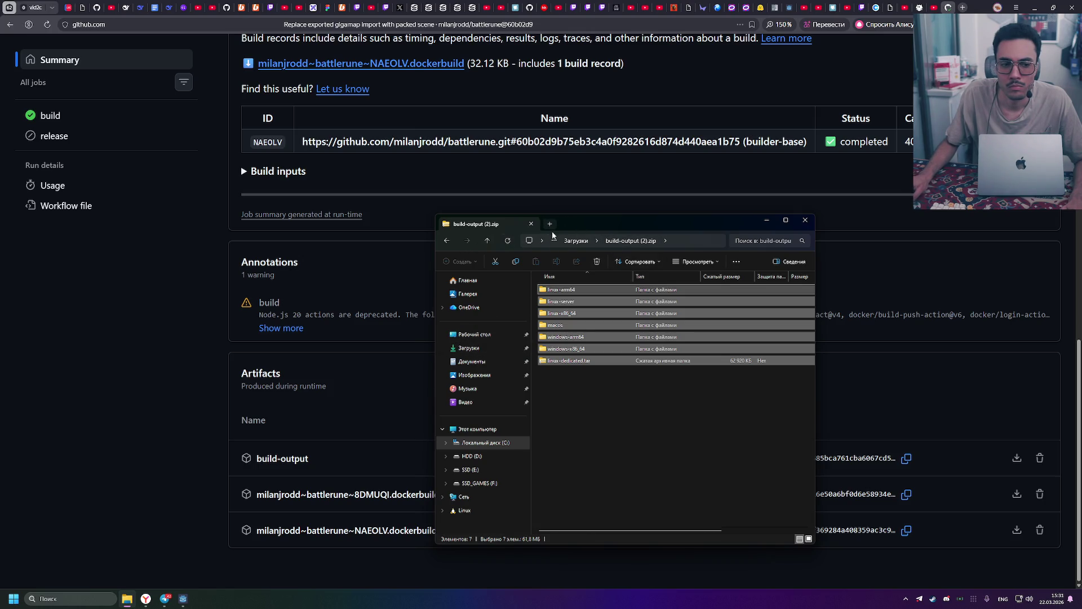
# Paste the archive's seven build items into the battlerune-exports folder
pyautogui.hotkey('alt', 'Left')
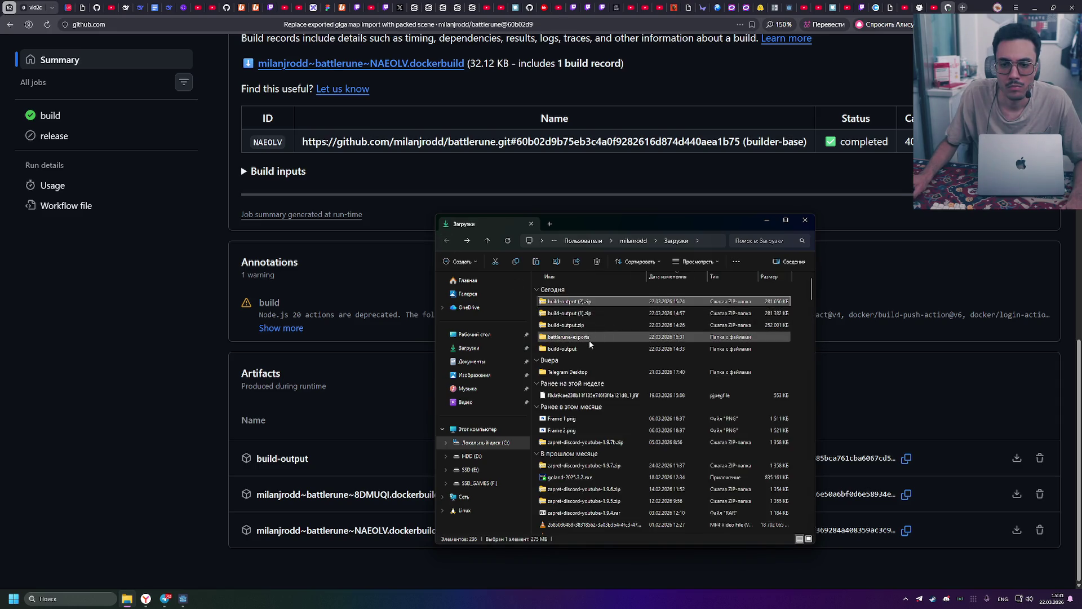
pyautogui.click(584, 350)
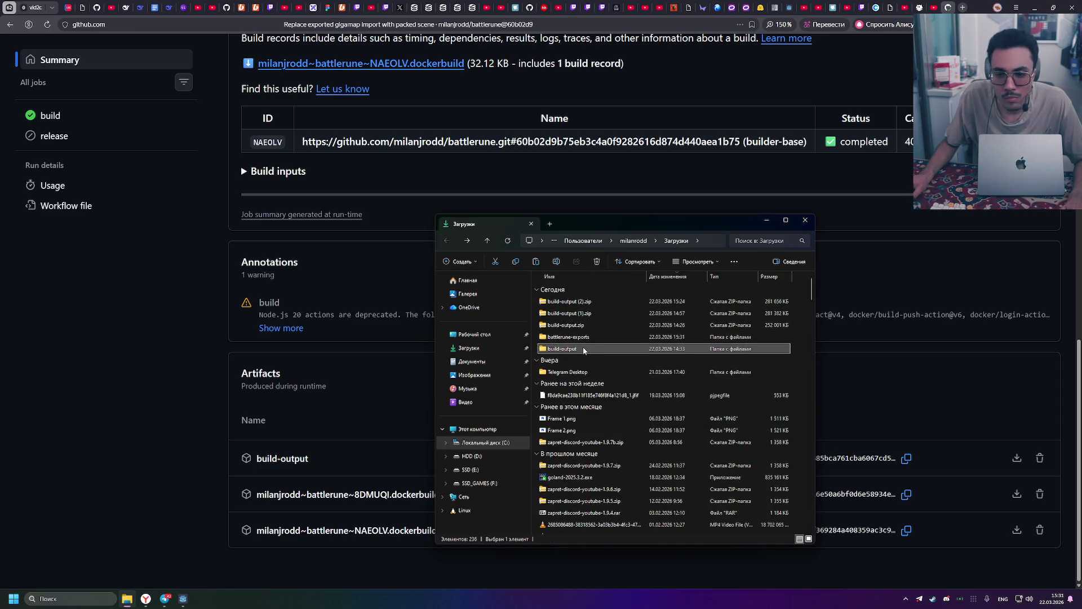
pyautogui.doubleClick(620, 337)
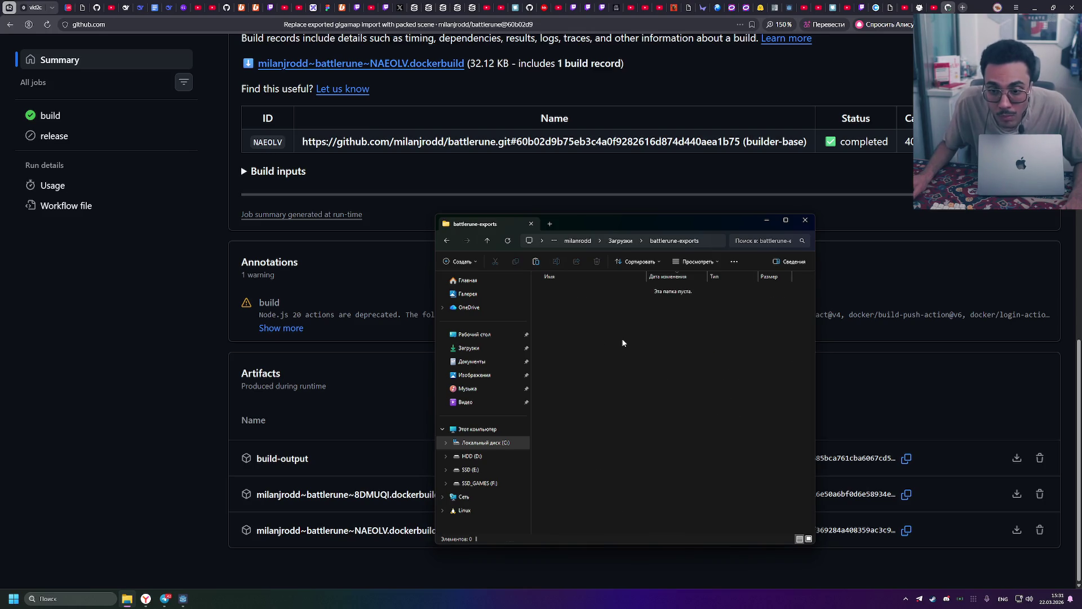
pyautogui.hotkey('ctrl', 'v')
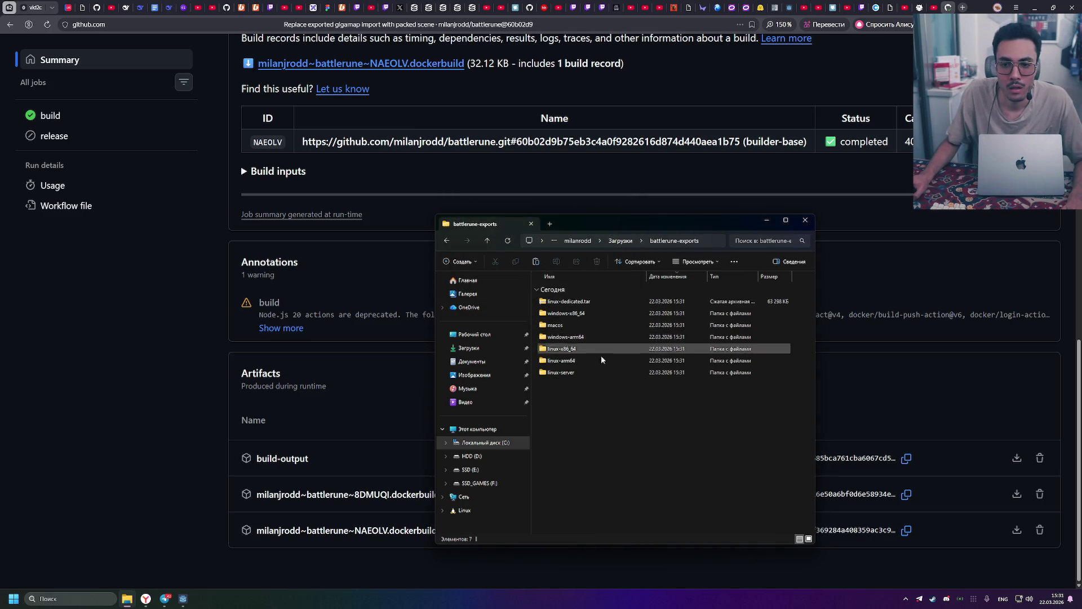
# Look inside the windows-x86_64 build folder, then start a fresh browser tab
pyautogui.doubleClick(590, 314)
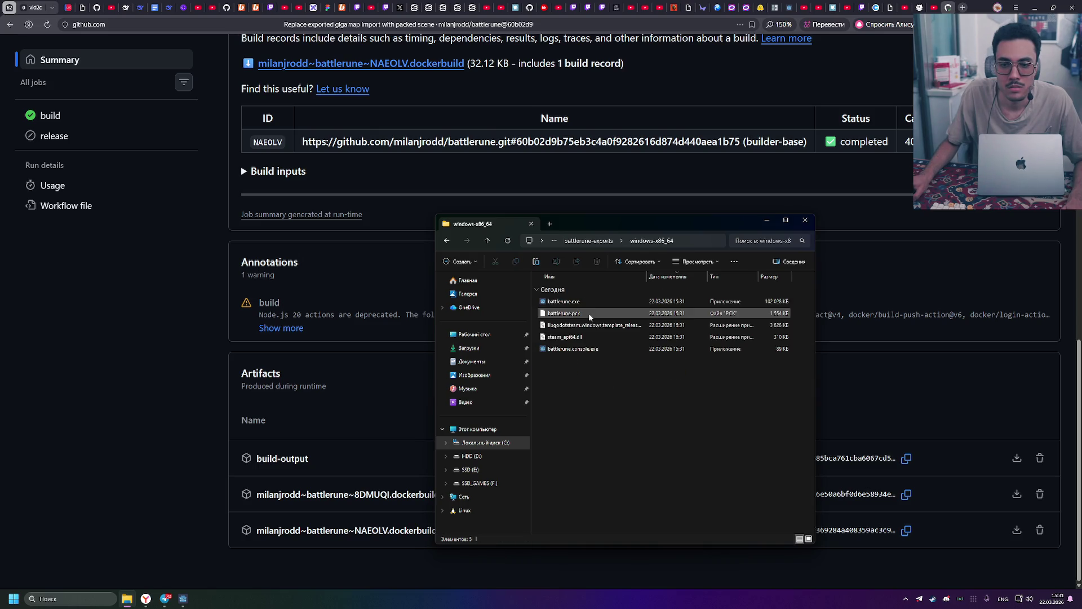
pyautogui.click(446, 241)
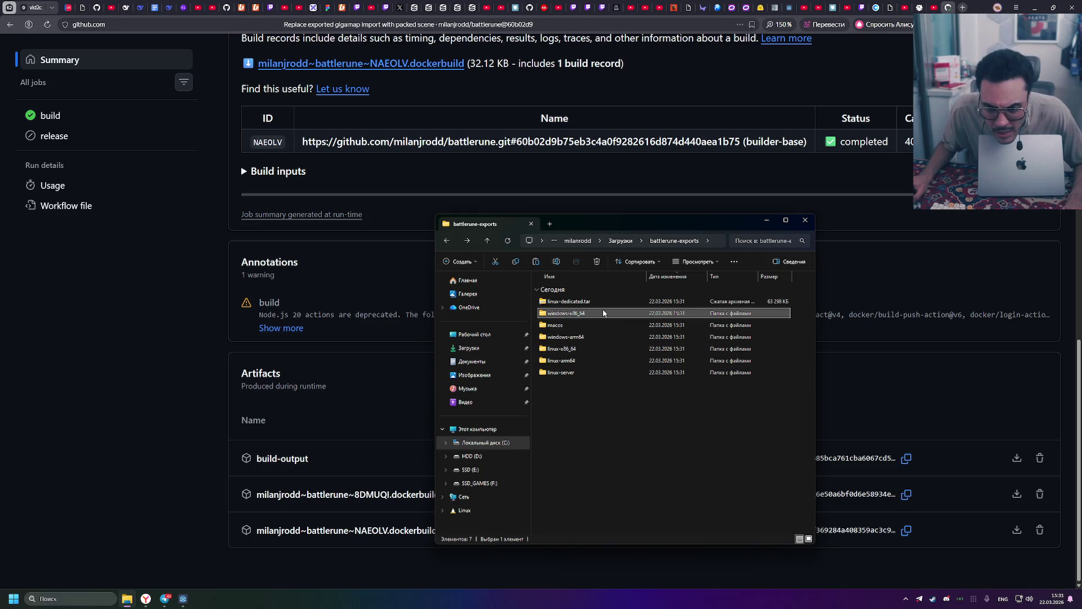
pyautogui.moveTo(604, 313)
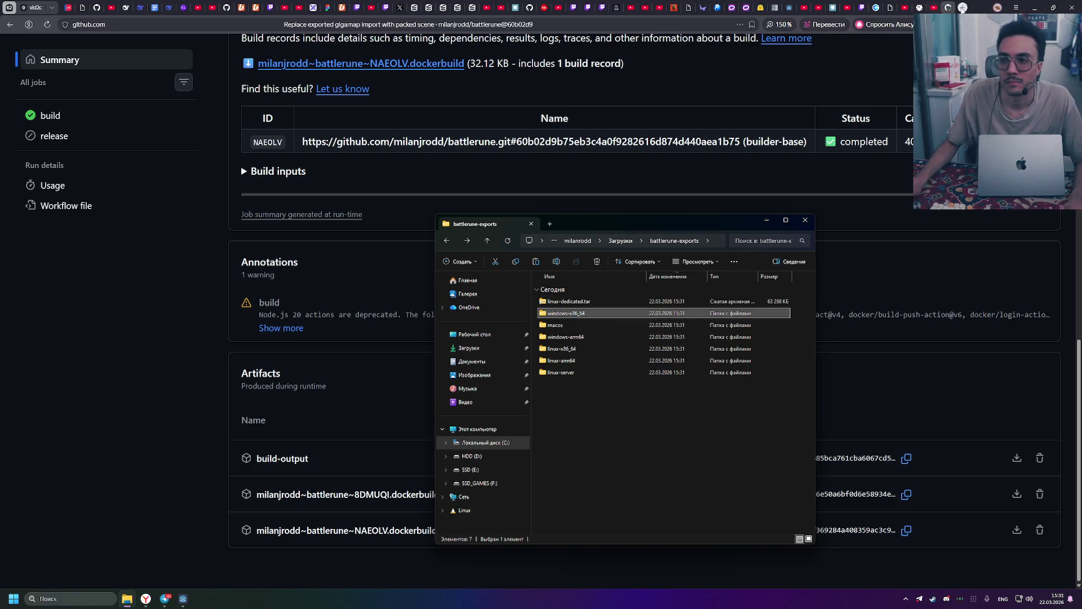
pyautogui.click(963, 7)
pyautogui.click(837, 26)
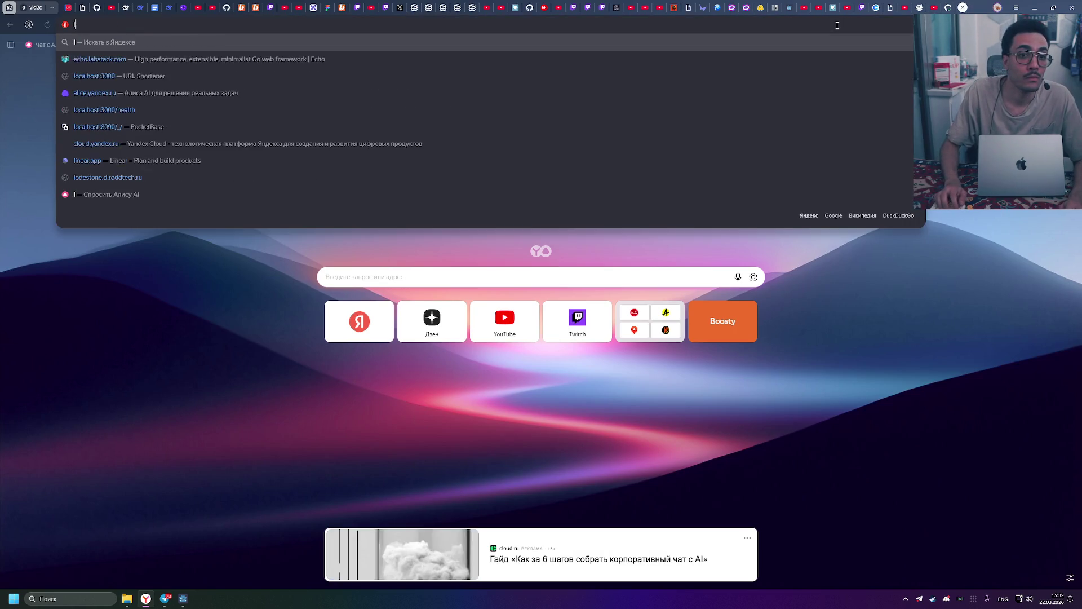
# Check the windows-x86_64 folder's properties to confirm it is 105 MB
pyautogui.press('Escape')
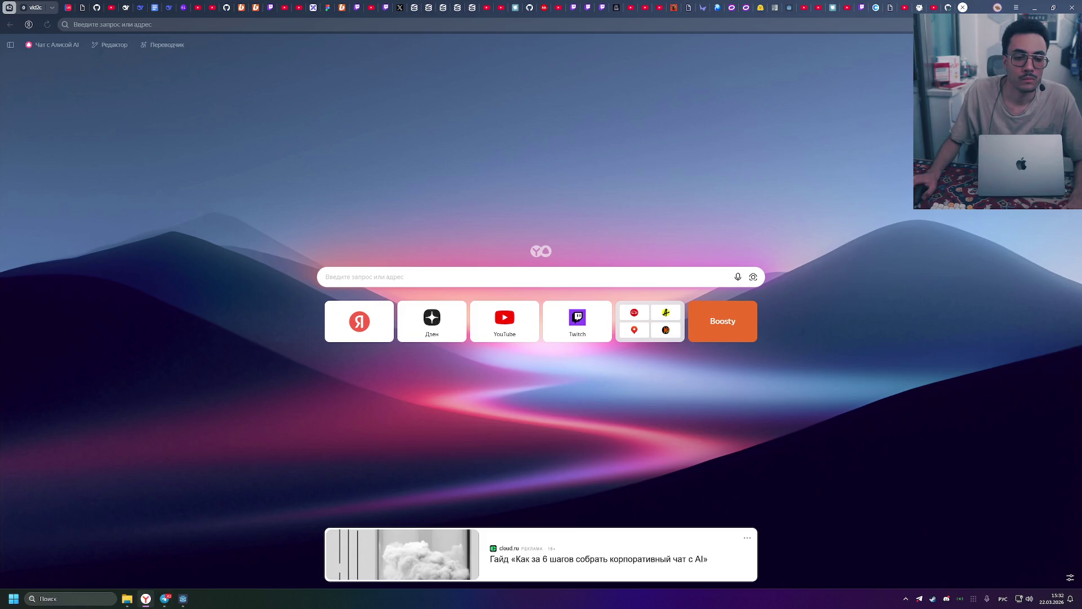
pyautogui.click(126, 598)
pyautogui.rightClick(599, 314)
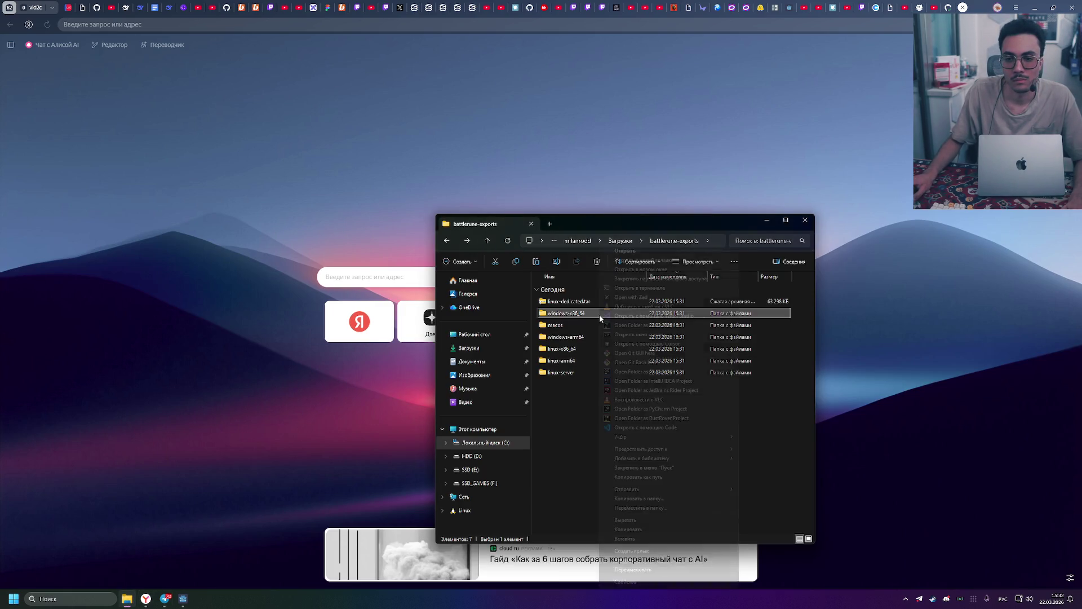
pyautogui.click(622, 583)
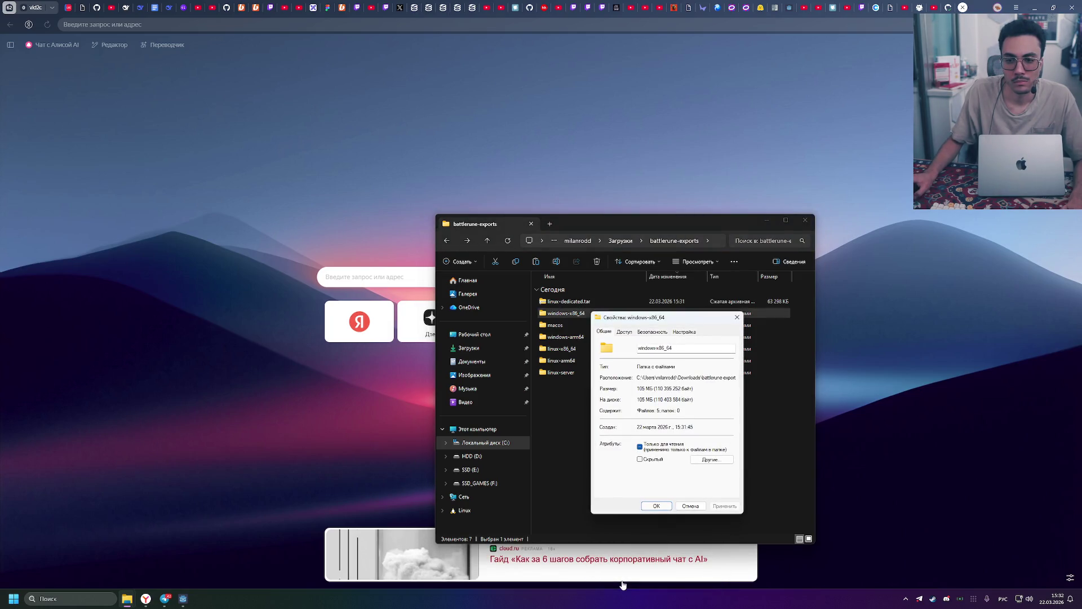
pyautogui.click(731, 321)
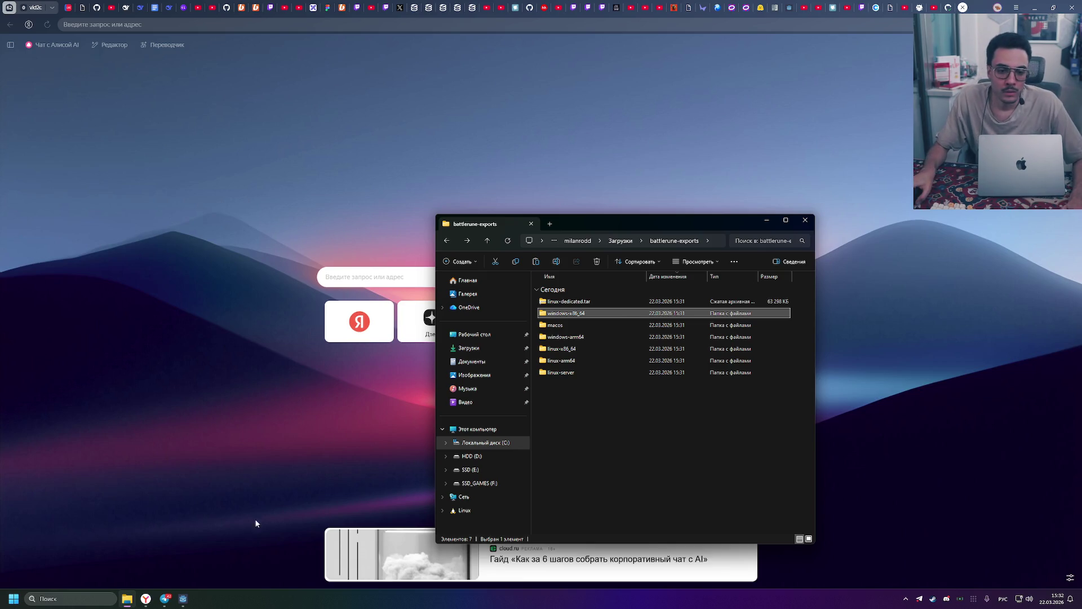
# Switch to the English layout and go to disk.yandex.ru in the address bar
pyautogui.click(704, 24)
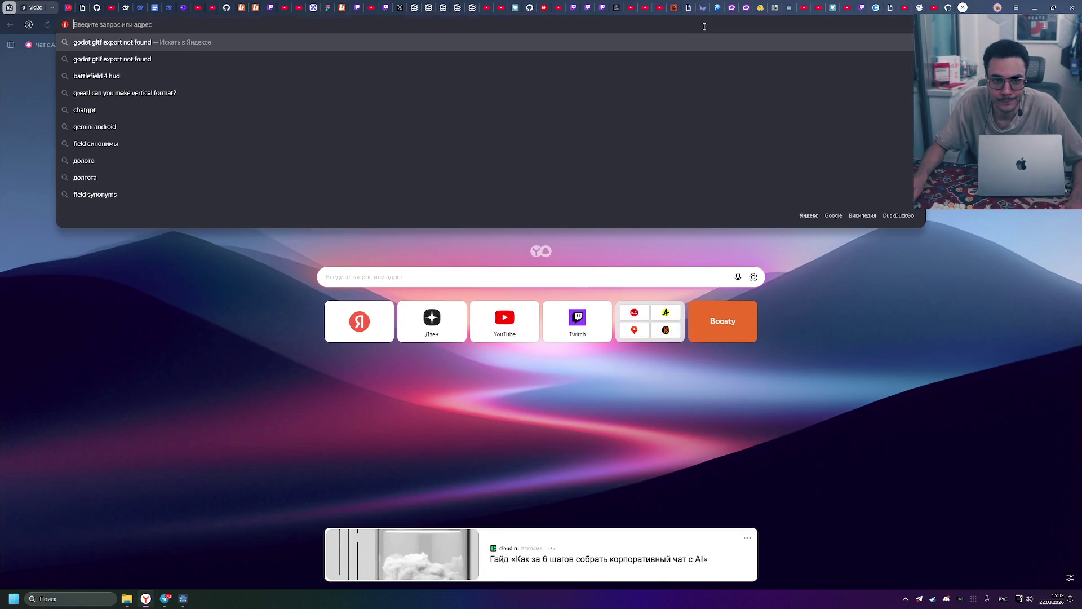
pyautogui.write('ди')
pyautogui.press('BackSpace')
pyautogui.press('BackSpace')
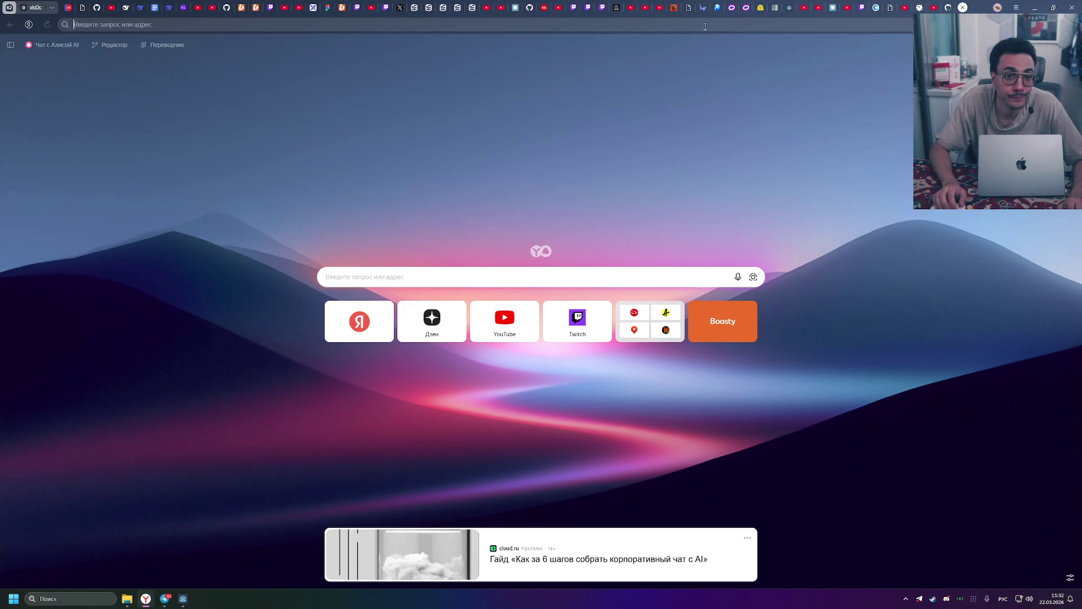
pyautogui.write('вш')
pyautogui.press('BackSpace')
pyautogui.press('BackSpace')
pyautogui.hotkey('alt', 'shift')
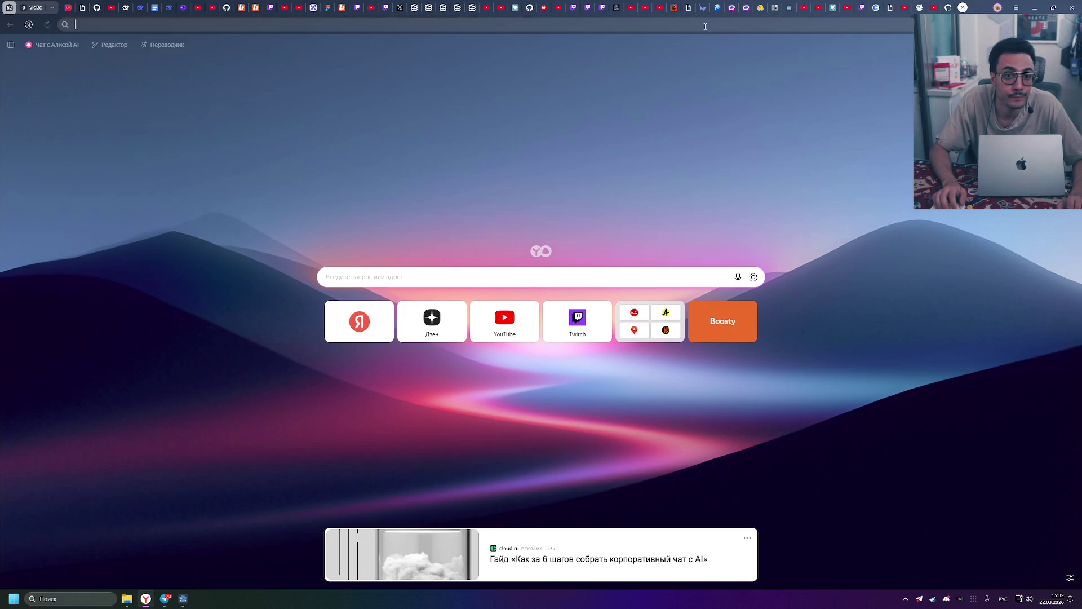
pyautogui.write('disk')
pyautogui.press('Return')
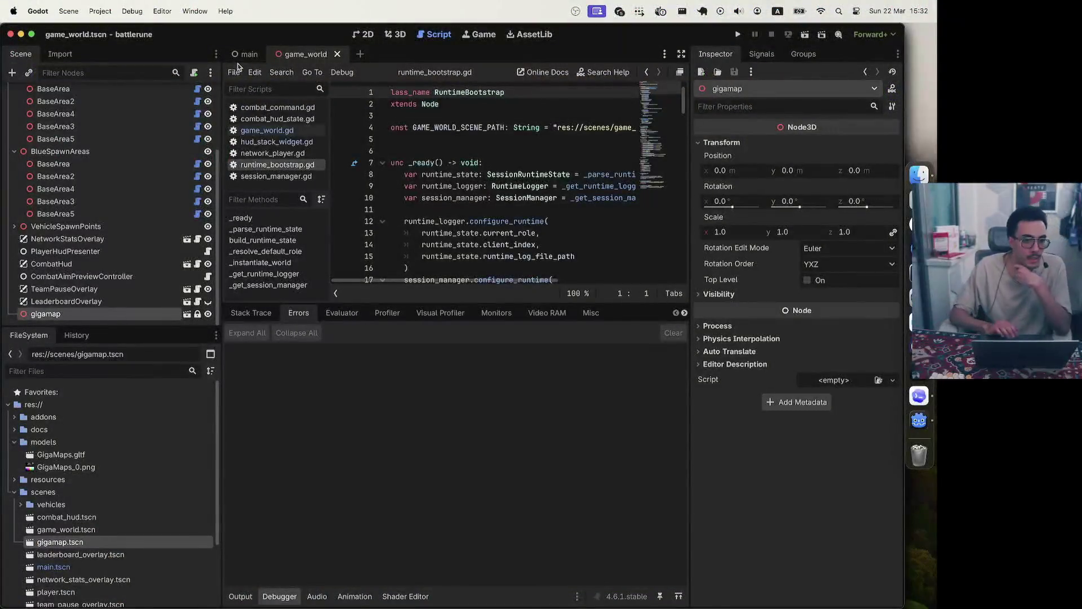
# Glance at Godot's Project menu, then switch to the Codex app
pyautogui.click(110, 12)
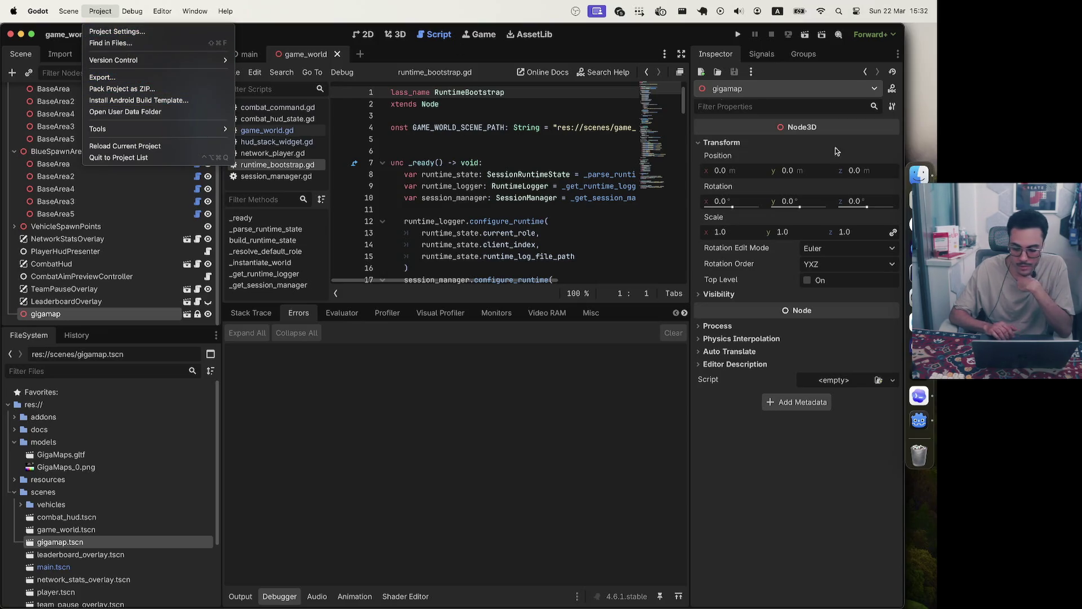
pyautogui.click(919, 397)
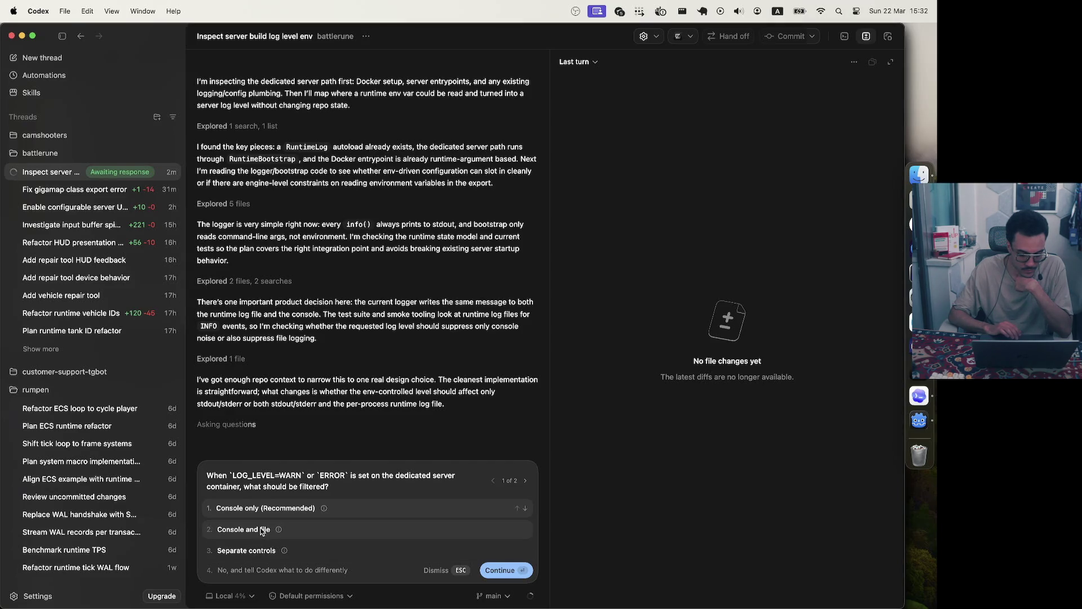
# Choose 'Console and file' for the log threshold and LOG_LEVEL as the variable name
pyautogui.click(525, 480)
pyautogui.click(493, 481)
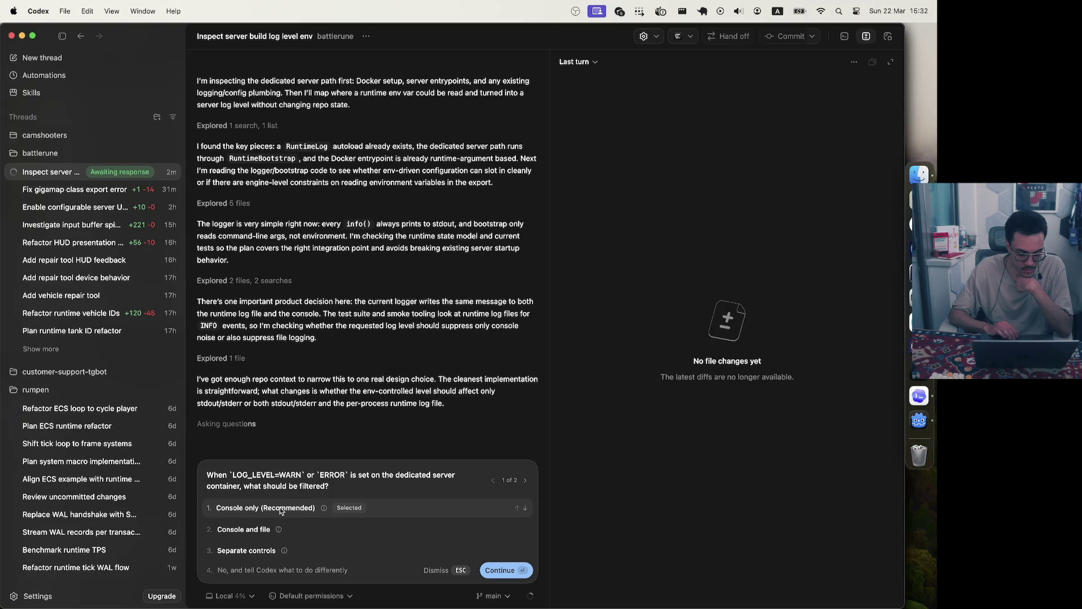
pyautogui.click(260, 533)
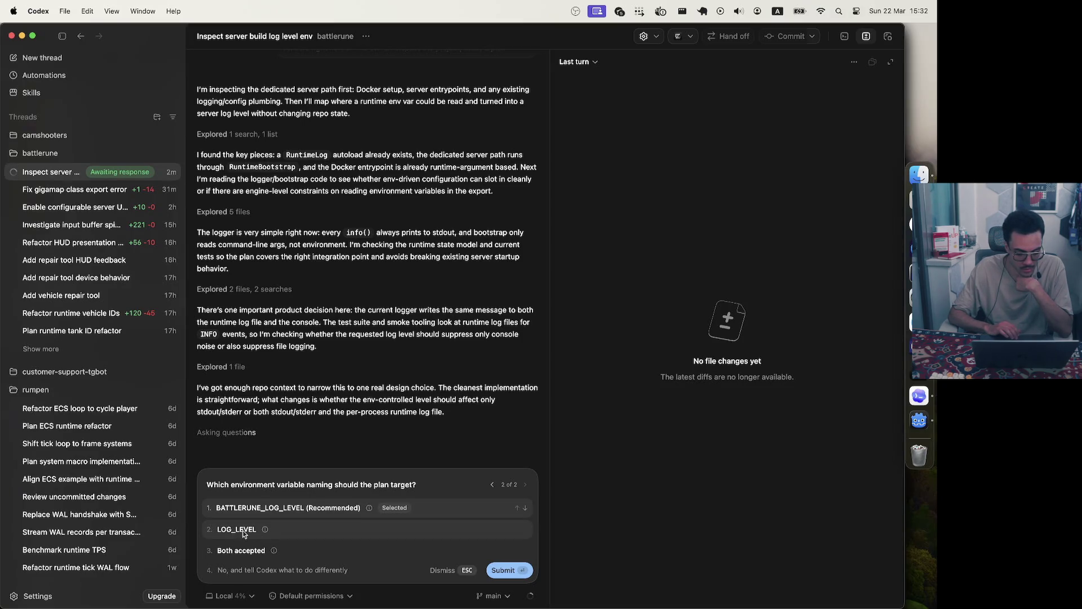
pyautogui.click(243, 534)
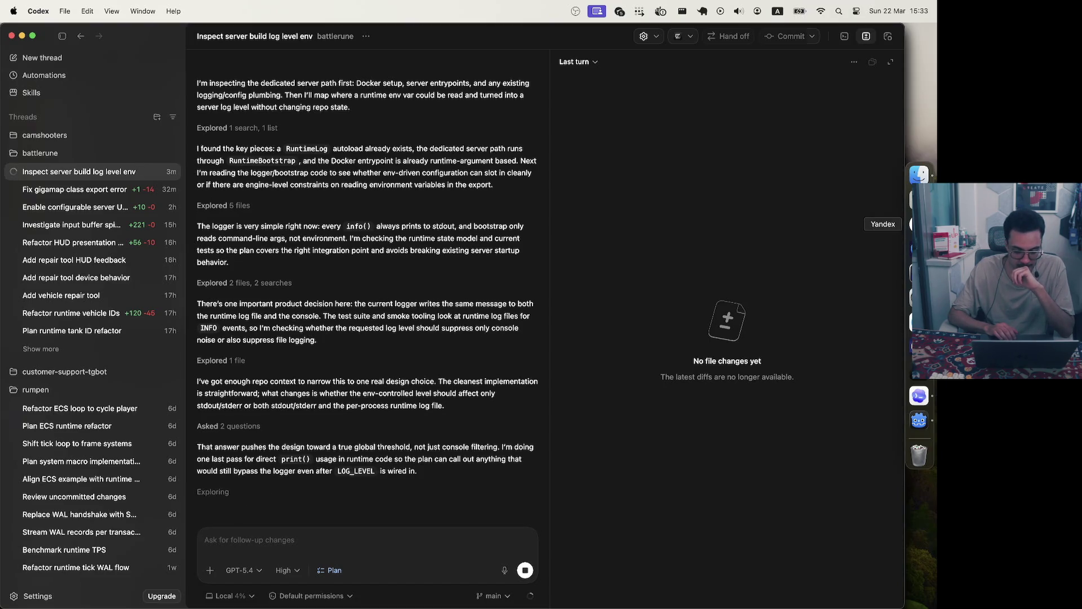
pyautogui.click(919, 224)
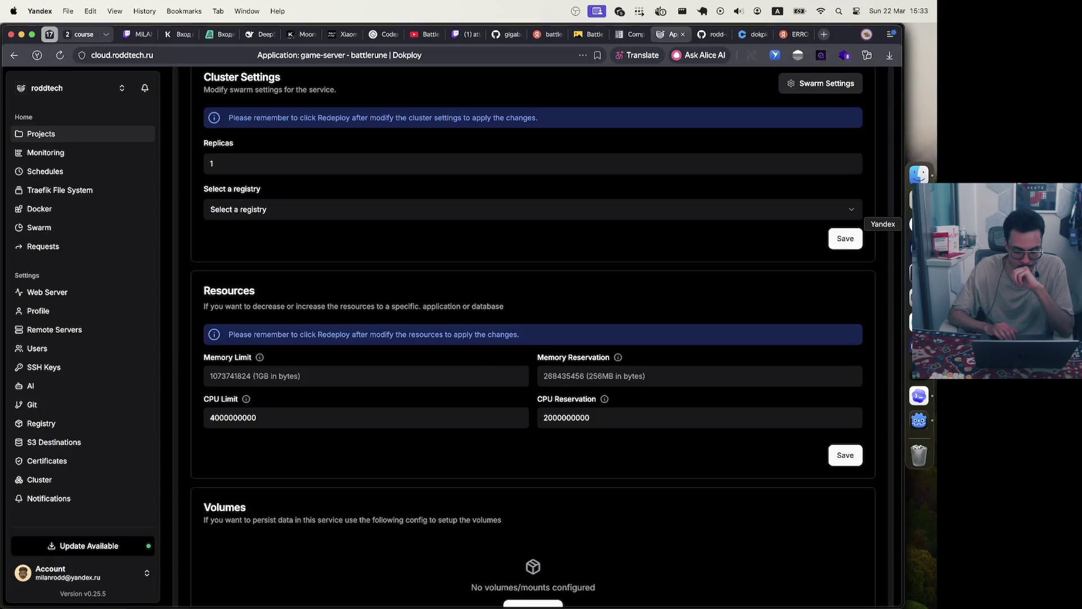
pyautogui.click(845, 461)
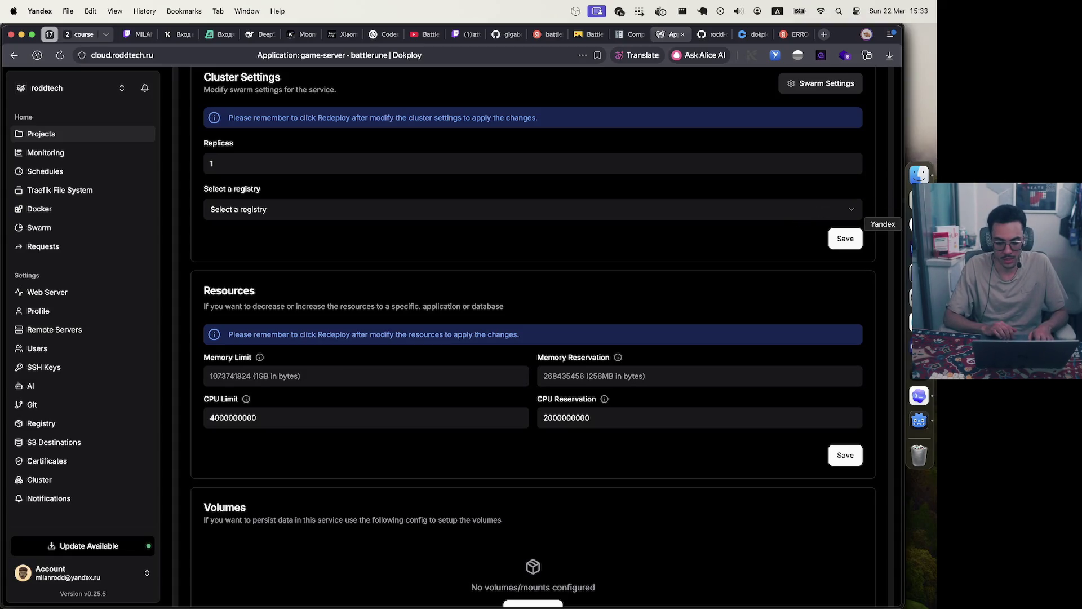
pyautogui.click(920, 398)
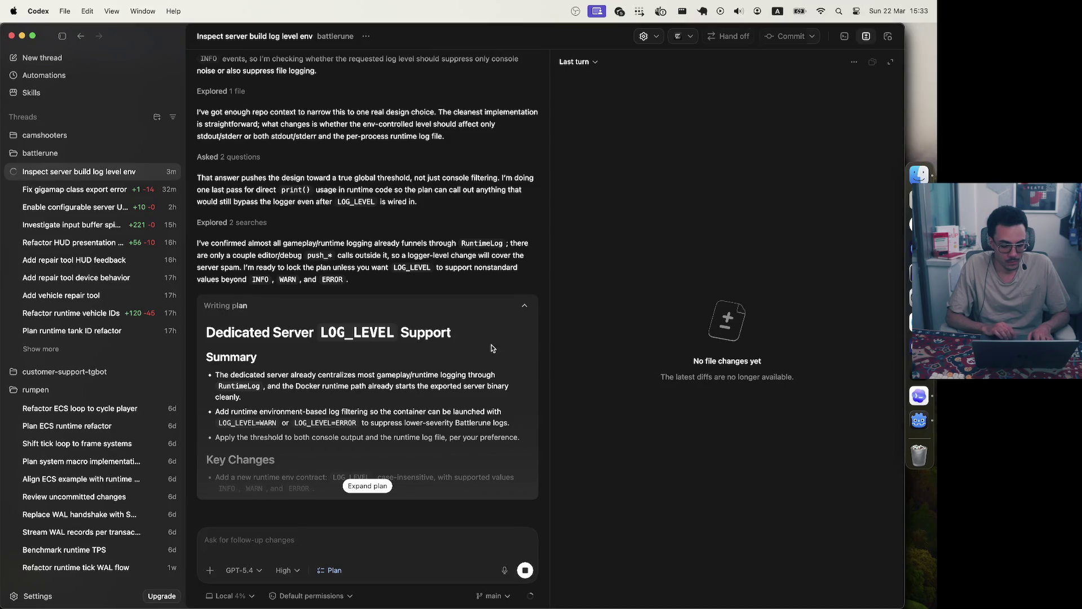
# Review the full Dedicated Server LOG_LEVEL Support plan and approve implementing it
pyautogui.click(367, 486)
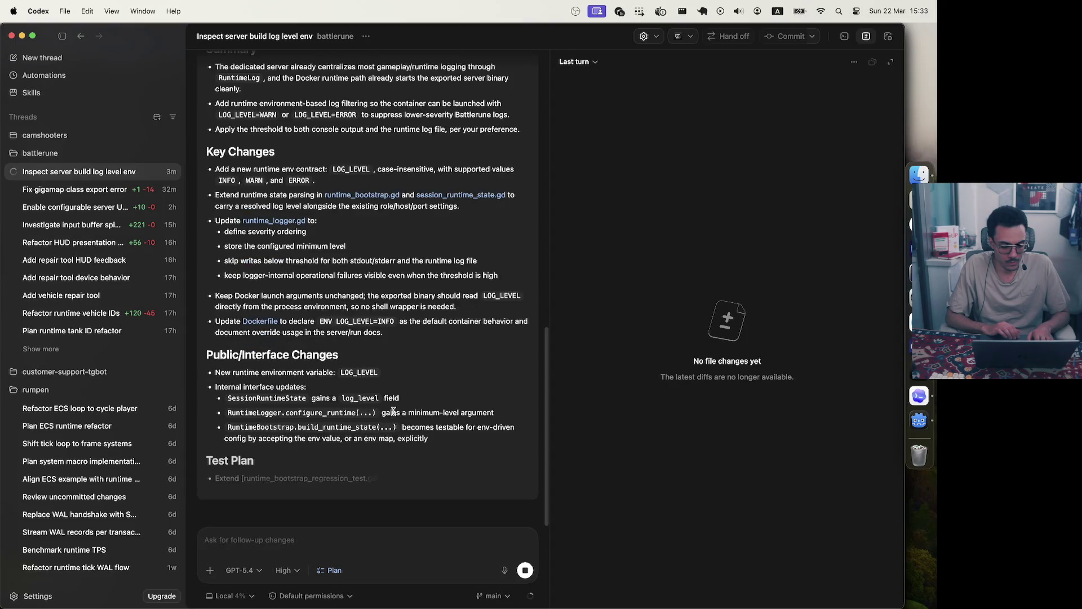
pyautogui.scroll(3, 393, 415)
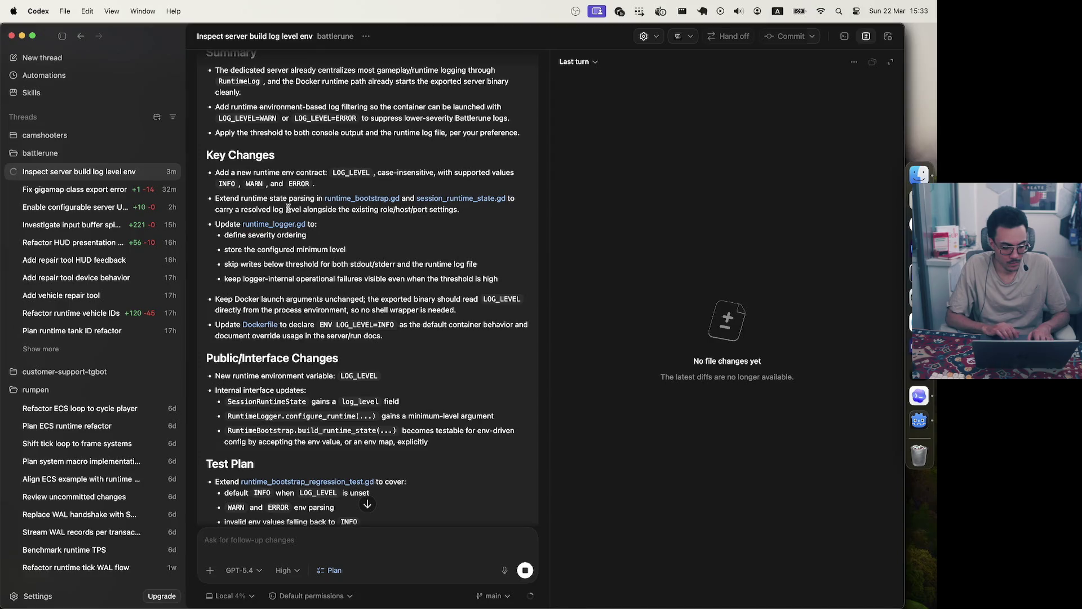
pyautogui.scroll(1, 288, 208)
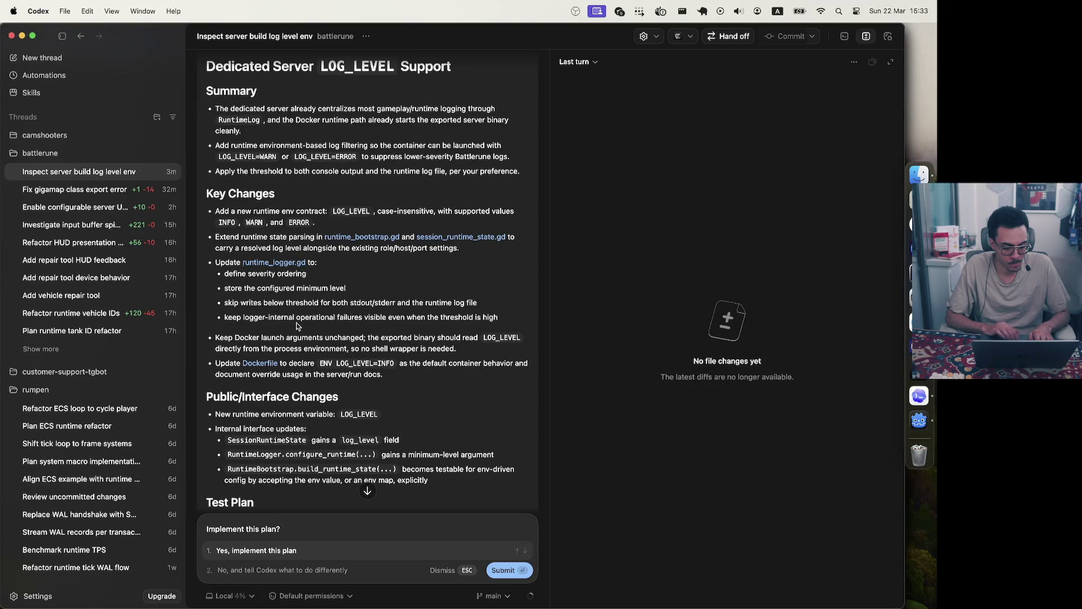
pyautogui.scroll(-8, 297, 326)
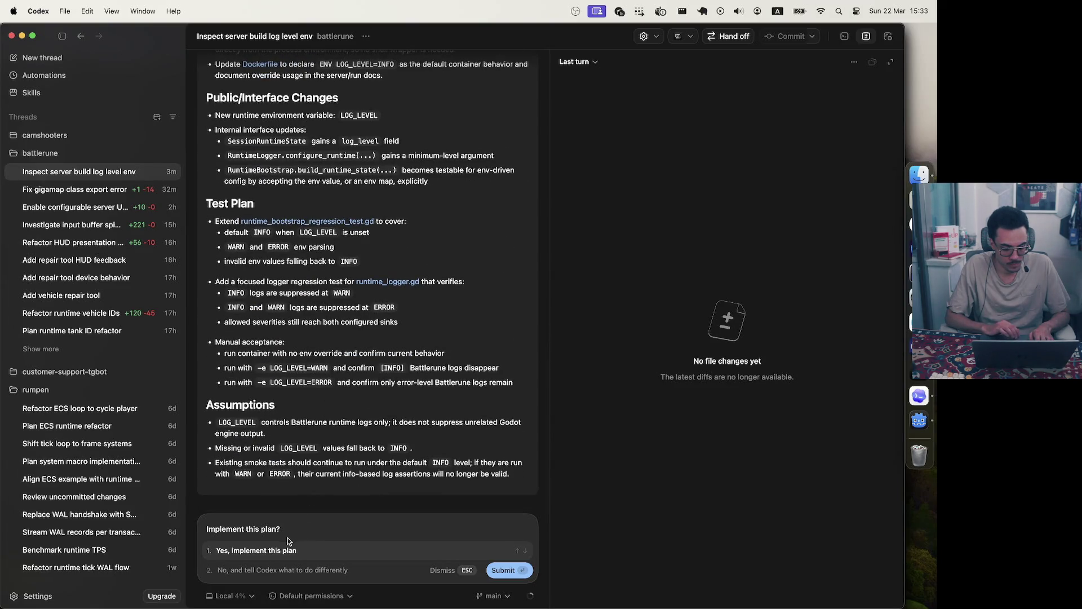
pyautogui.click(271, 550)
# Select the LOG_LEVEL name in the plan and bring up the Dokploy game-server page
pyautogui.scroll(8, 346, 386)
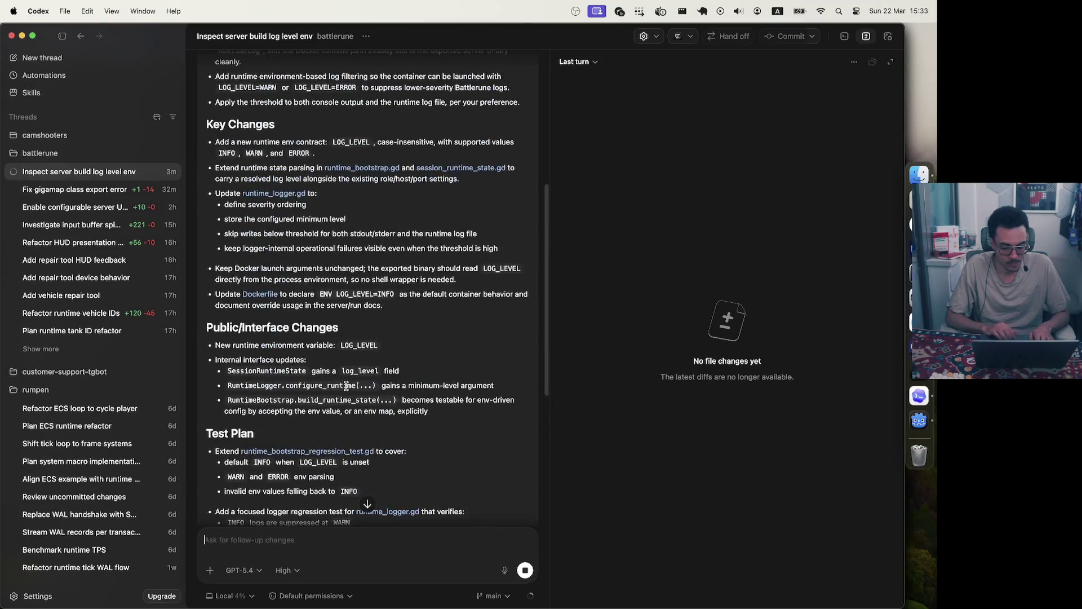
pyautogui.scroll(2, 347, 386)
pyautogui.doubleClick(347, 267)
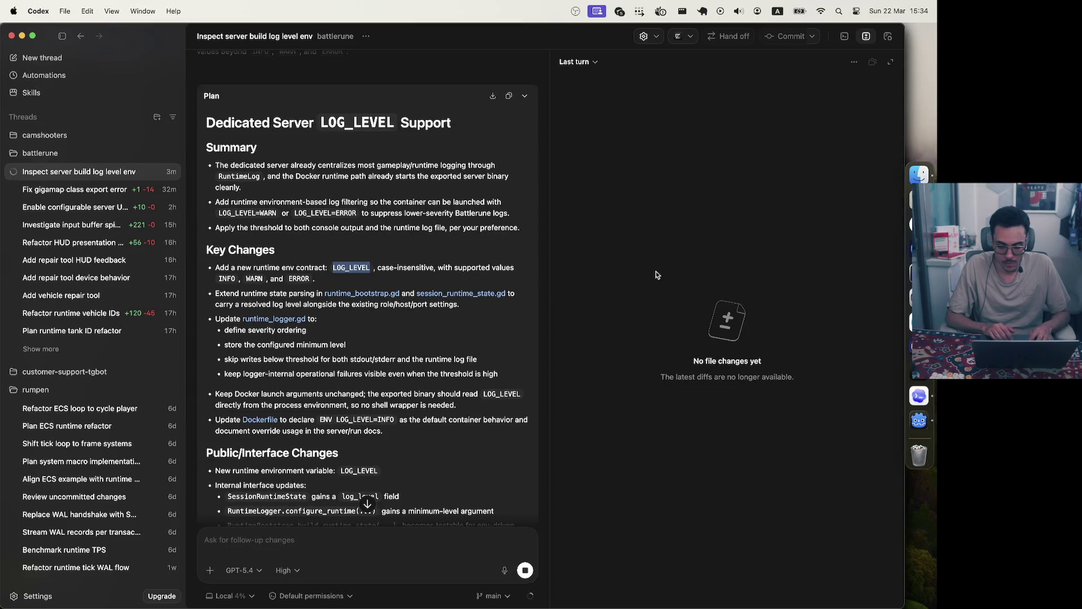
pyautogui.click(917, 224)
pyautogui.scroll(5, 529, 210)
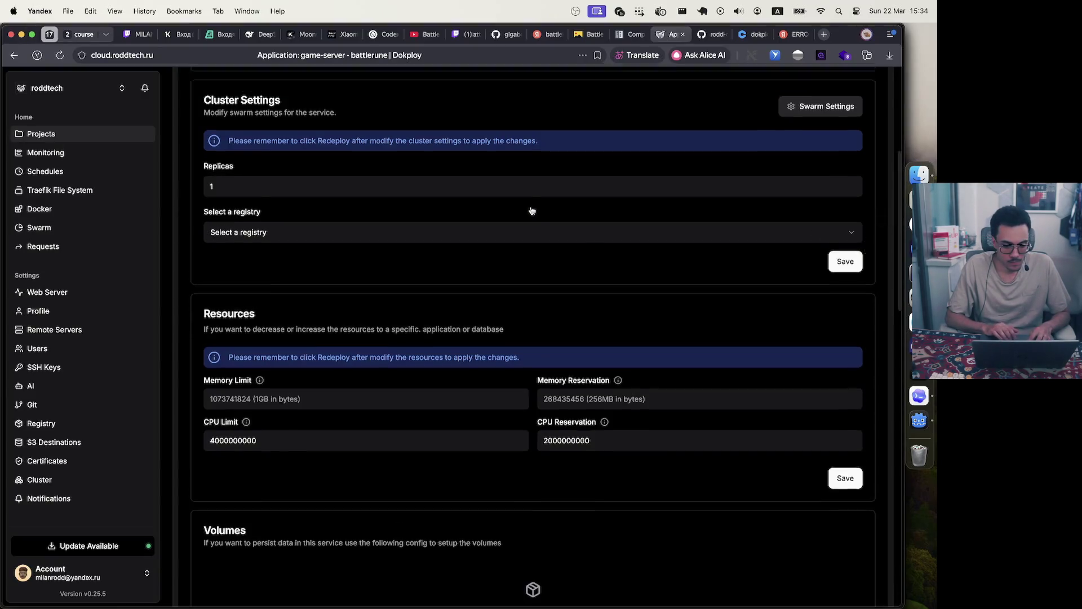
# Replace the game-server's environment variables with LOG_LEVEL=WARN
pyautogui.click(280, 202)
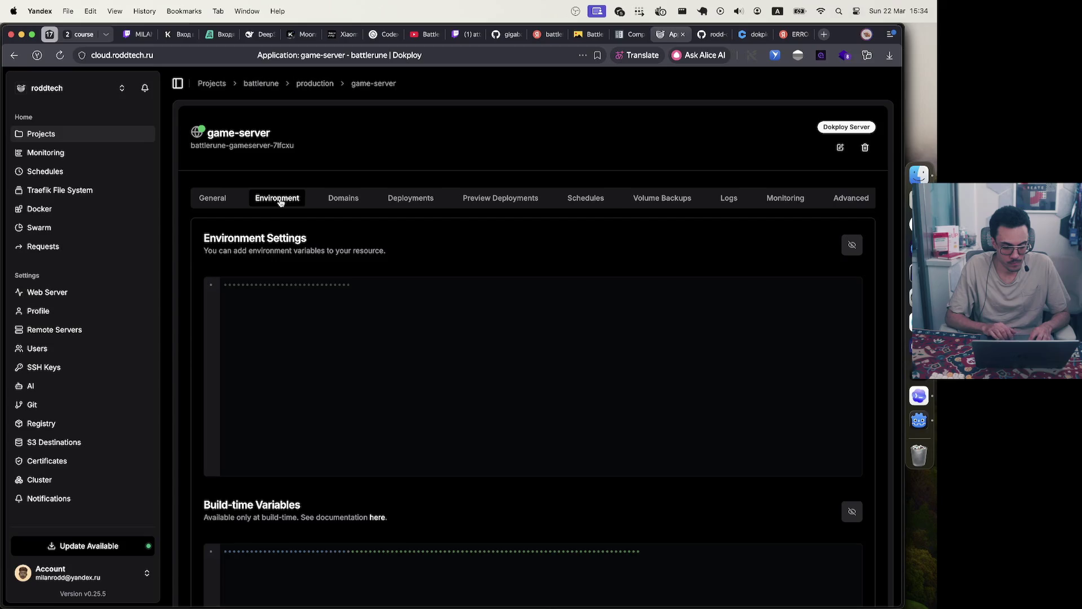
pyautogui.click(852, 245)
pyautogui.click(584, 324)
pyautogui.press('super+a')
pyautogui.write('LOG_LEVEL')
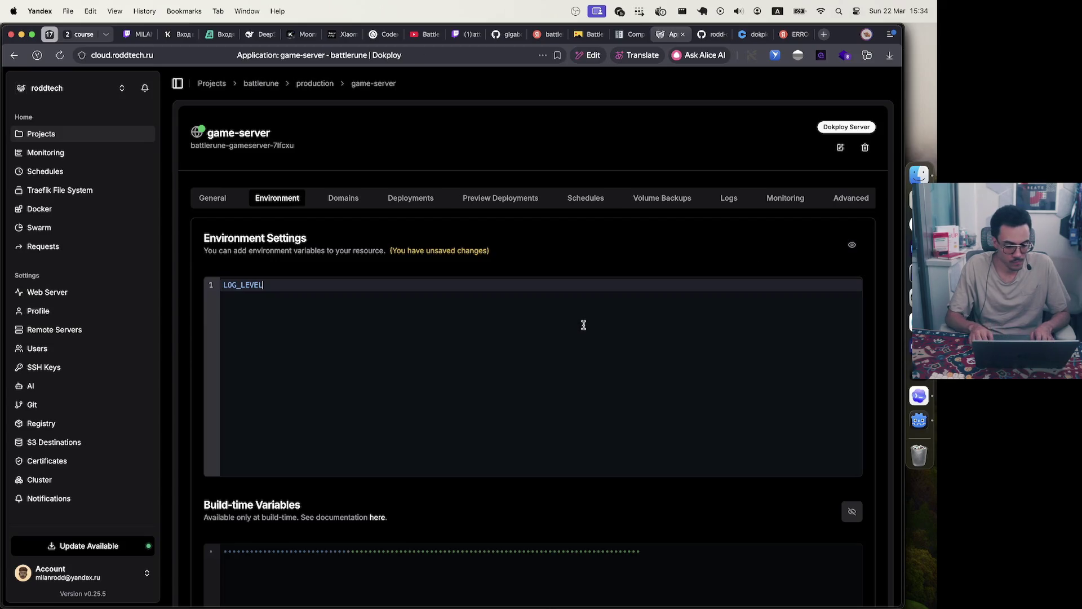
pyautogui.write('=W')
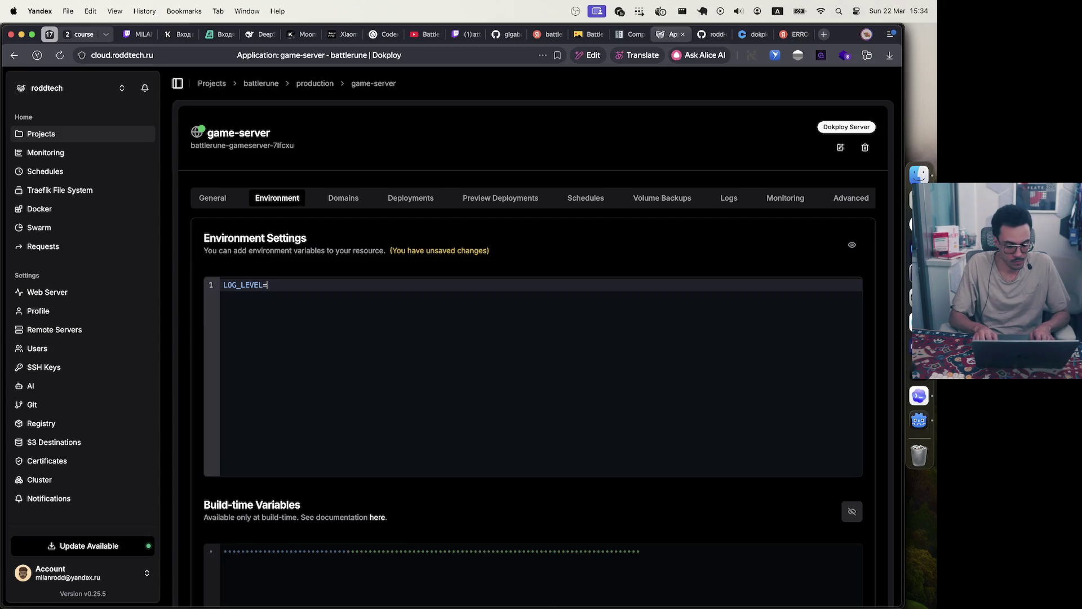
pyautogui.press('super+z')
pyautogui.press('super+z')
pyautogui.press('super+z')
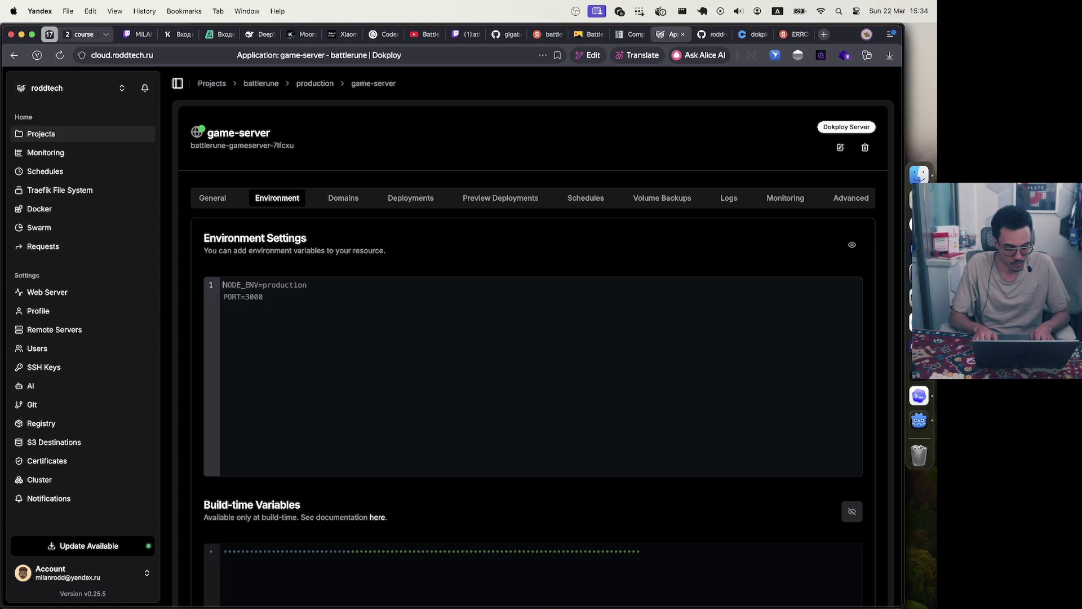
pyautogui.press('super+shift+z')
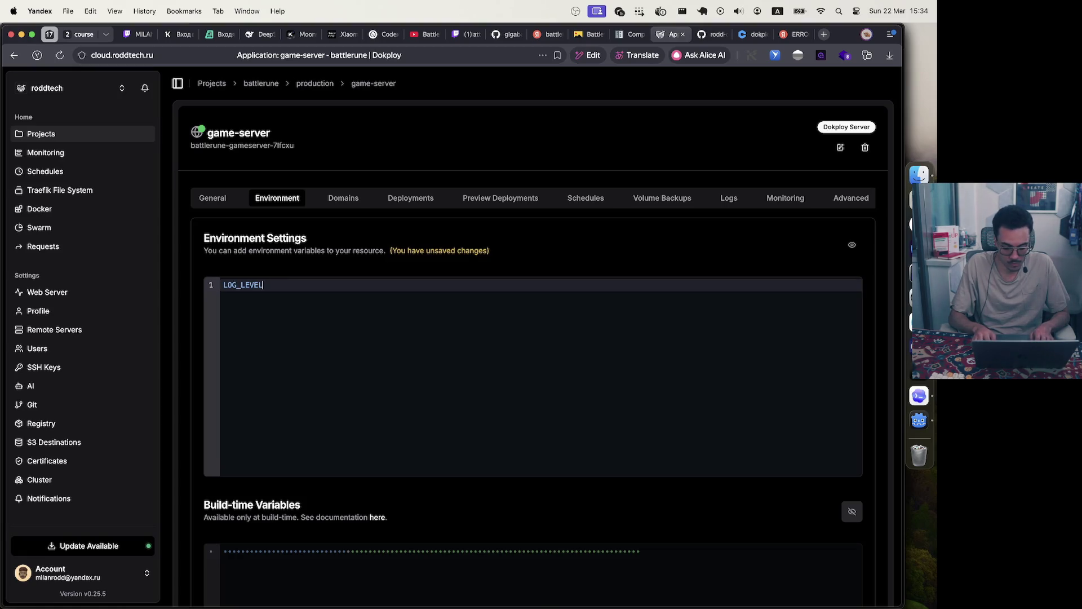
pyautogui.write('=WARN')
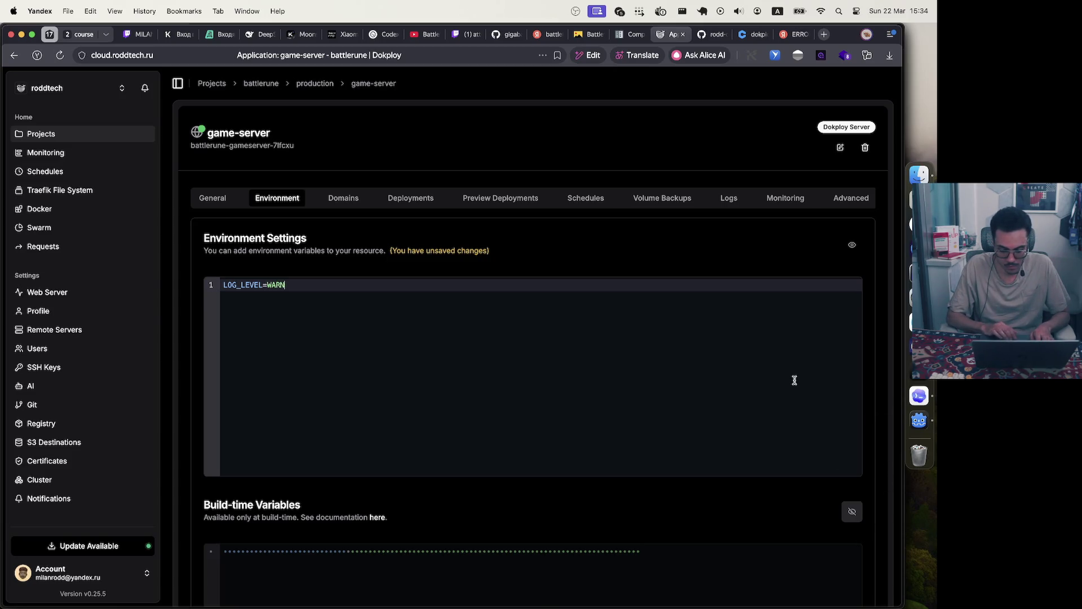
# Save the environment, mask its values again, and switch to the Godot editor
pyautogui.scroll(-5, 817, 451)
pyautogui.click(846, 529)
pyautogui.scroll(5, 404, 253)
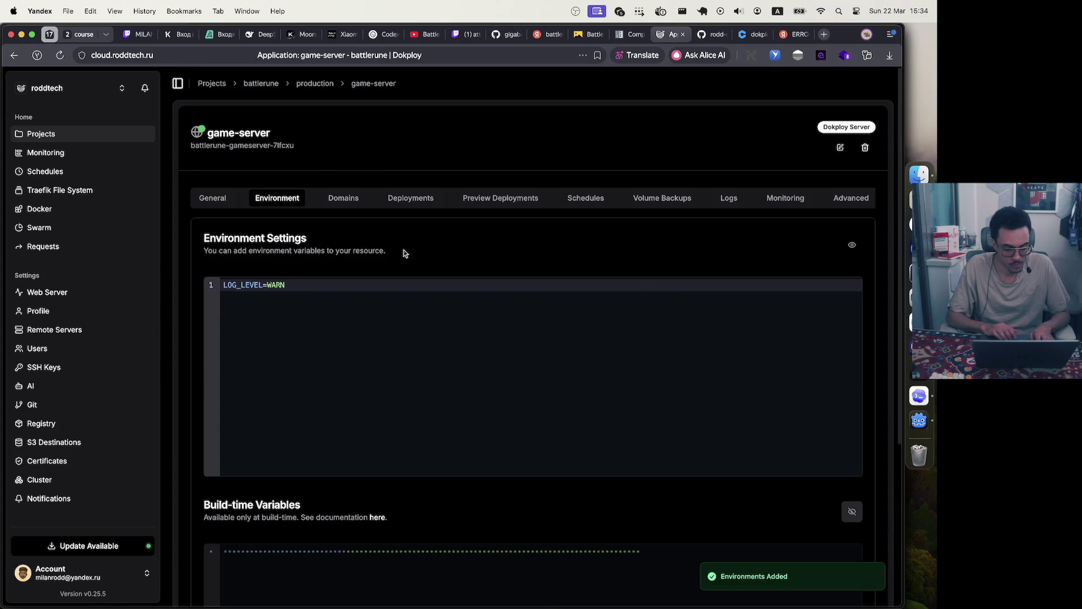
pyautogui.click(852, 245)
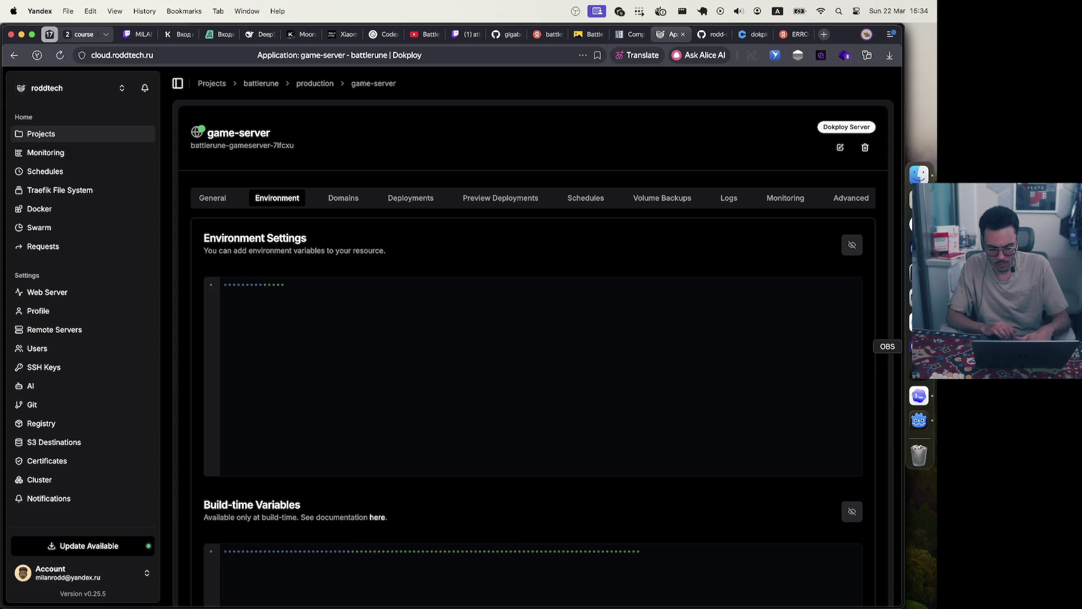
pyautogui.click(919, 420)
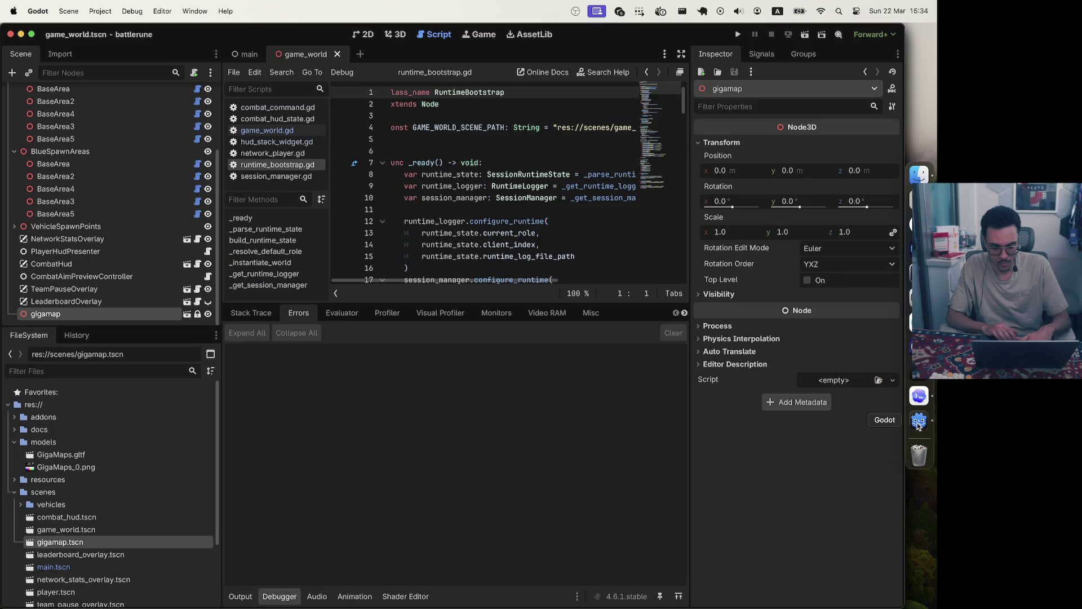
# Bring the Codex thread implementing LOG_LEVEL in front of the Godot editor
pyautogui.click(925, 404)
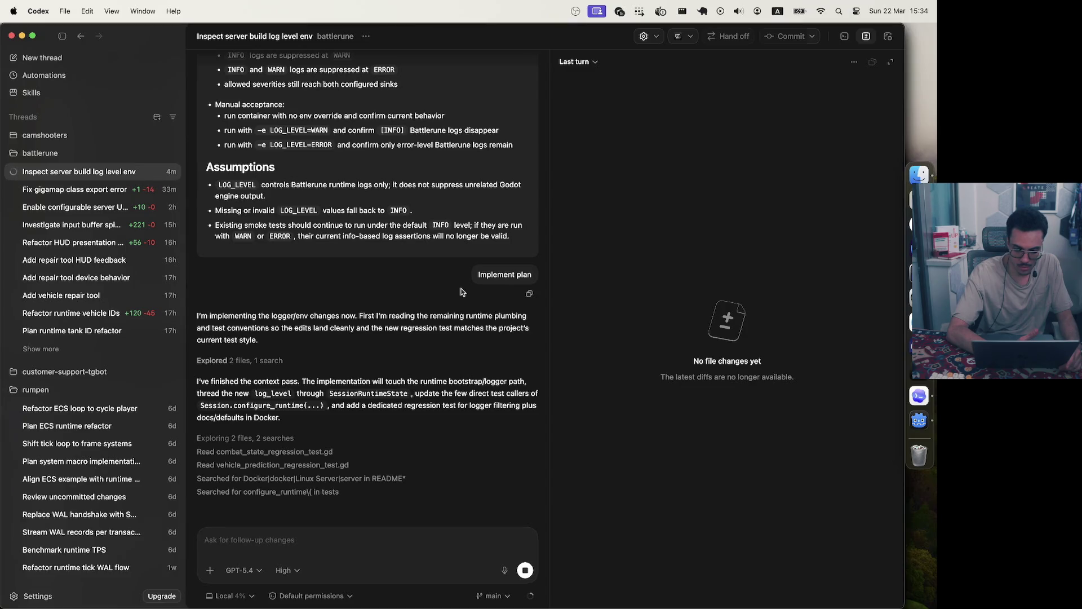
# Check the Containers list in the Docker Desktop dashboard, then open Spotlight over Codex
pyautogui.click(660, 12)
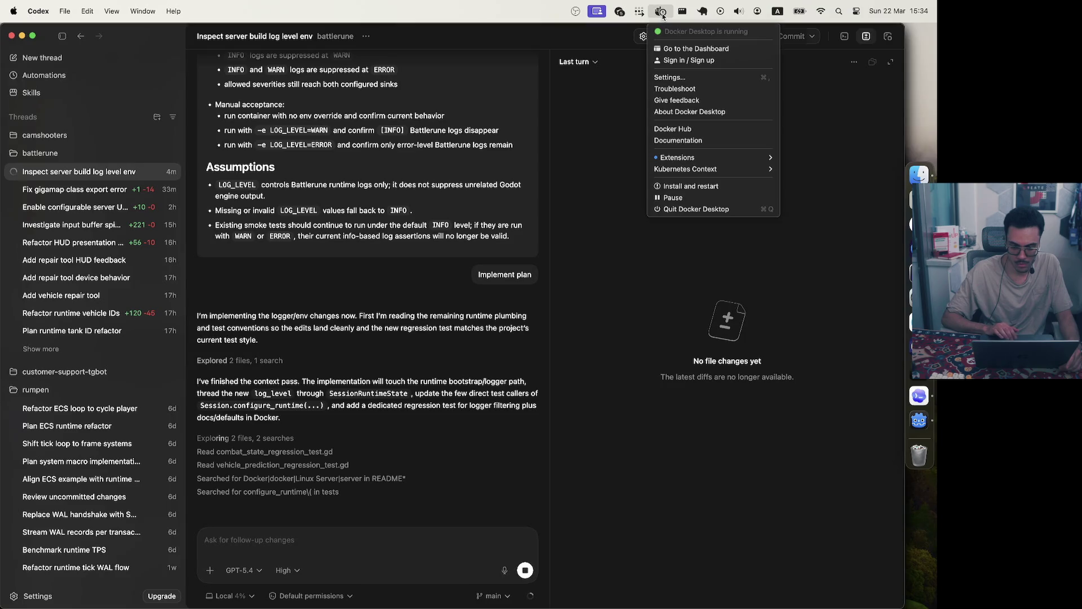
pyautogui.click(675, 48)
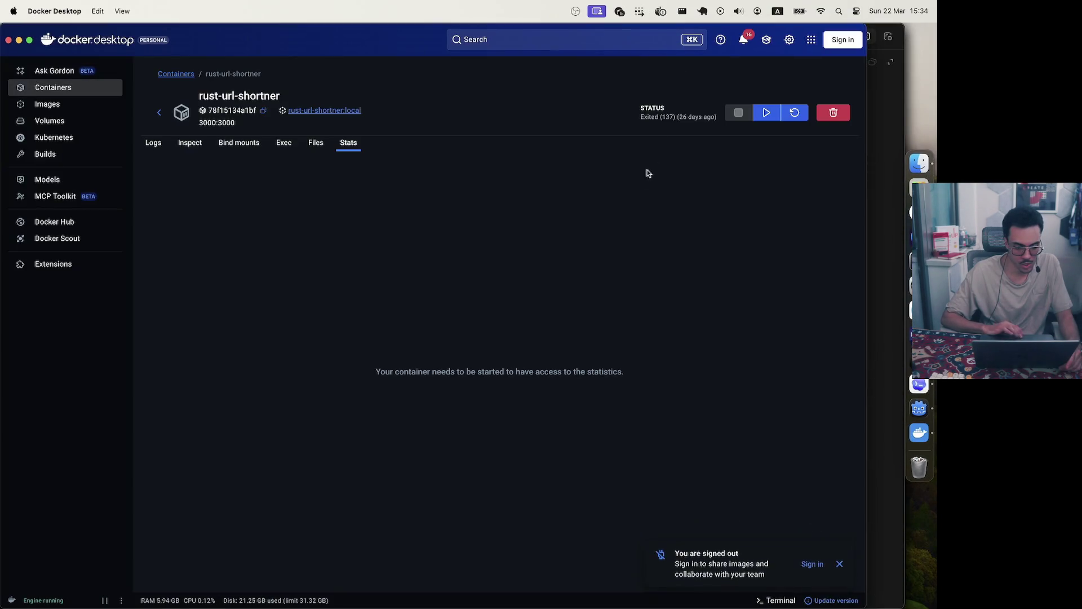
pyautogui.click(56, 89)
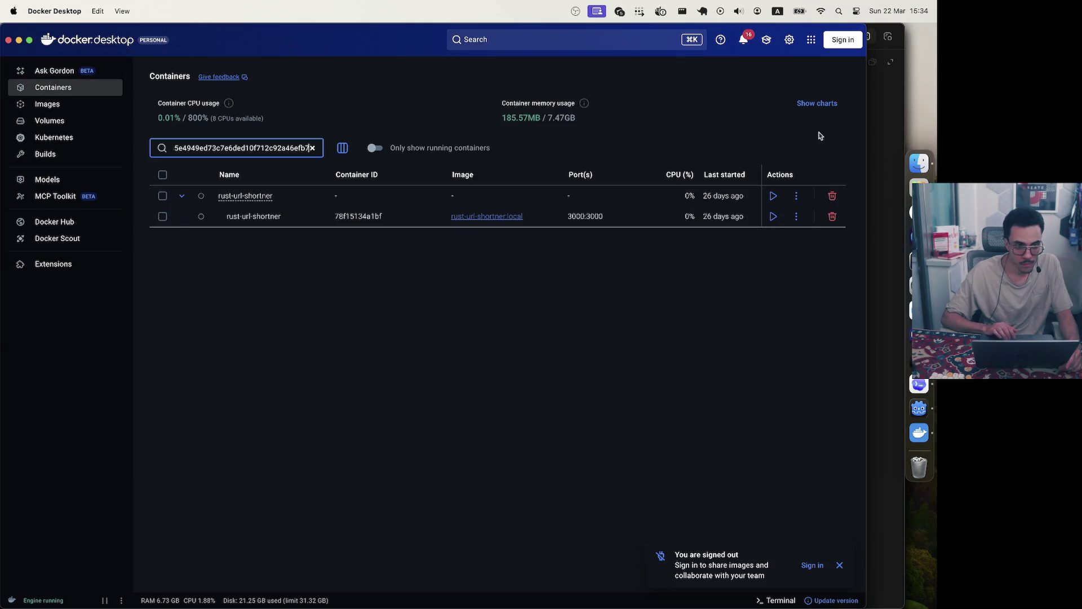
pyautogui.click(880, 155)
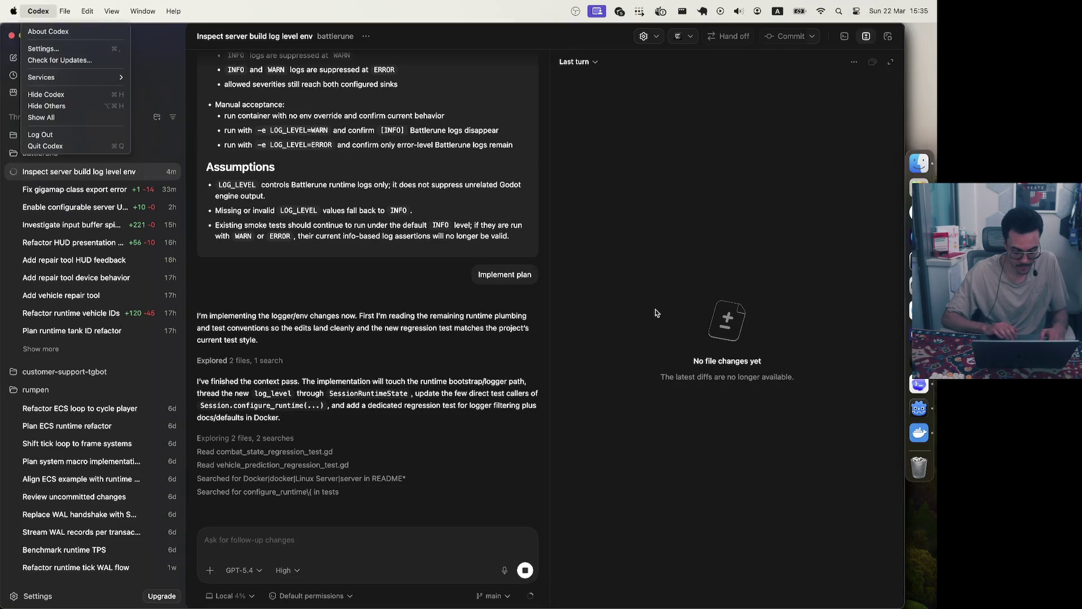
pyautogui.press('super+space')
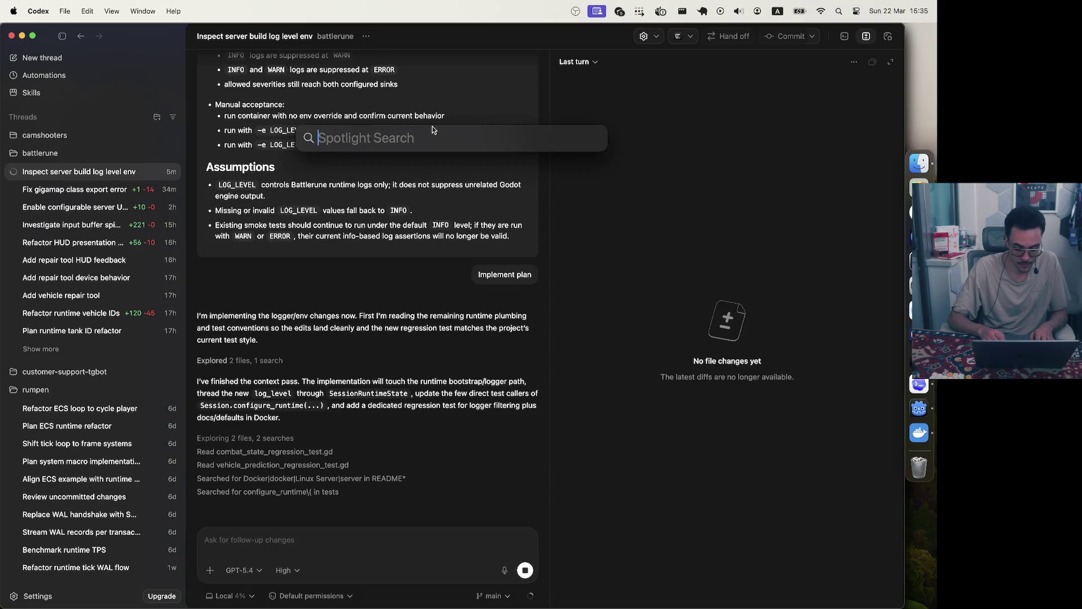
# Launch Activity Monitor, widen and reposition its window, and sort processes by % CPU descending
pyautogui.write('activity Monitor')
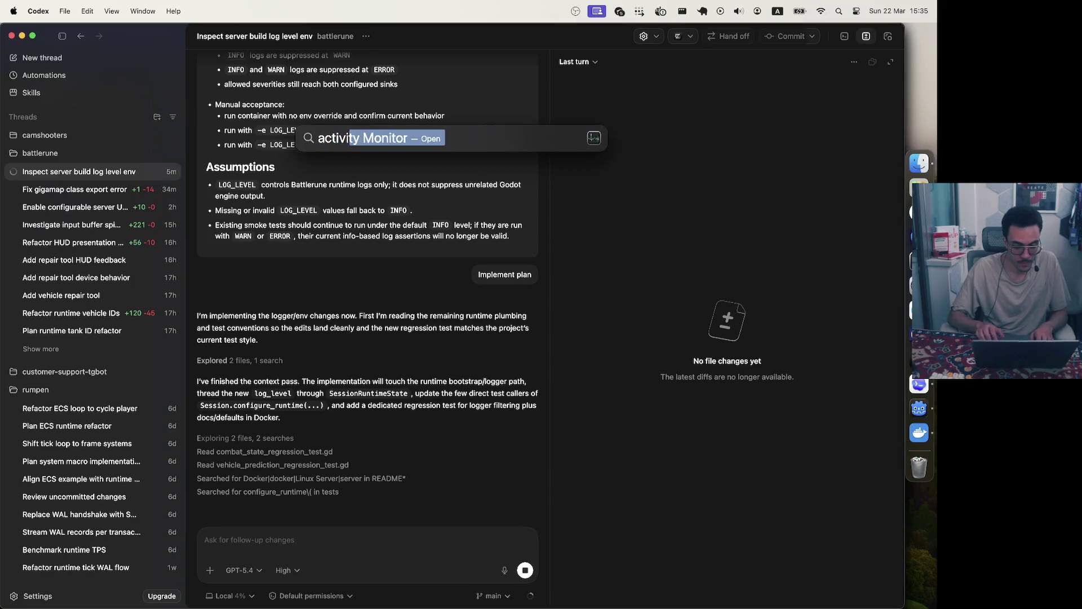
pyautogui.press('Return')
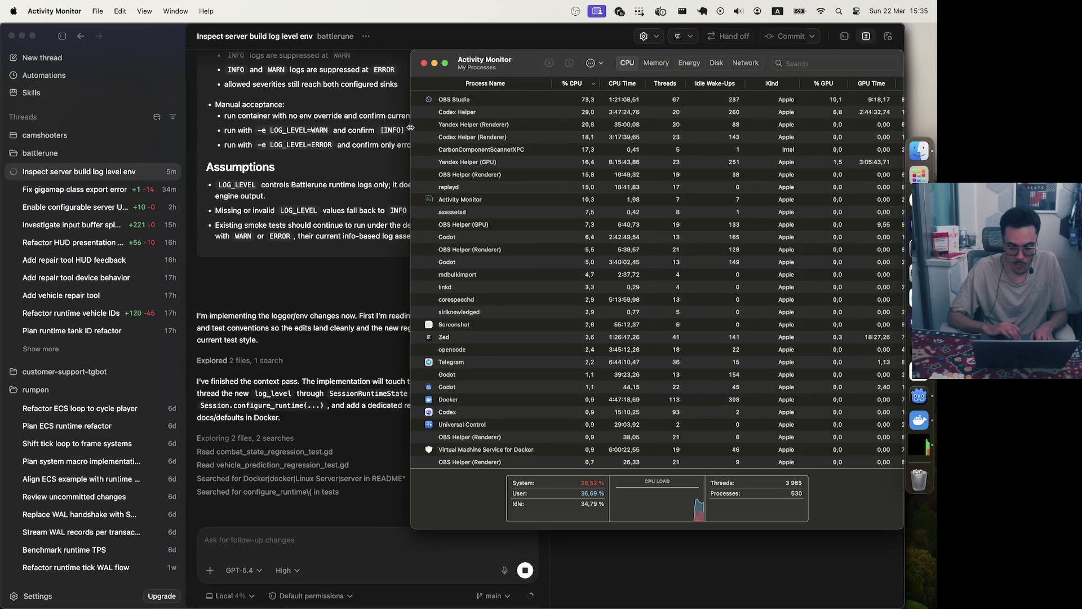
pyautogui.moveTo(412, 128); pyautogui.dragTo(324, 128)
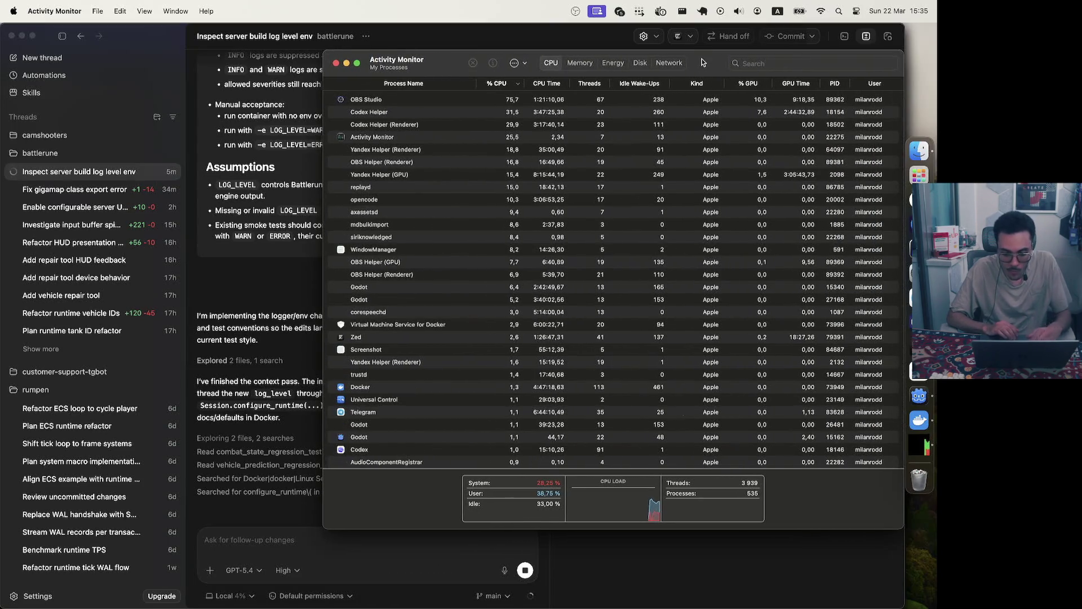
pyautogui.moveTo(703, 61); pyautogui.dragTo(619, 82)
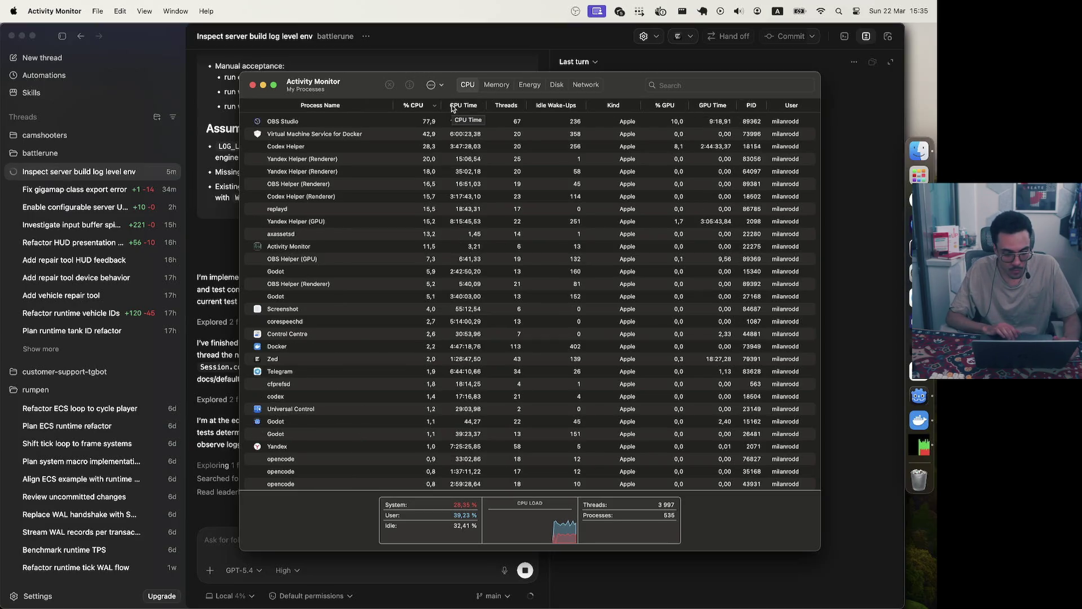
pyautogui.click(412, 106)
pyautogui.click(415, 107)
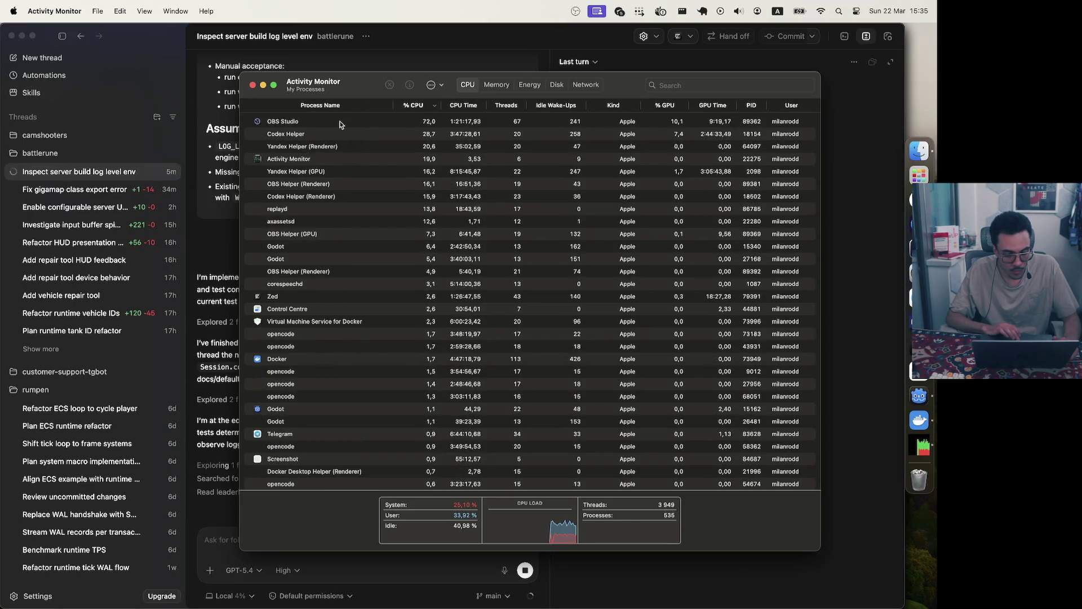
# Identify OBS Studio as the heaviest process at about 66% CPU and bring OBS forward
pyautogui.click(919, 322)
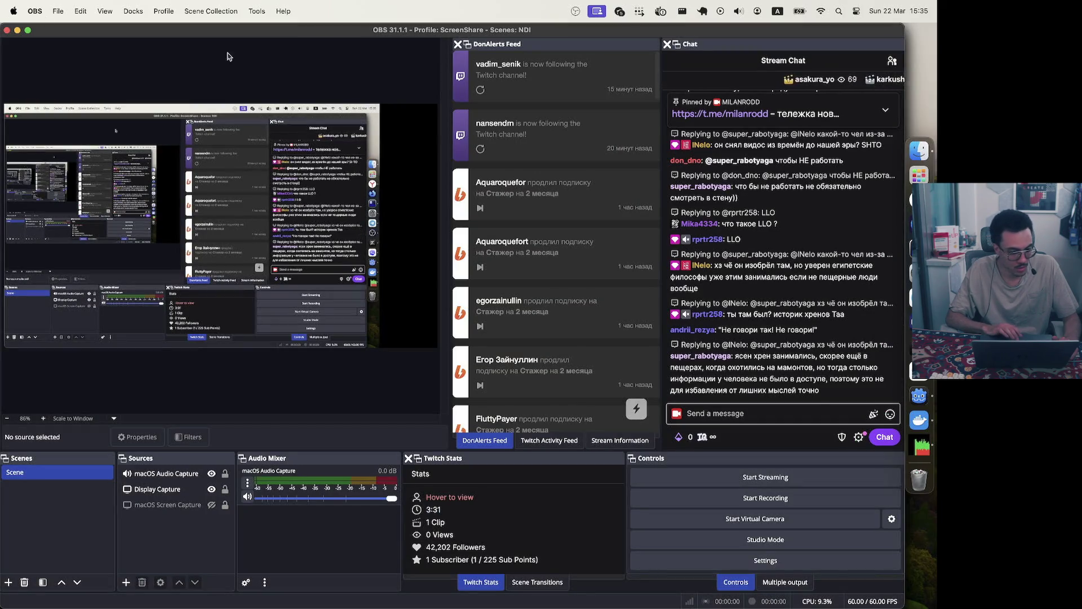
pyautogui.click(17, 31)
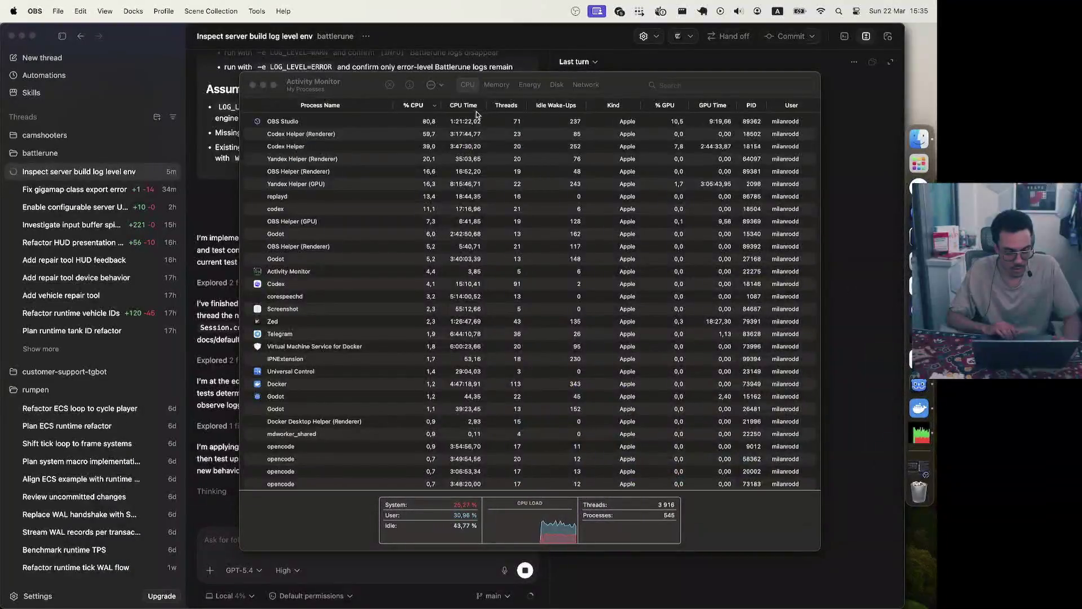
pyautogui.click(301, 123)
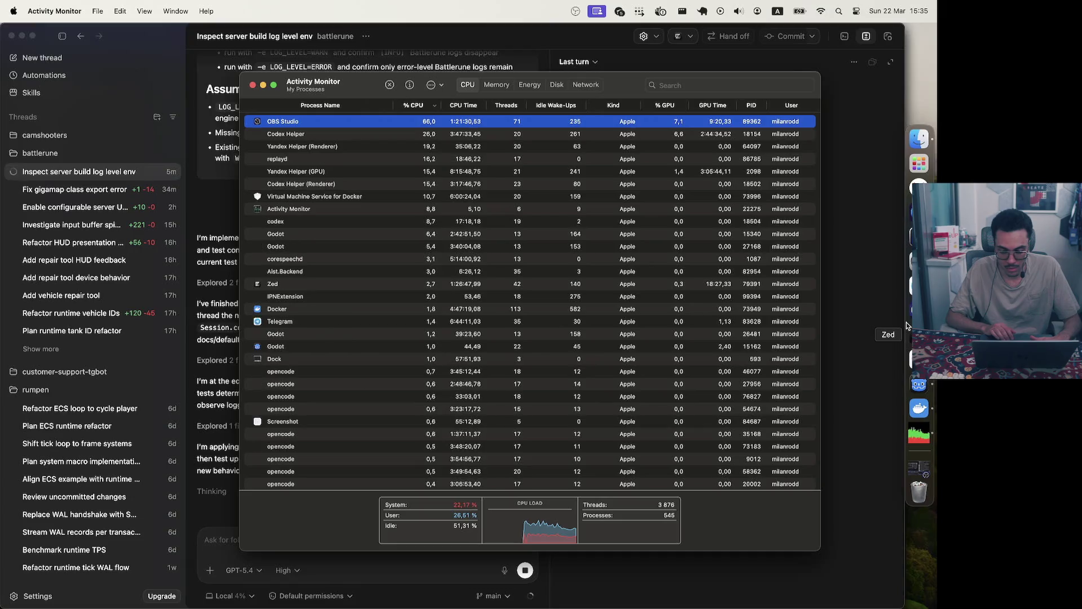
pyautogui.click(913, 320)
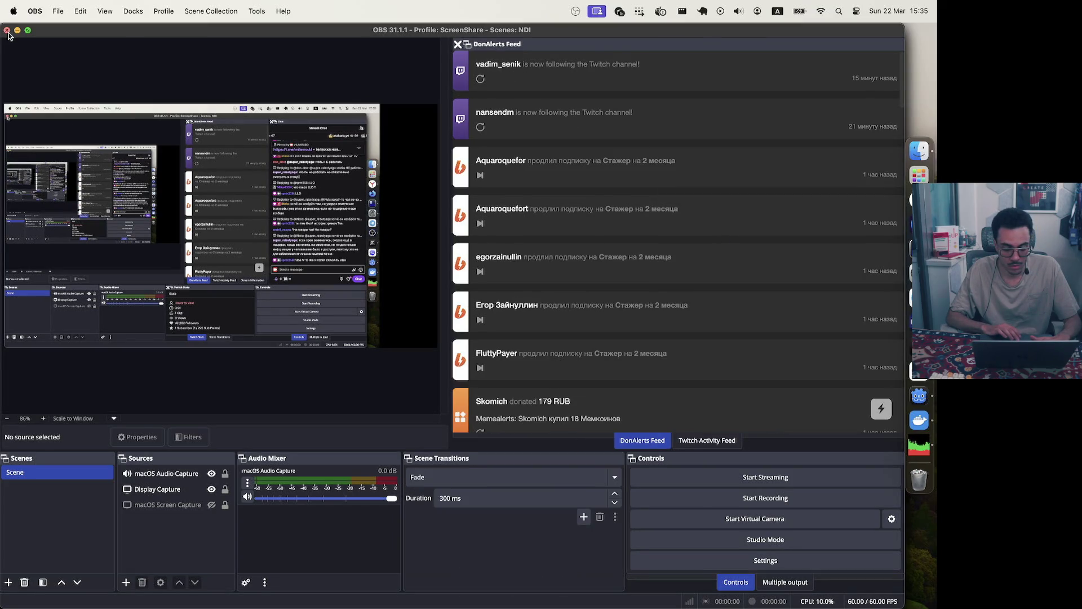
# Close the OBS Studio window and bring Codex's LOG_LEVEL thread (8 files, +123 −8) to front
pyautogui.click(7, 31)
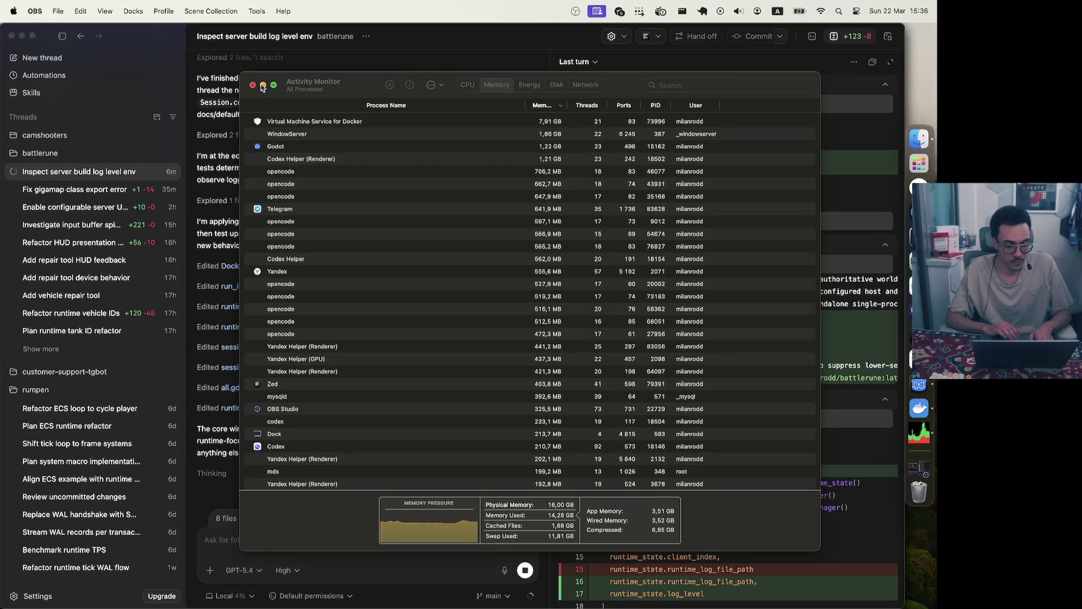
pyautogui.click(425, 46)
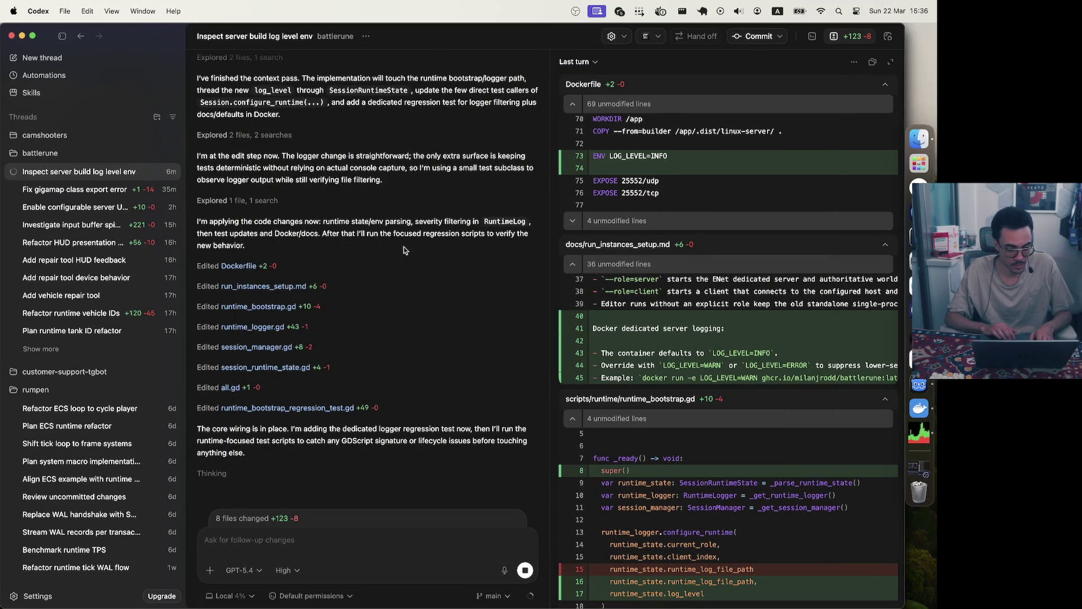
# Scroll the Last turn diff from the Dockerfile through the first changed files
pyautogui.scroll(3, 403, 250)
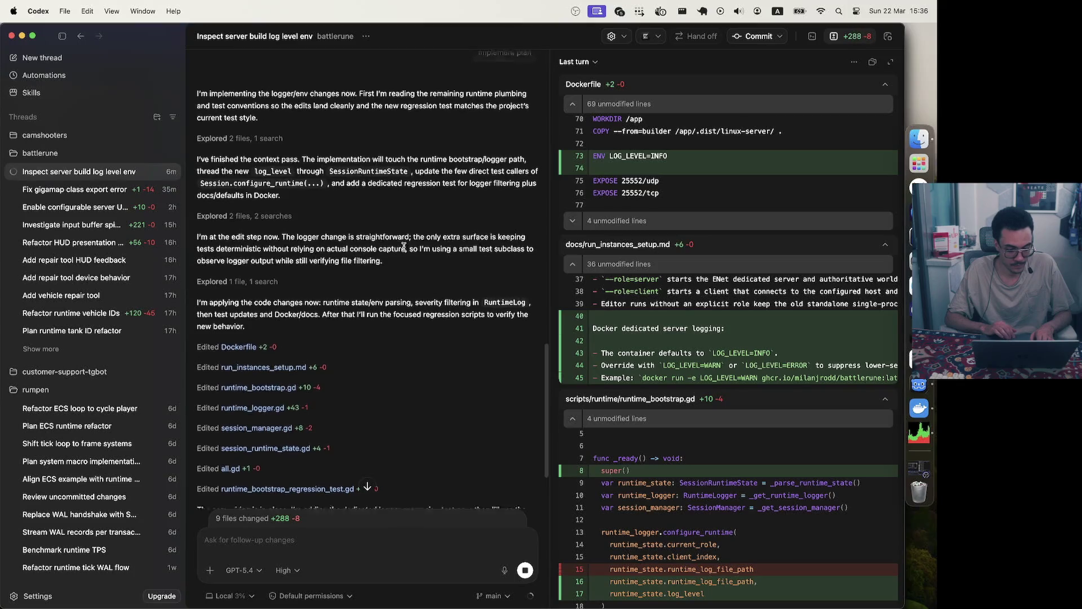
pyautogui.scroll(-3, 404, 246)
pyautogui.scroll(5, 403, 250)
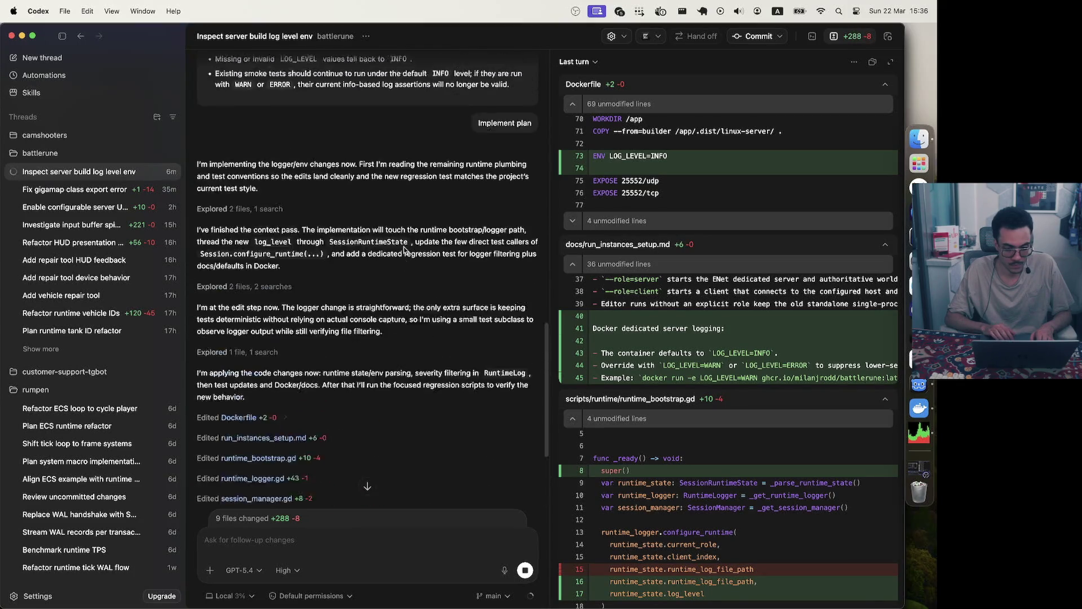
pyautogui.scroll(1, 404, 250)
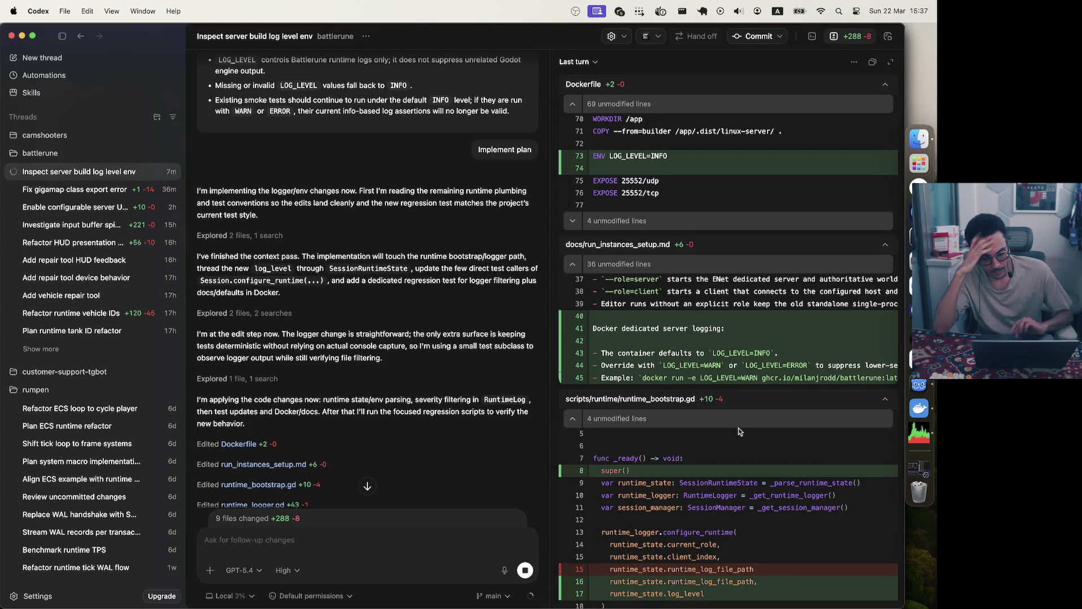
pyautogui.scroll(-7, 741, 440)
pyautogui.scroll(-10, 741, 440)
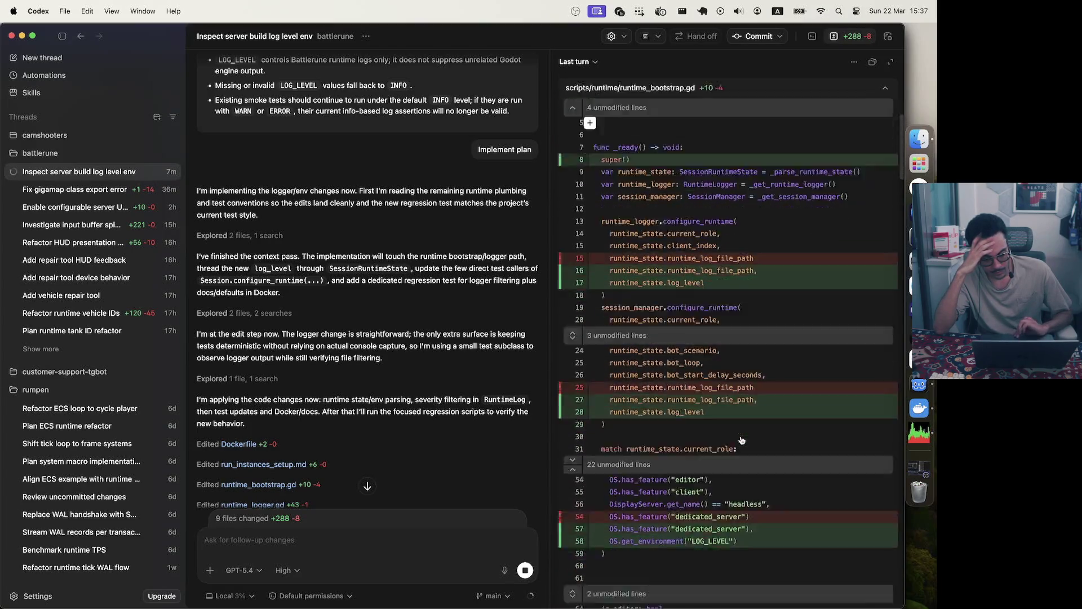
pyautogui.scroll(-9, 672, 350)
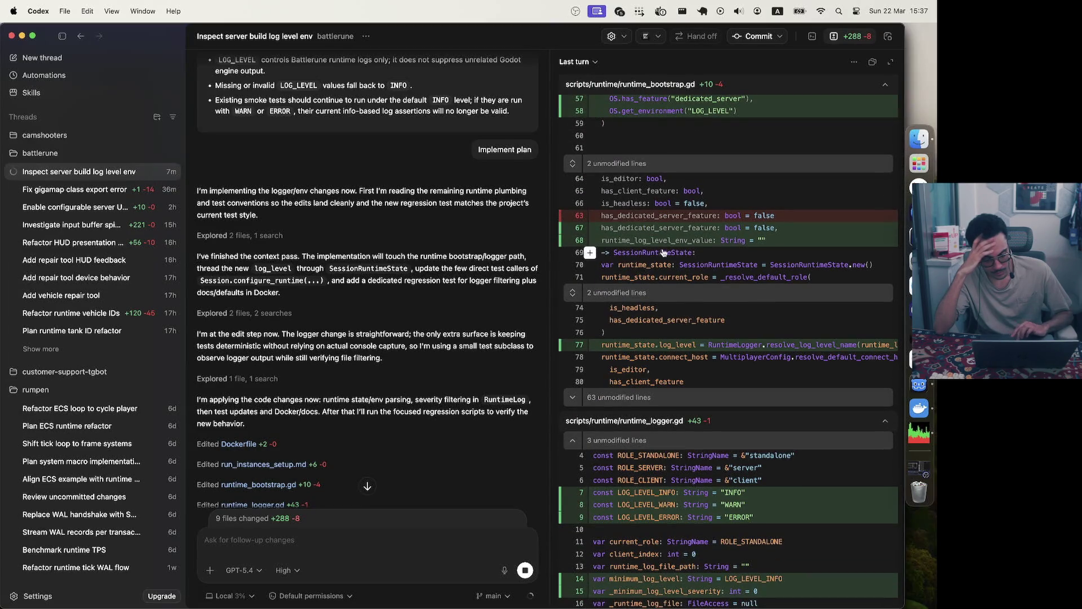
pyautogui.scroll(-3, 646, 236)
pyautogui.scroll(-2, 646, 236)
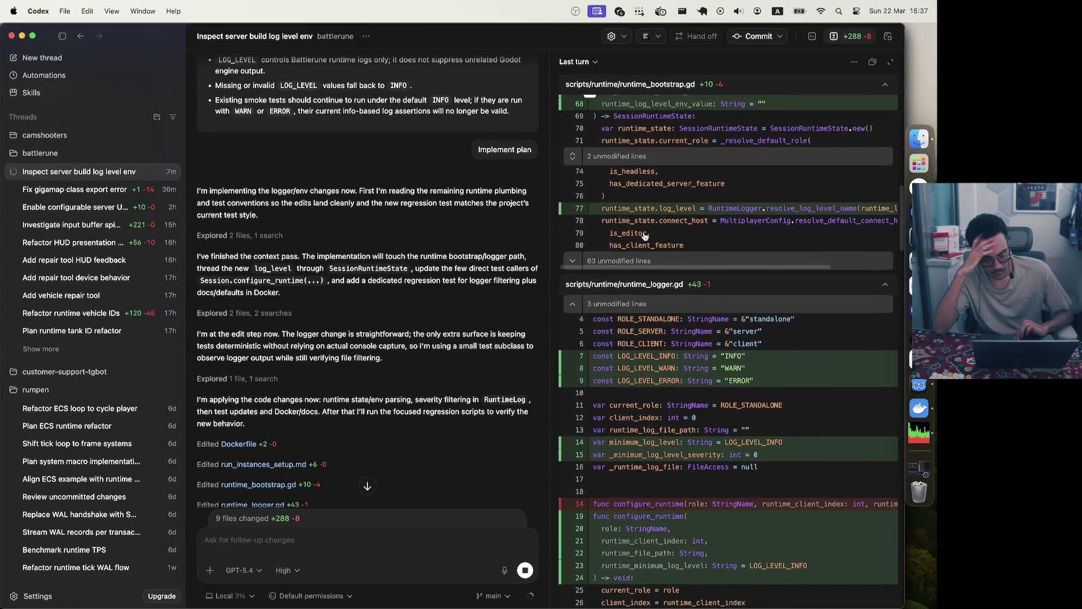
pyautogui.hscroll(3, 646, 236)
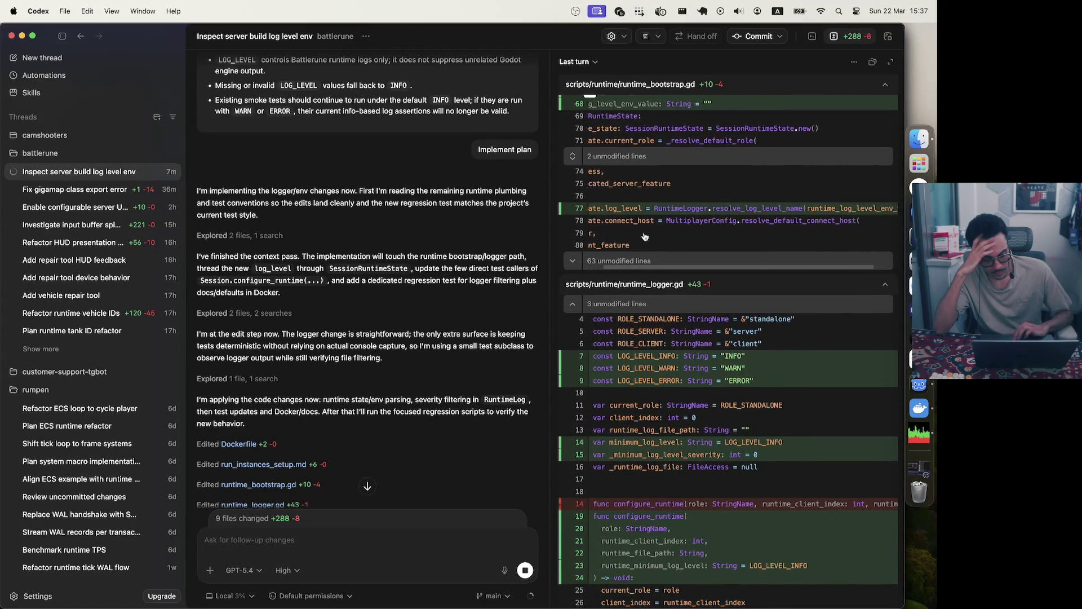
pyautogui.hscroll(-3, 646, 236)
# Scroll on to runtime_logger_regression_test.gd and start dictating a follow-up to the agent
pyautogui.scroll(-8, 645, 236)
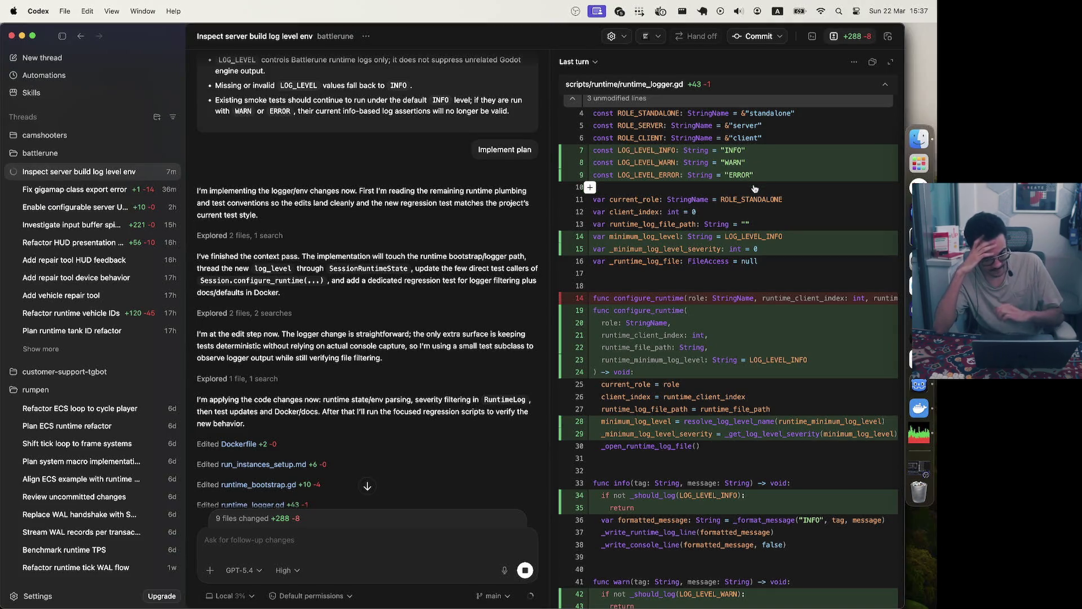
pyautogui.scroll(-8, 690, 182)
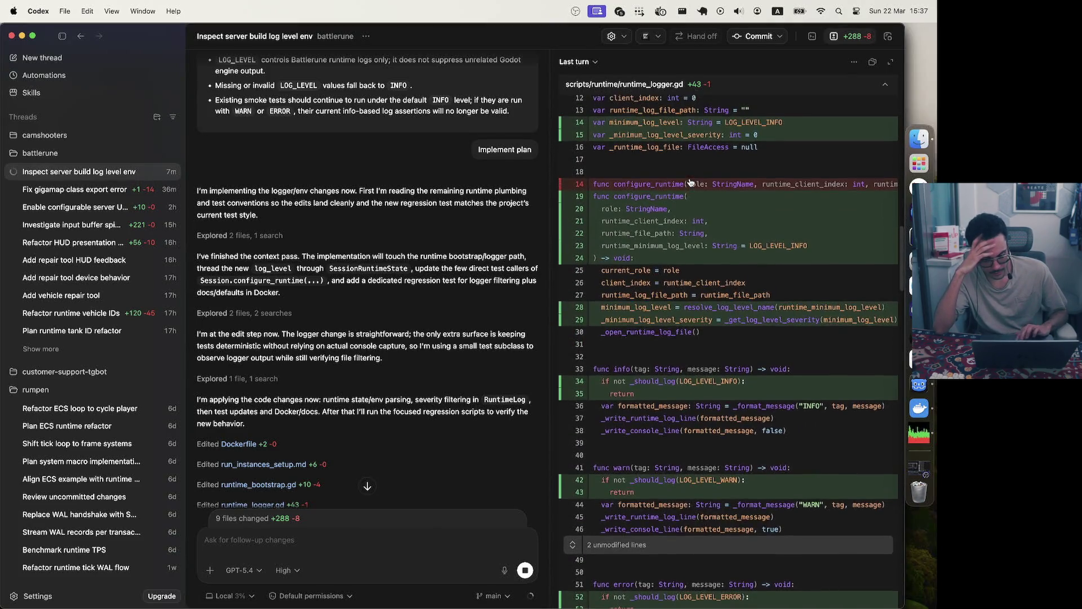
pyautogui.scroll(-5, 691, 182)
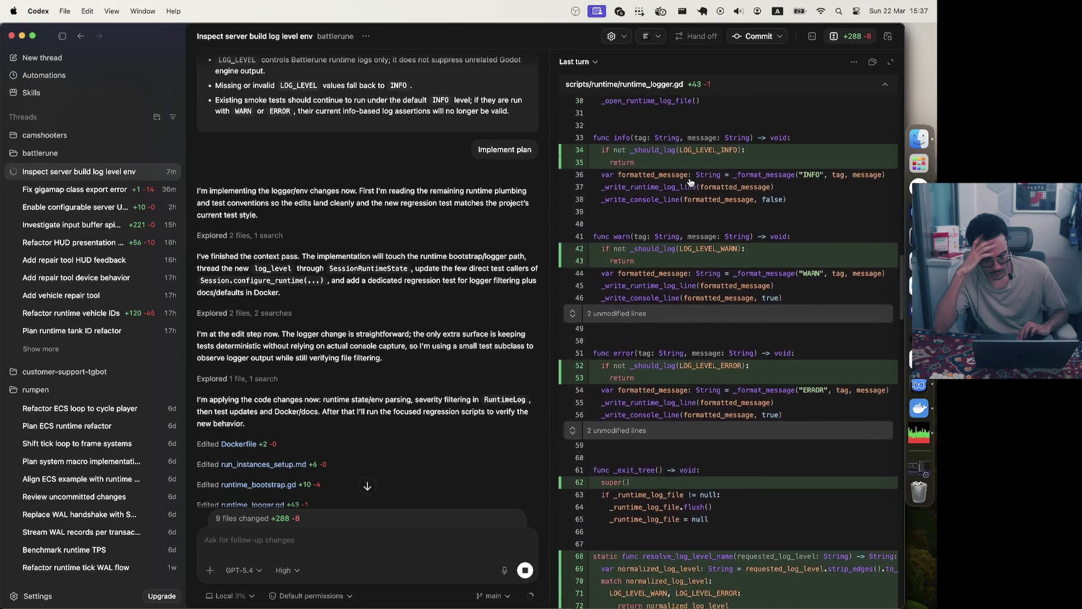
pyautogui.scroll(-15, 690, 182)
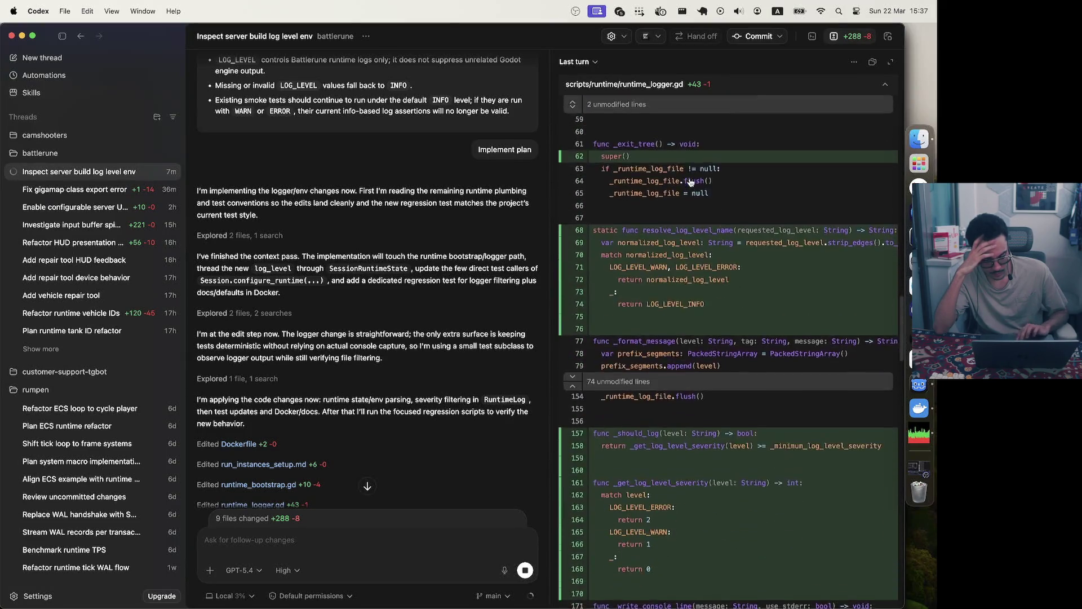
pyautogui.scroll(-7, 691, 182)
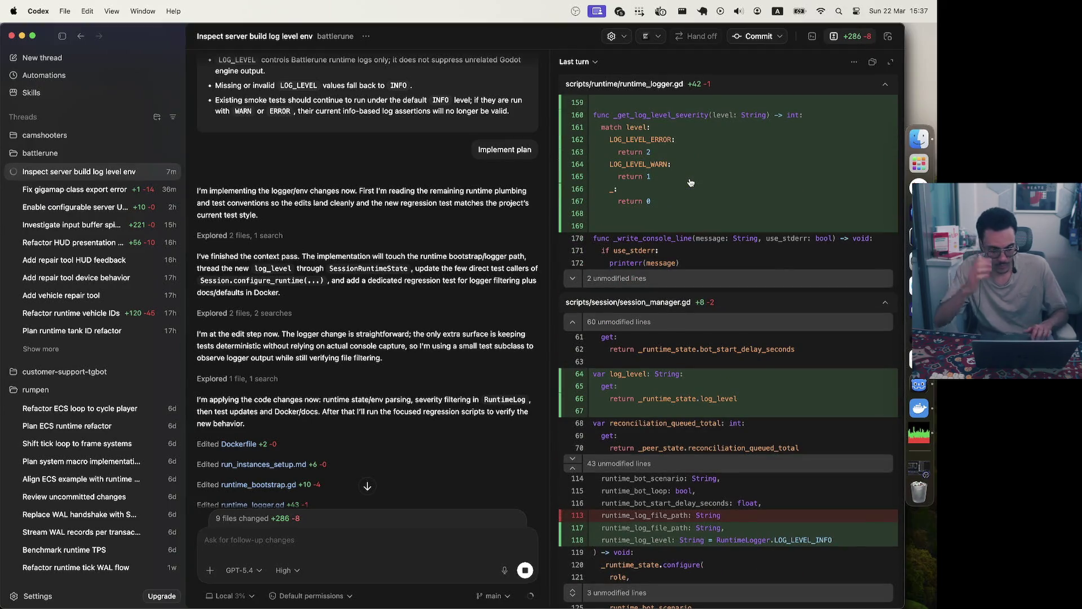
pyautogui.scroll(-12, 658, 186)
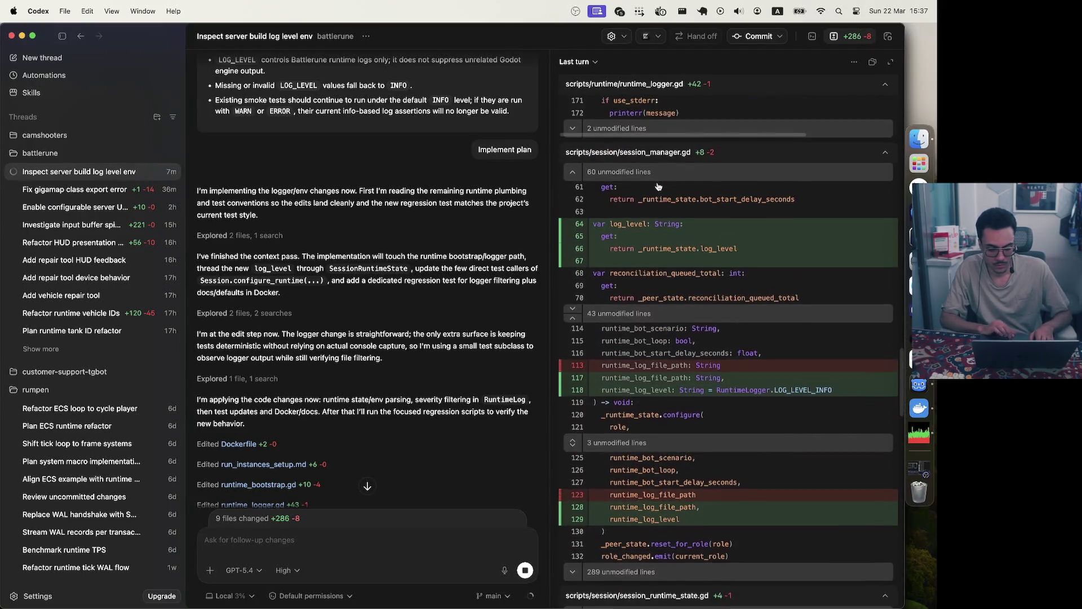
pyautogui.scroll(-15, 658, 187)
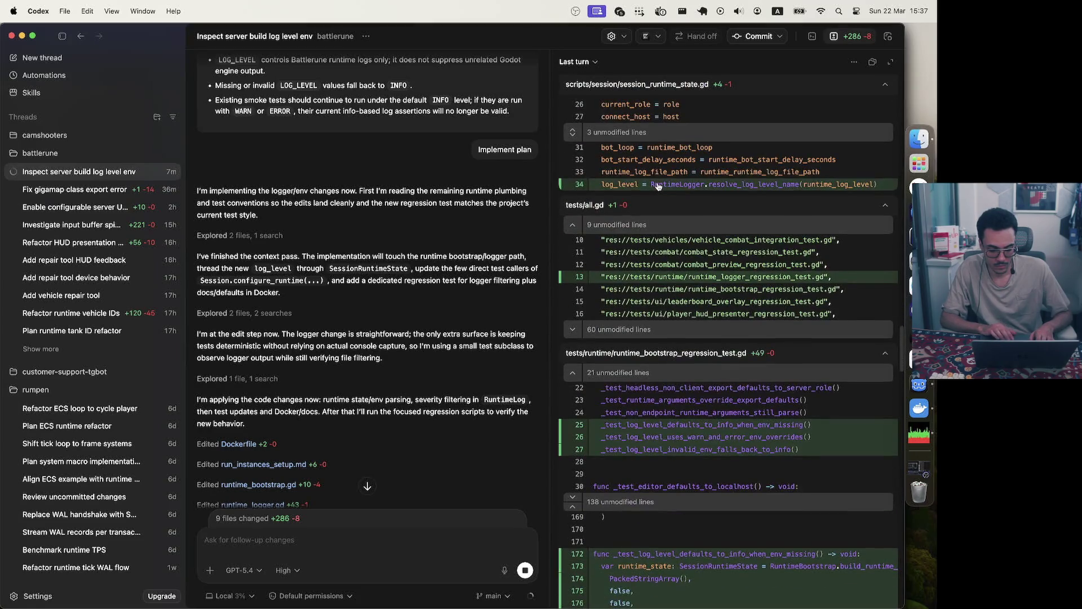
pyautogui.scroll(-20, 658, 187)
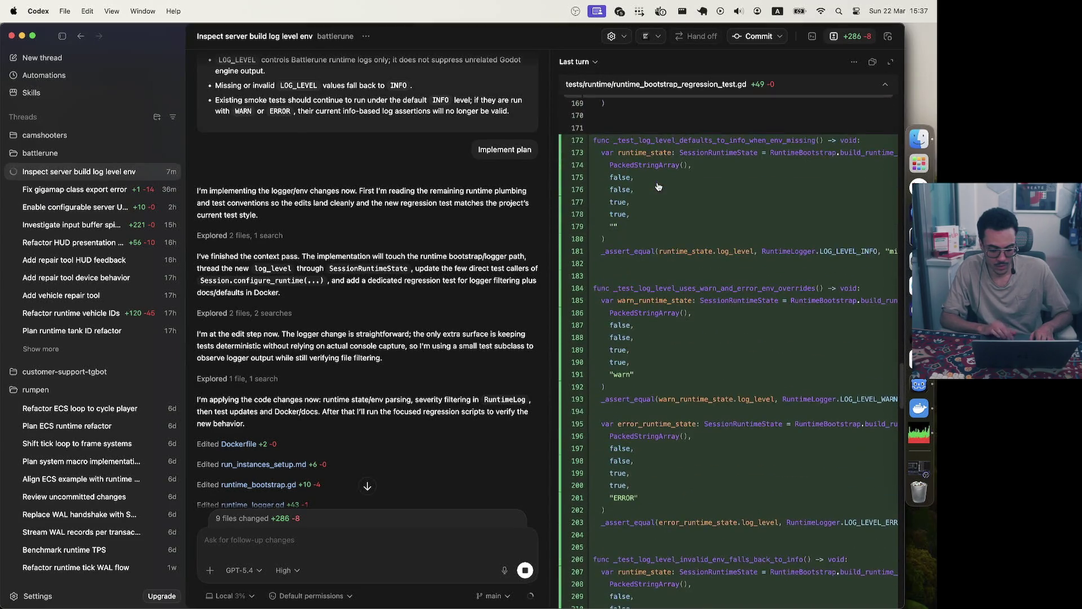
pyautogui.scroll(-12, 658, 187)
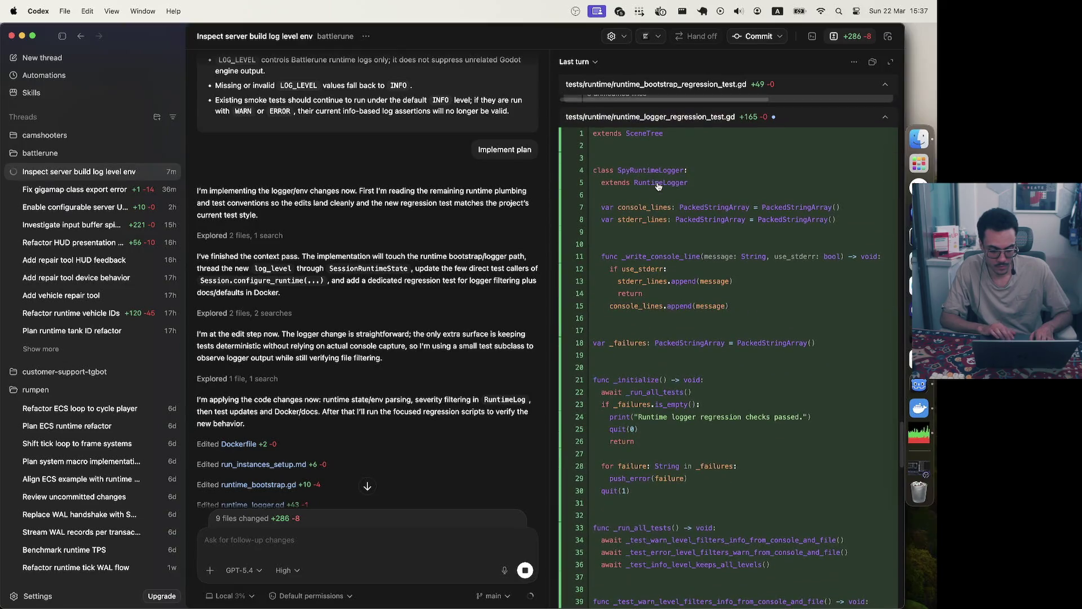
pyautogui.scroll(-4, 659, 186)
pyautogui.scroll(-15, 404, 275)
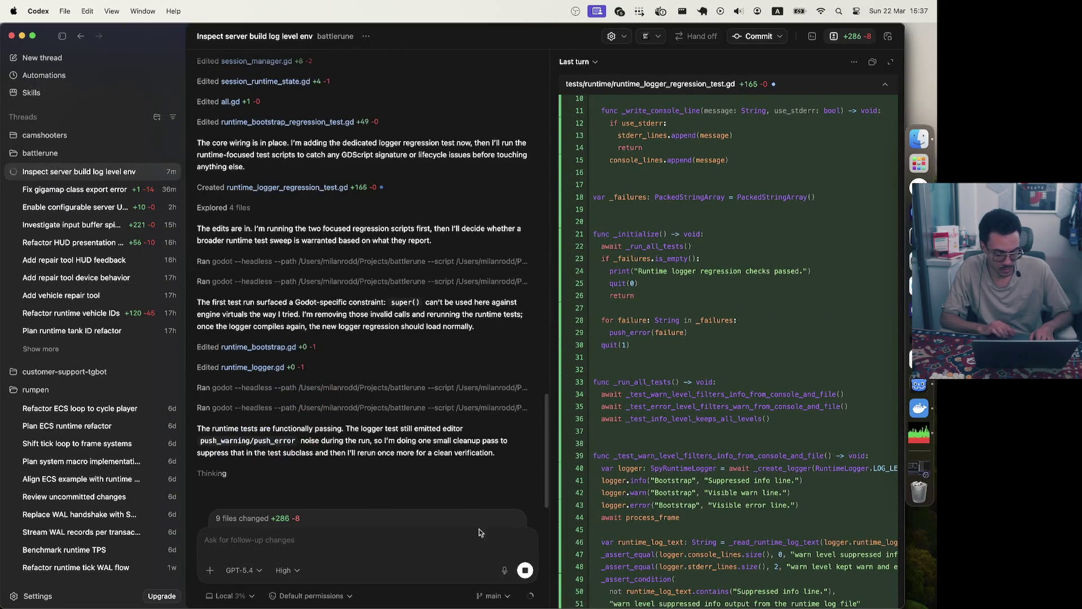
pyautogui.click(499, 569)
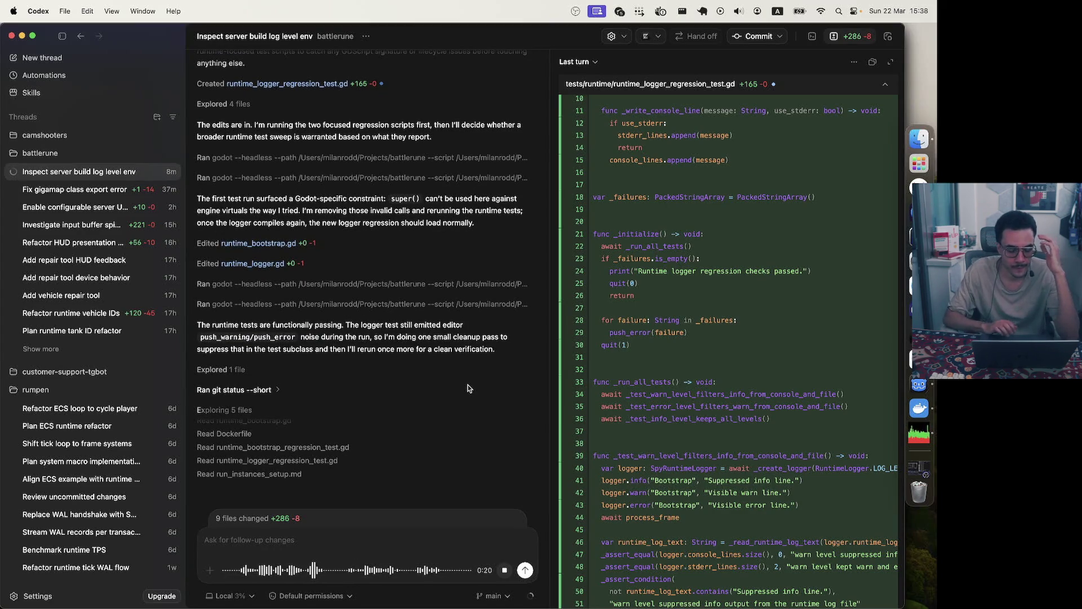
# Send the dictated question asking whether the production dedicated server double-logs to console and file
pyautogui.click(525, 570)
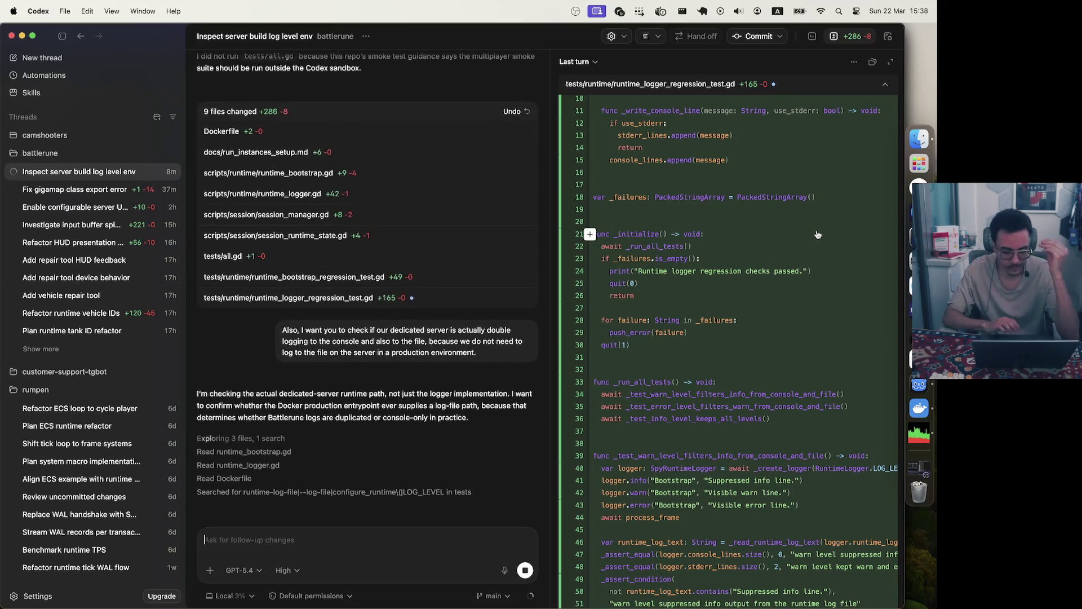
# Read the reply: production Docker logs to console only; only the smoke test harness double-logs
pyautogui.scroll(20, 818, 234)
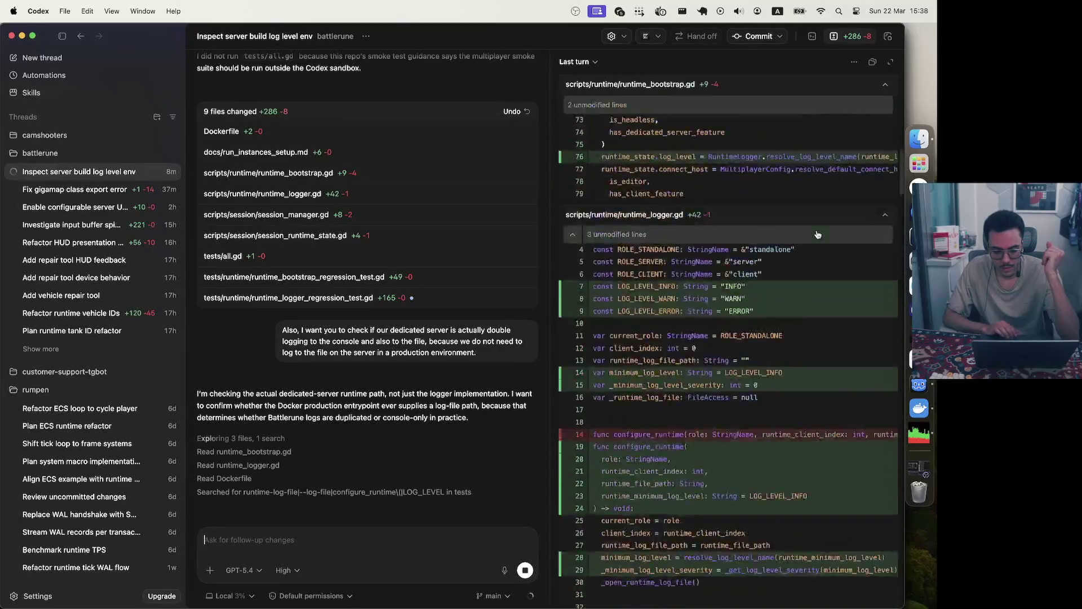
pyautogui.scroll(3, 818, 235)
pyautogui.scroll(-15, 818, 235)
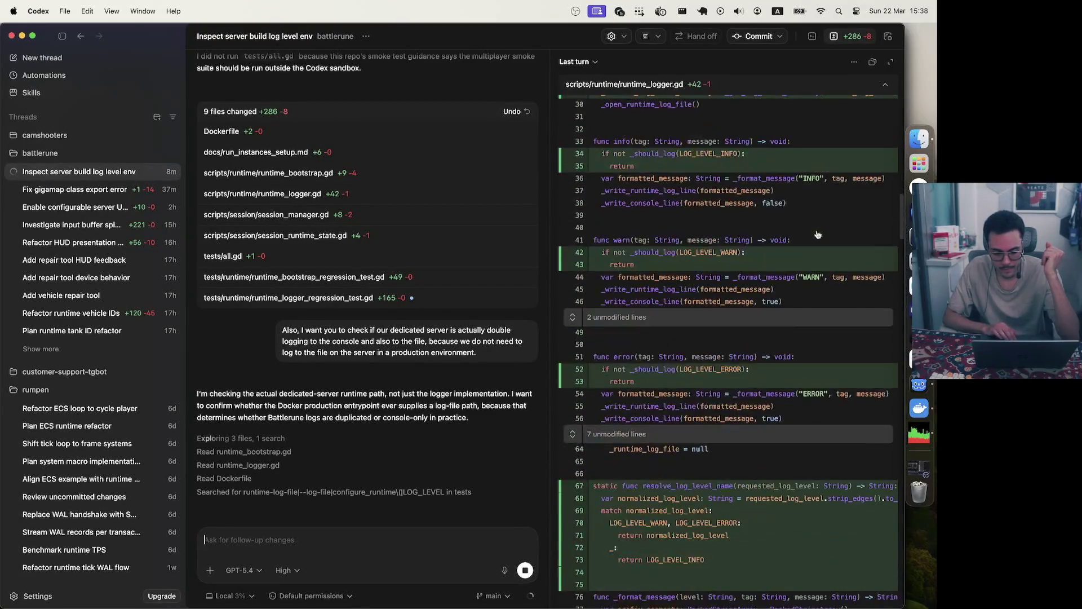
pyautogui.scroll(-15, 817, 234)
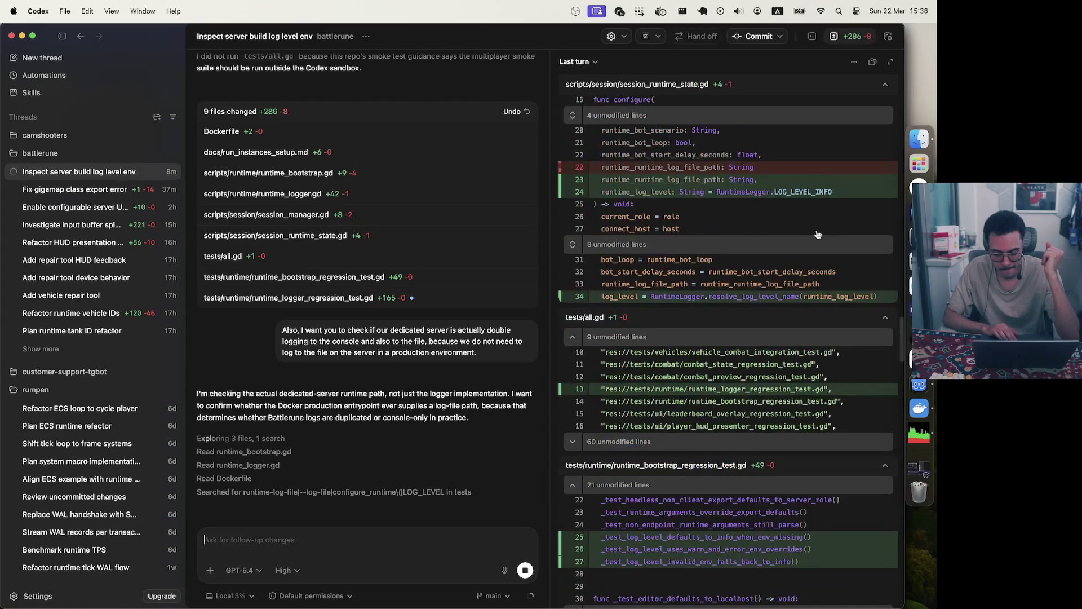
pyautogui.scroll(-5, 817, 234)
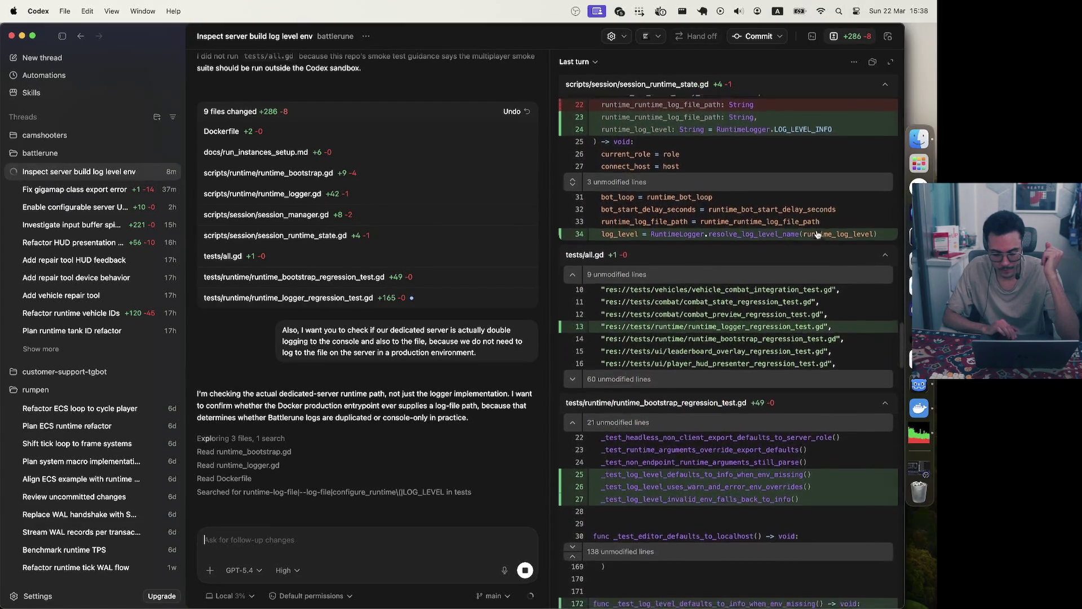
pyautogui.scroll(-8, 817, 234)
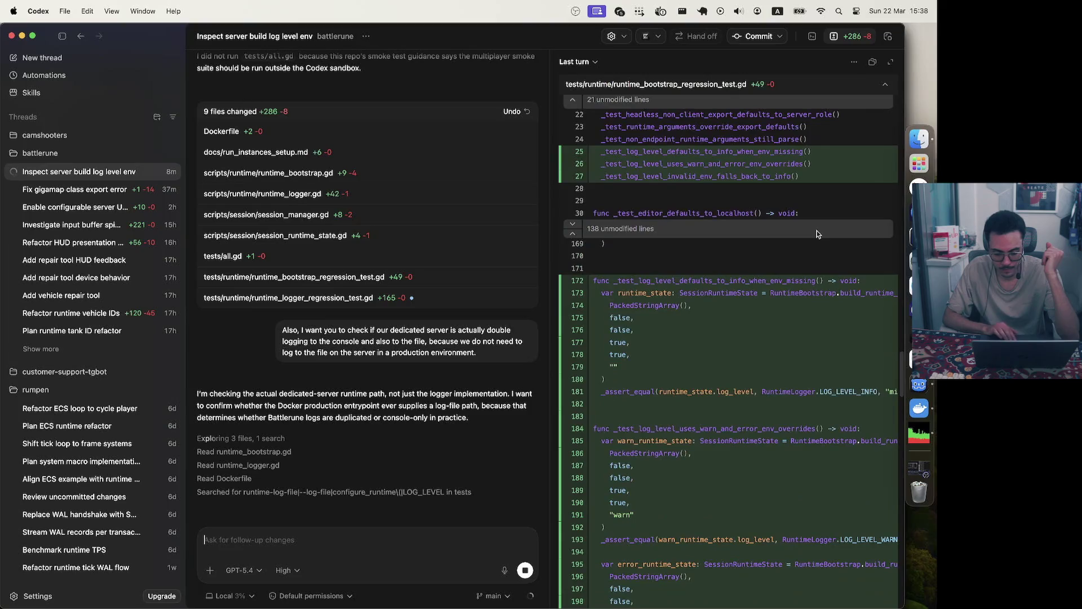
pyautogui.scroll(-10, 817, 234)
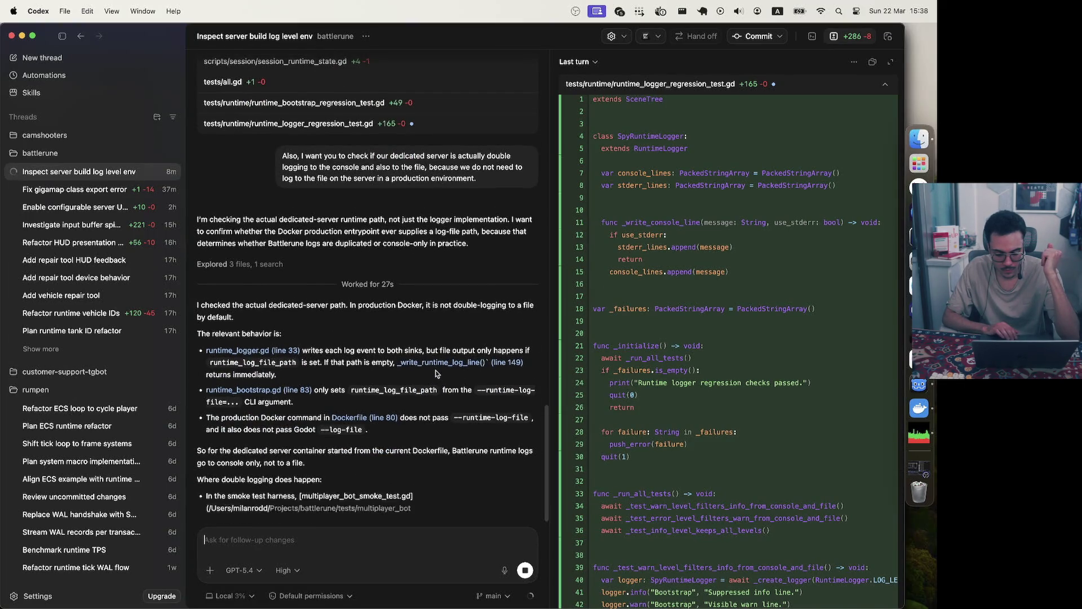
pyautogui.scroll(-2, 436, 373)
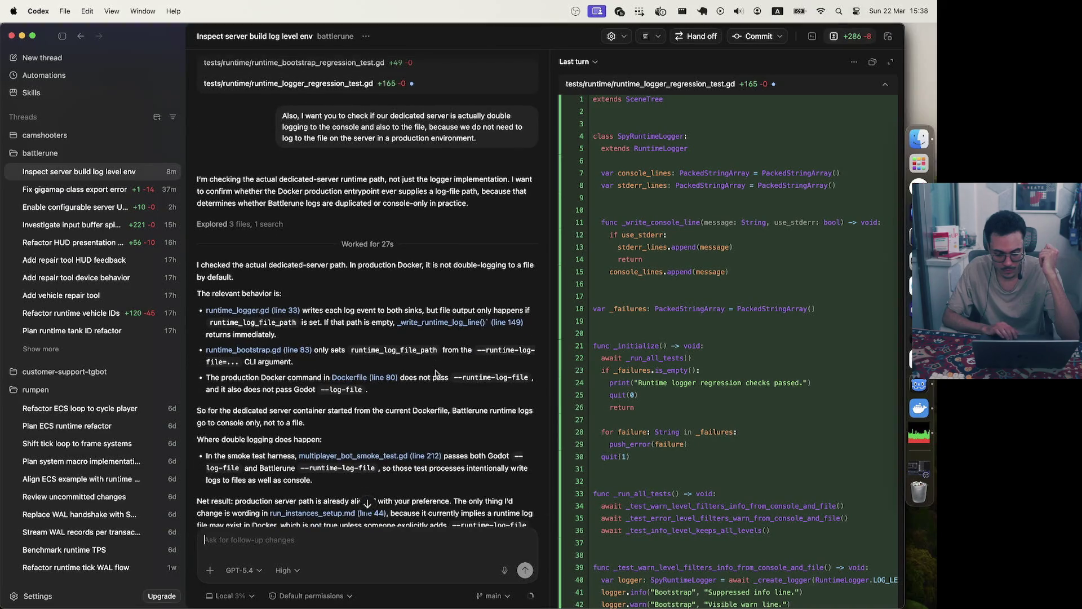
pyautogui.scroll(-3, 436, 373)
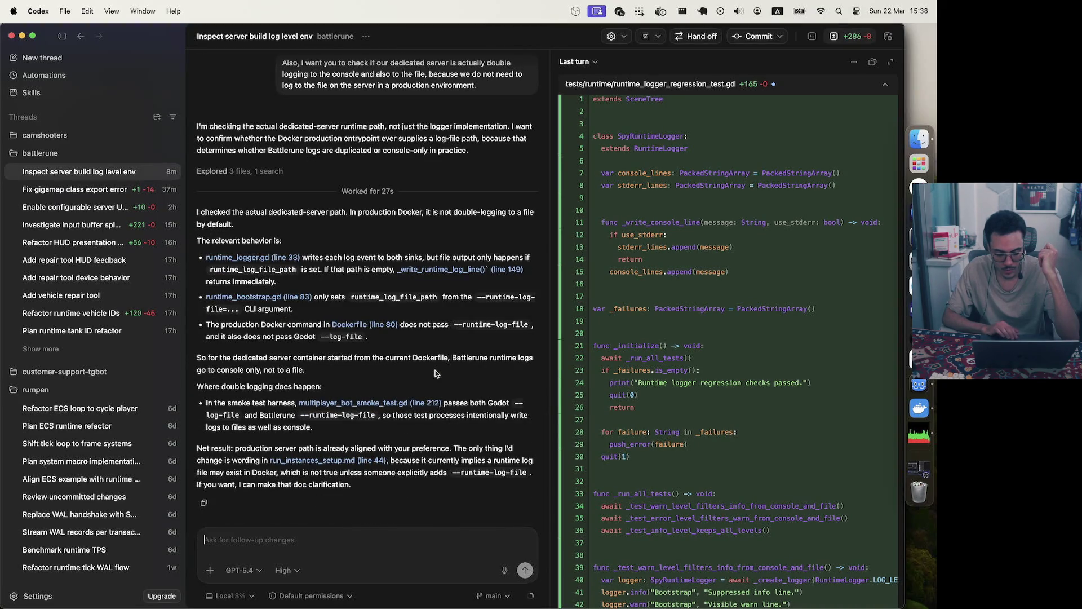